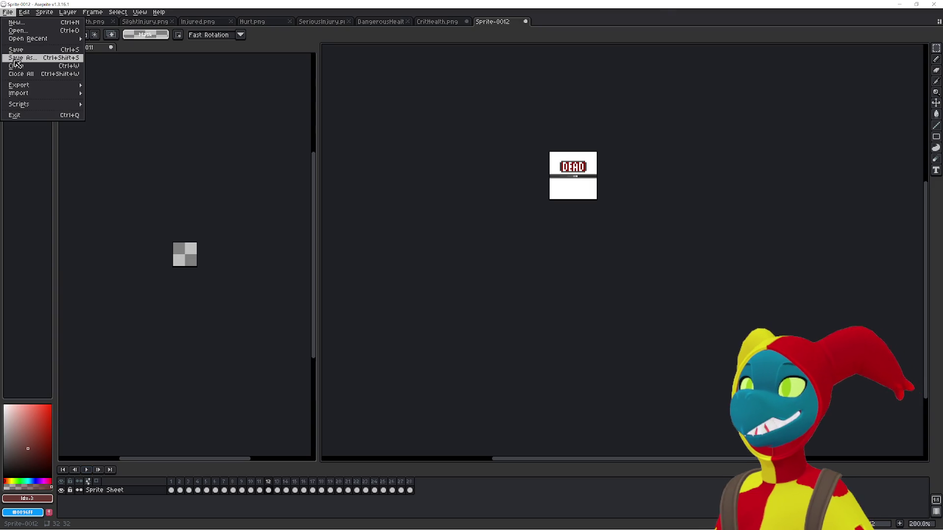
From Save As, create a new folder named Dead inside the Health folder
left_click(22, 57)
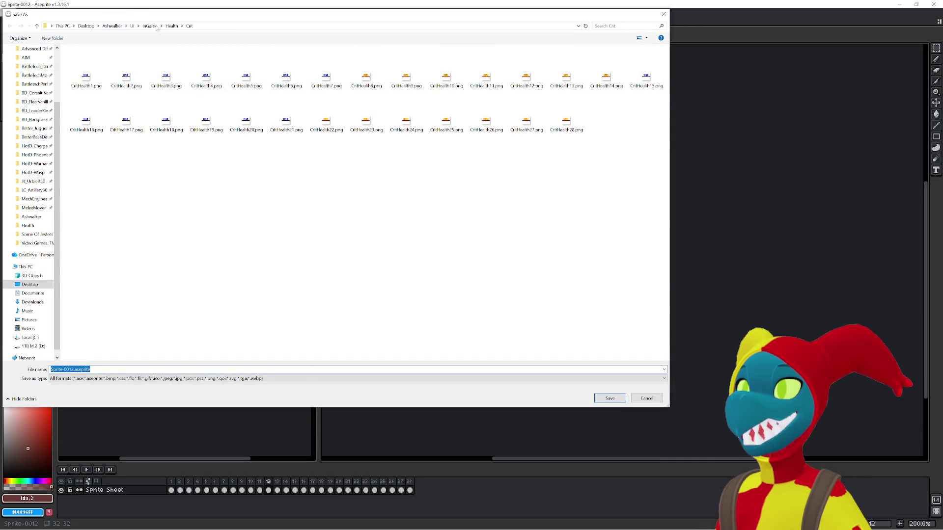
left_click(171, 26)
right_click(238, 187)
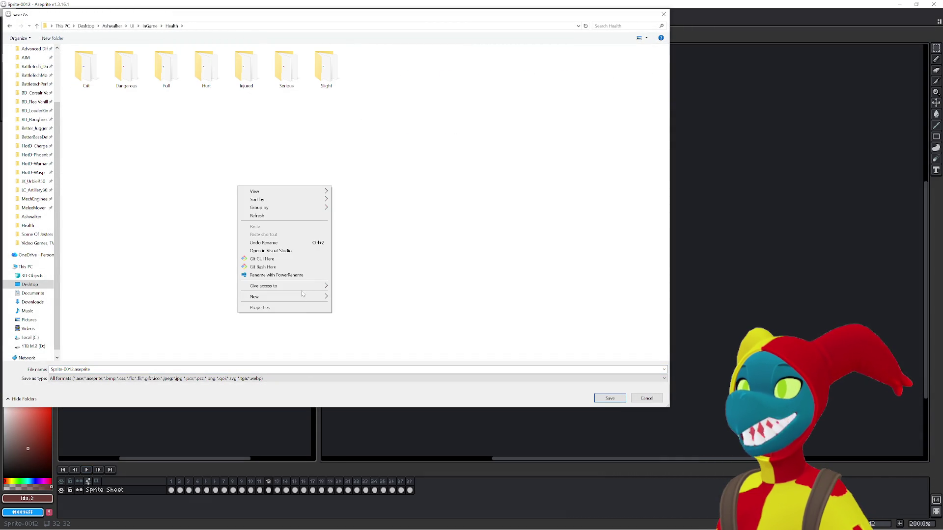
mouse_move(306, 297)
left_click(348, 298)
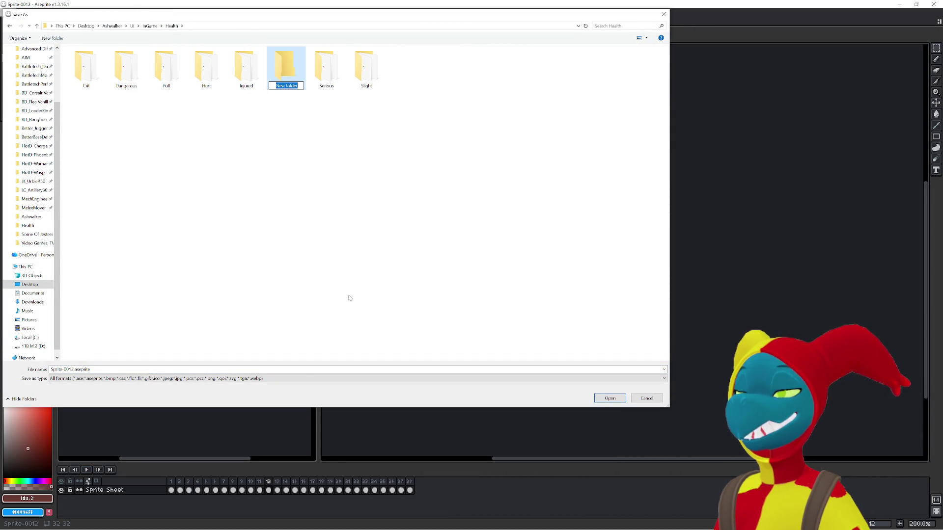
type("Dead")
key("Return")
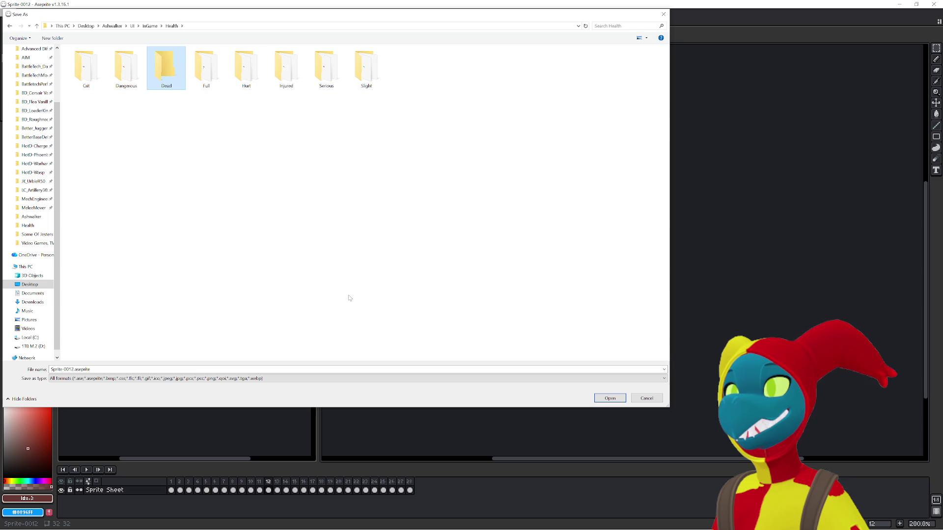
Open the Dead folder and save the sprite there as HealthDeath.png
key("Return")
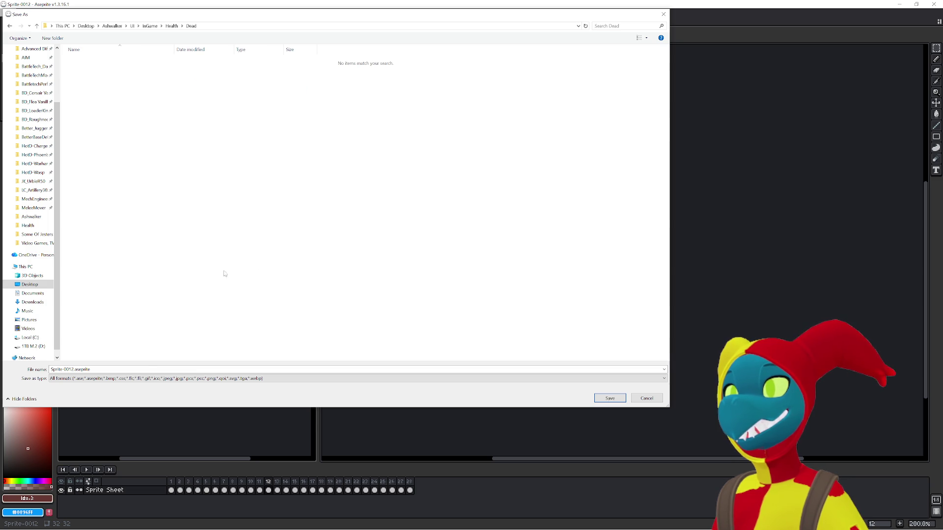
key("Tab")
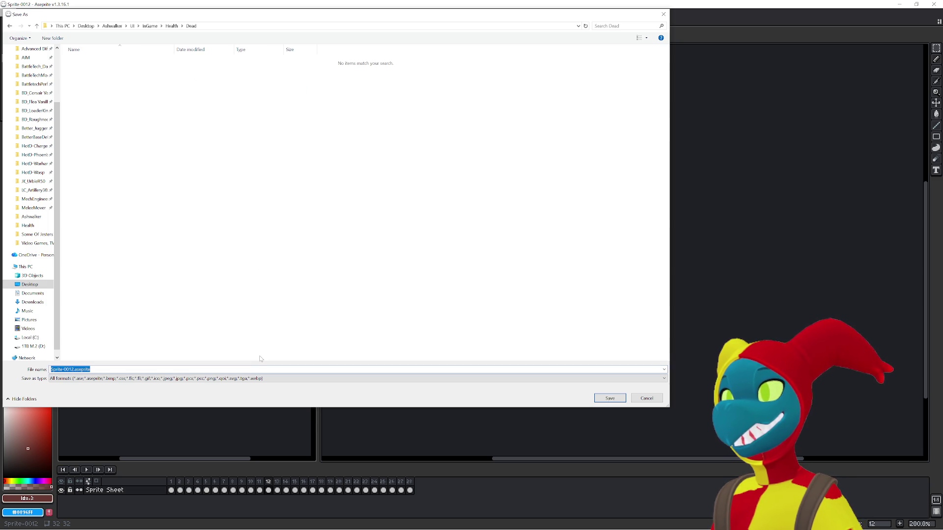
type("HealthDeath")
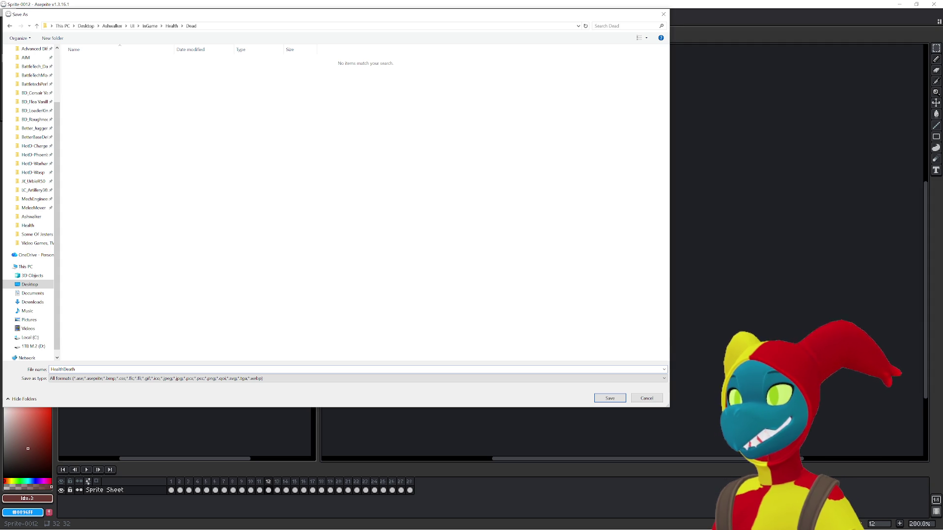
type(".png")
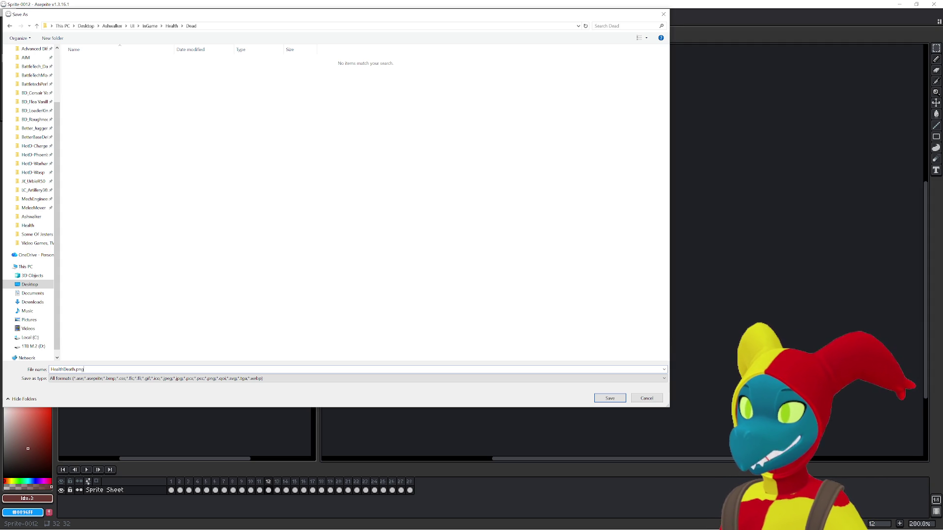
key("Return")
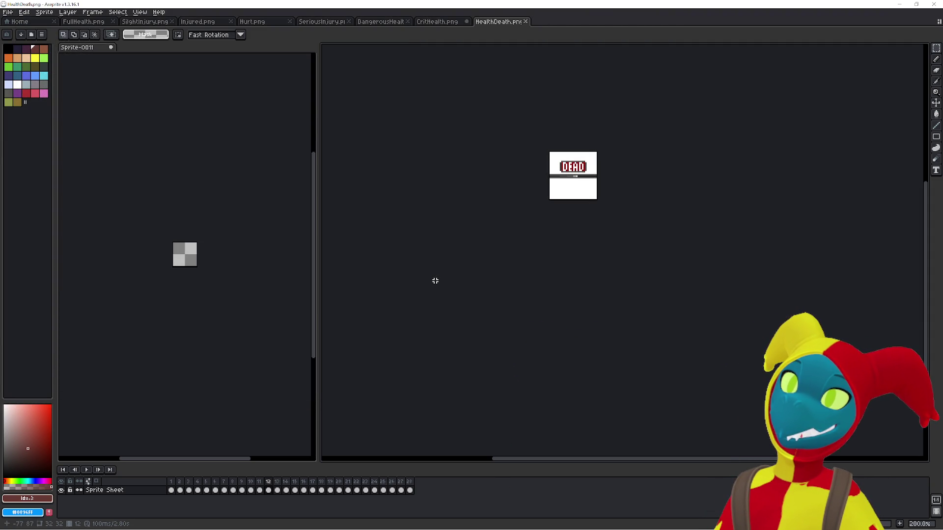
left_click(449, 23)
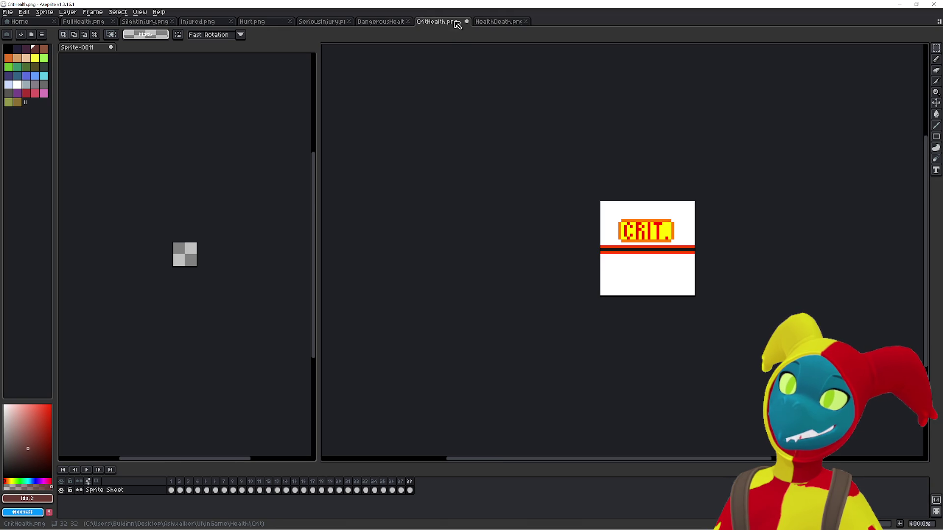
left_click(494, 22)
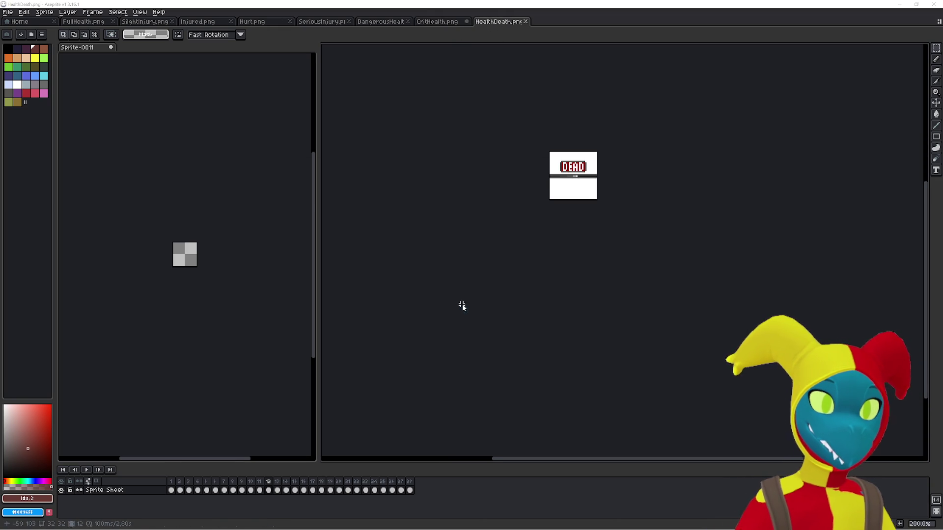
key("alt+Tab")
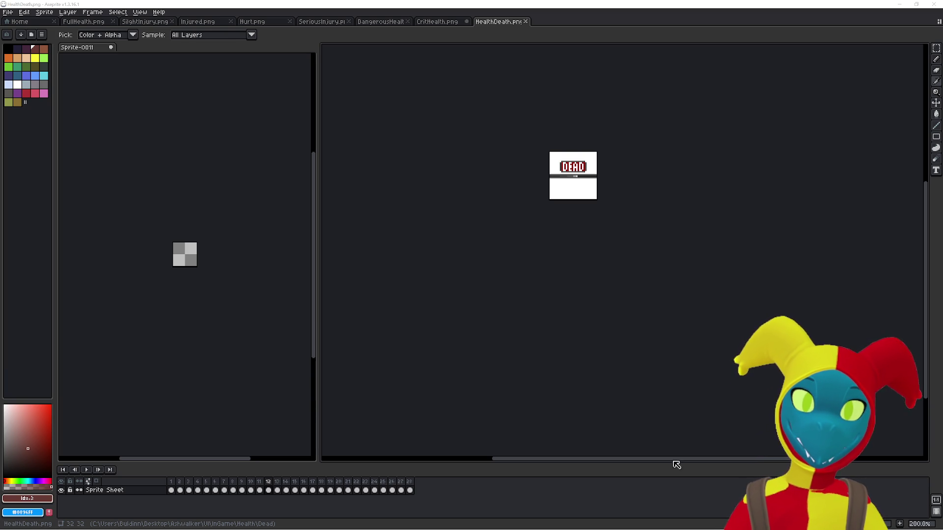
key("m")
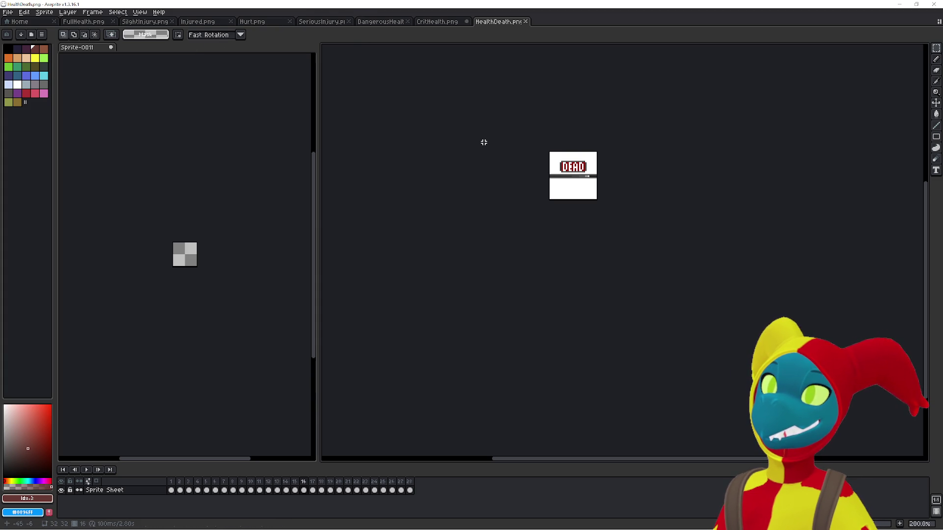
left_click(450, 21)
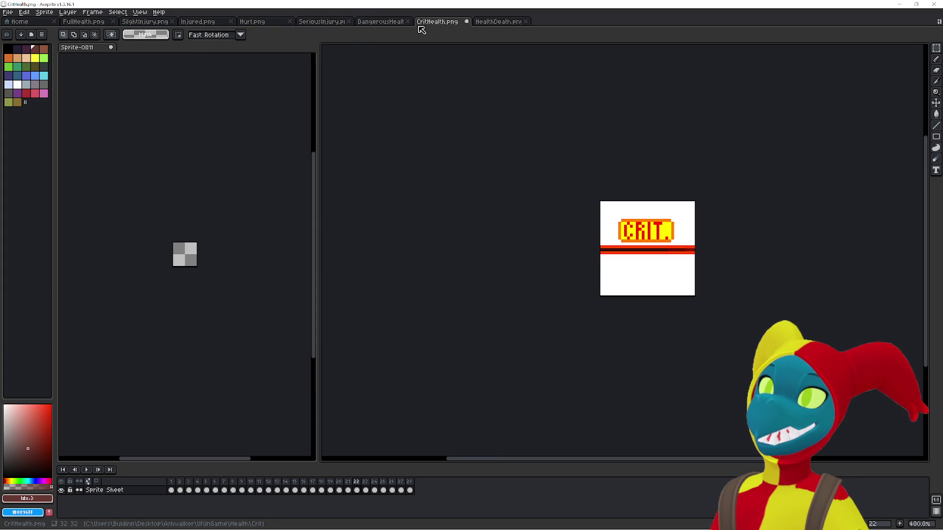
left_click(377, 22)
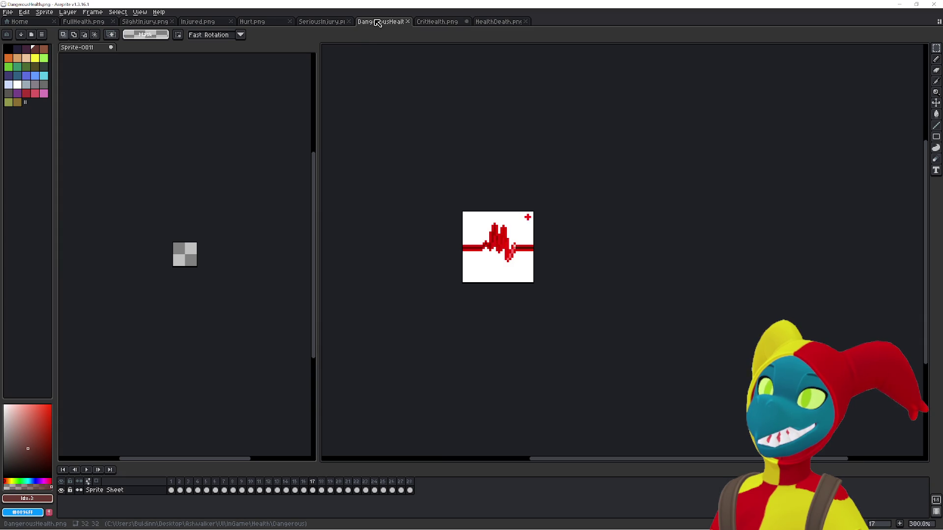
left_click(323, 22)
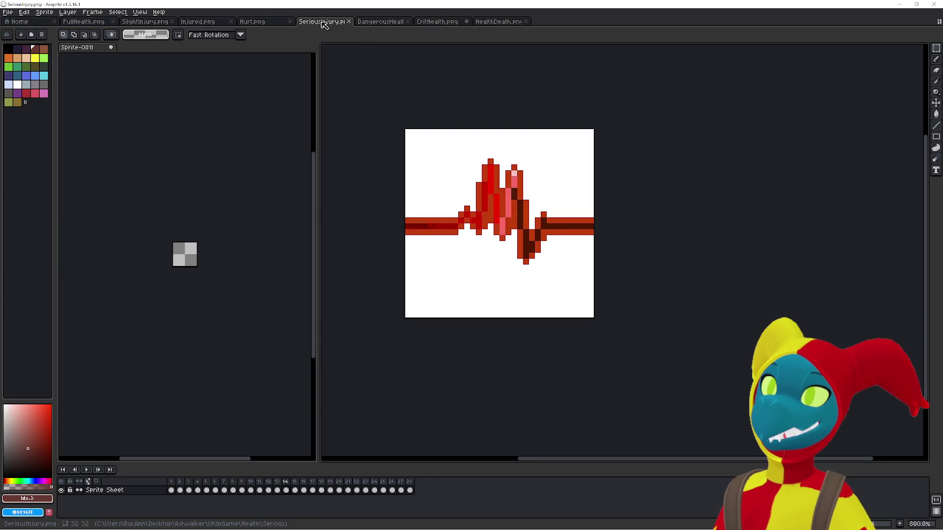
left_click(279, 23)
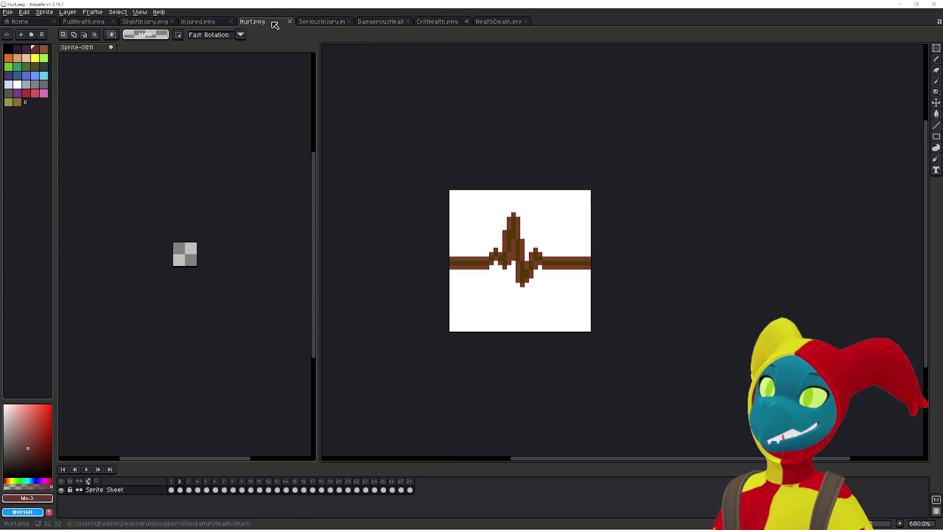
left_click(204, 22)
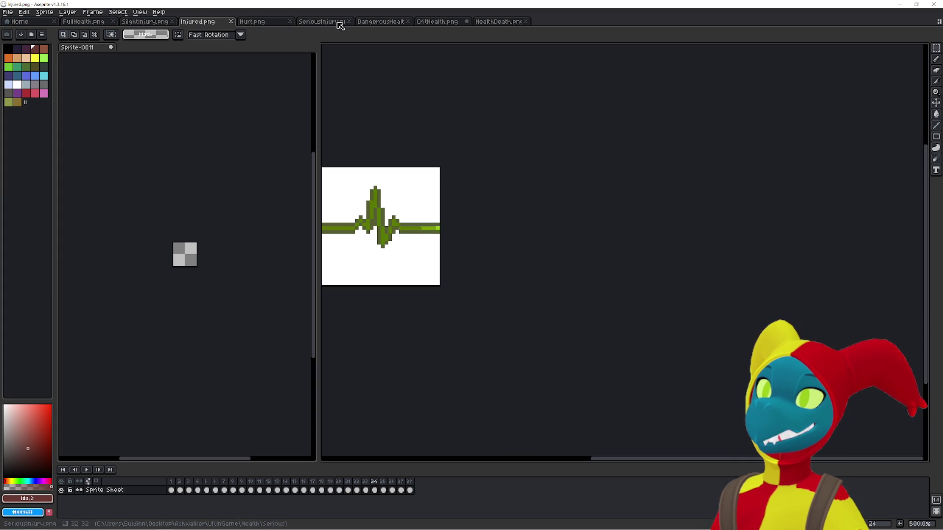
left_click(499, 22)
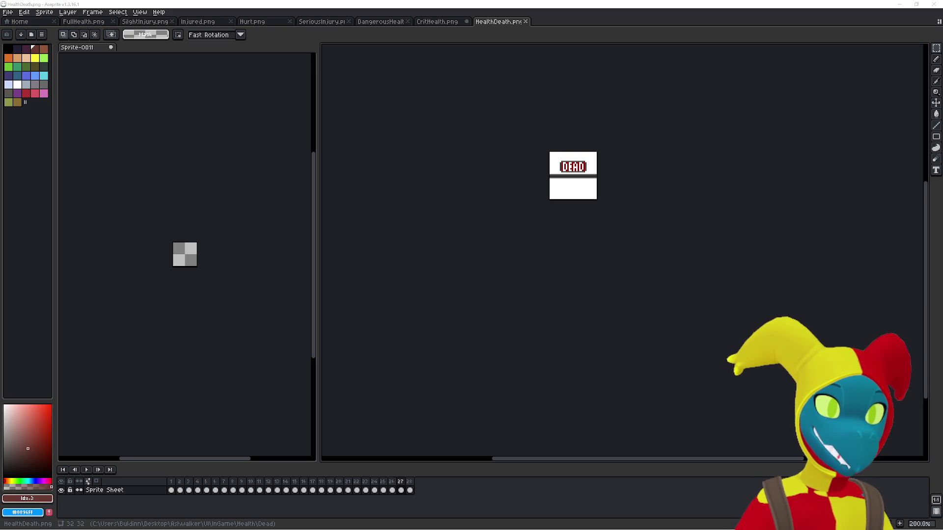
key("alt+Tab")
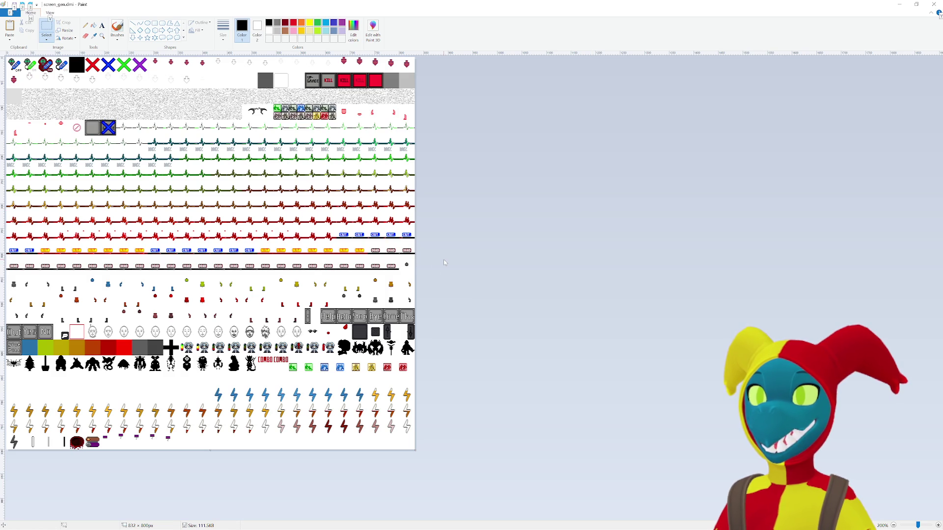
key("alt")
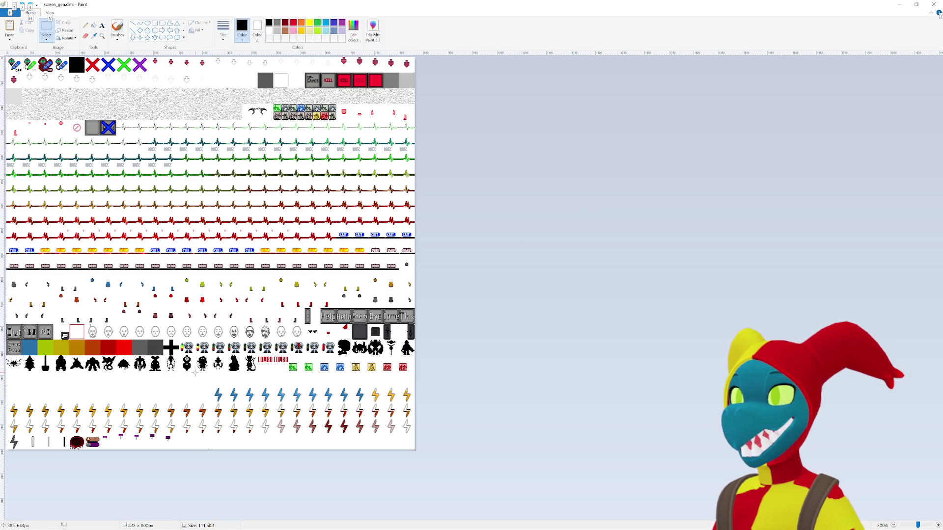
scroll(193, 355, "up", 2)
scroll(162, 344, "down", 2)
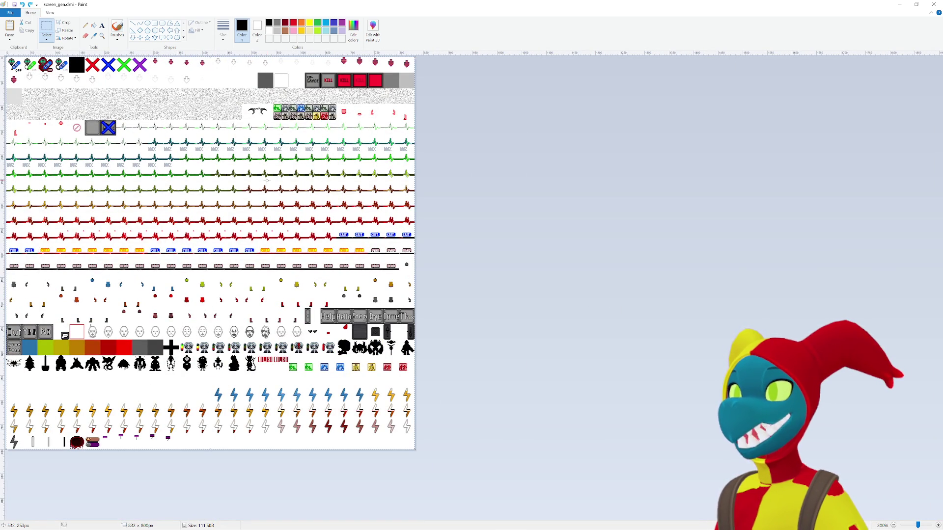
key("alt+Tab")
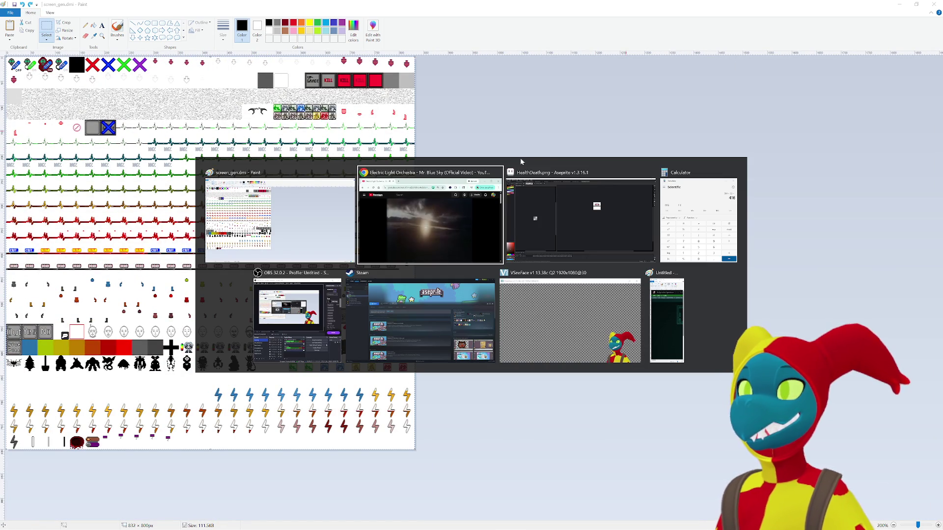
left_click(555, 221)
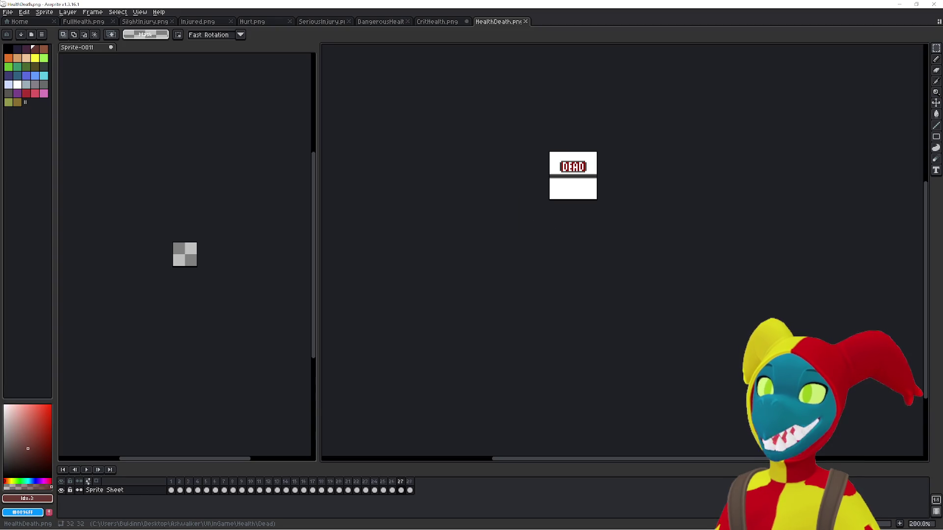
Create a new sprite and paste the full 832×800 icon sheet into it
left_click(9, 12)
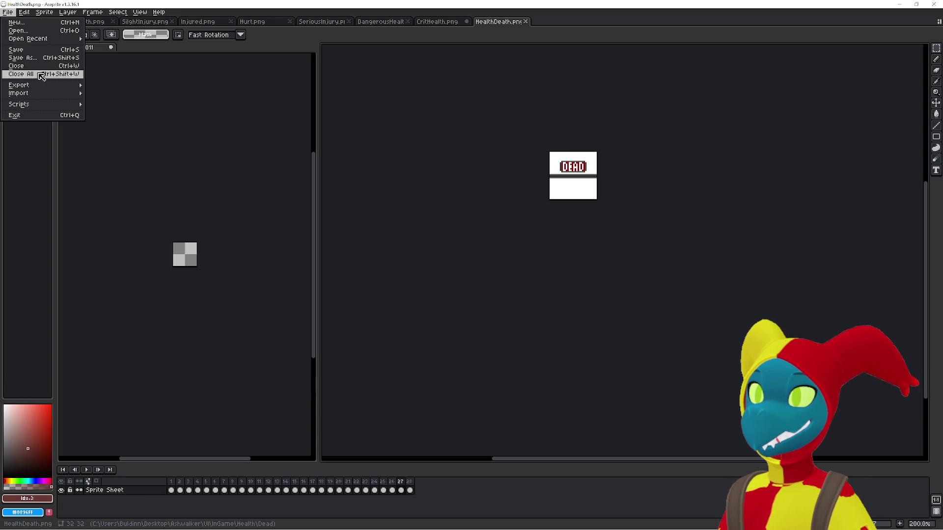
left_click(20, 161)
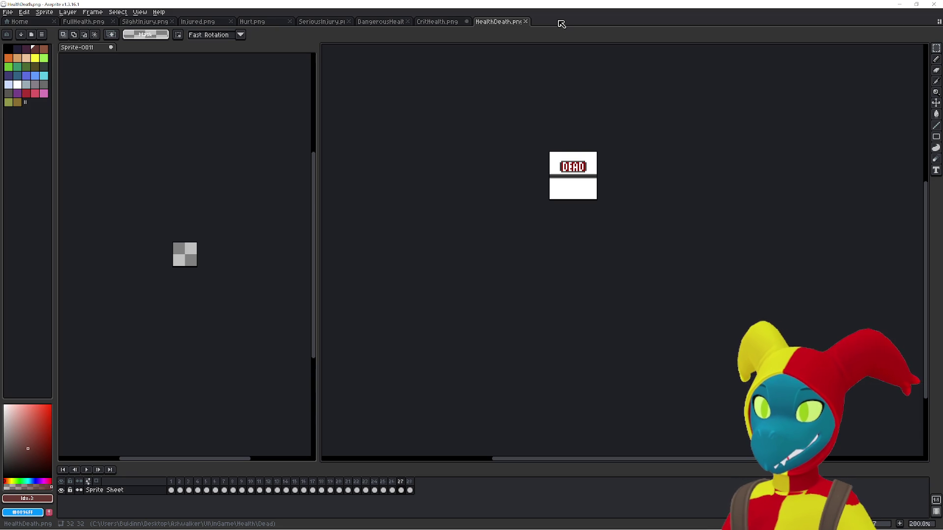
key("ctrl+n")
left_click(450, 336)
key("ctrl+v")
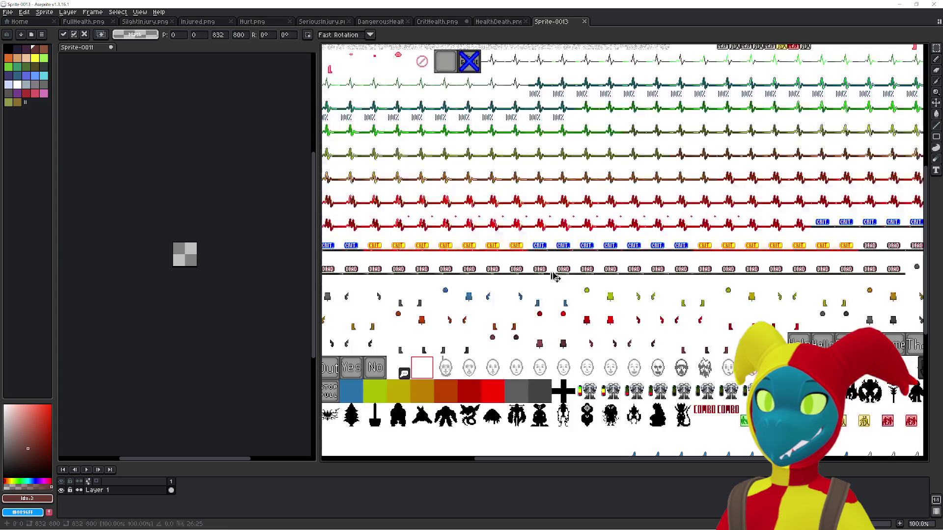
key("Return")
mouse_move(480, 187)
left_mouse_down()
mouse_move(523, 246)
mouse_move(542, 308)
mouse_move(529, 319)
left_mouse_up()
left_click(78, 12)
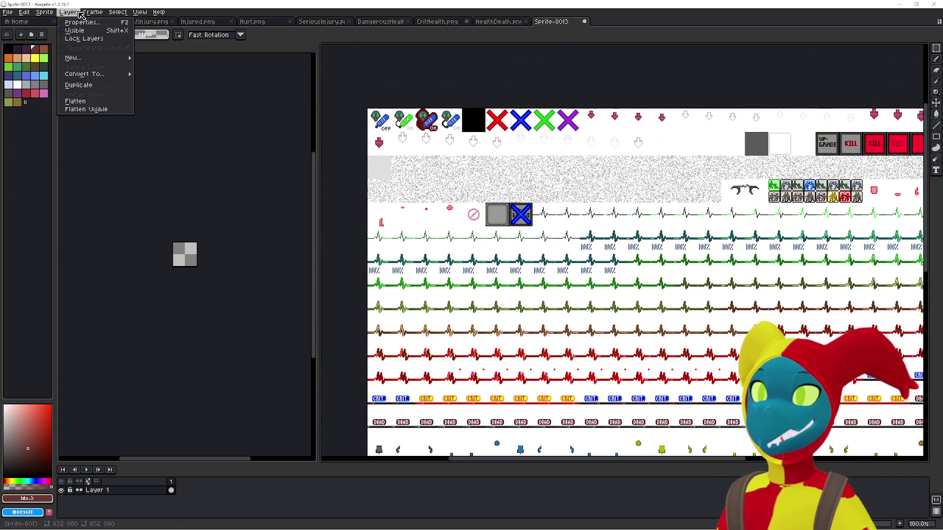
mouse_move(141, 13)
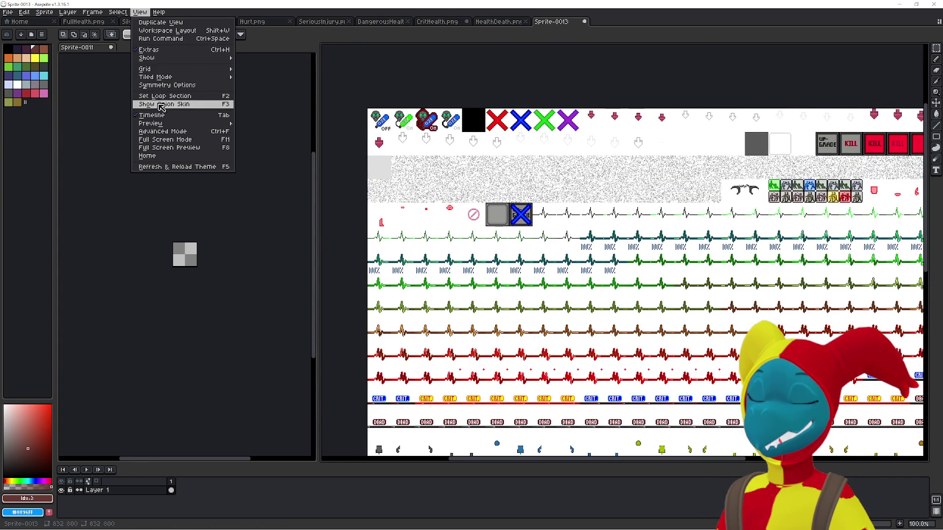
Import the sheet as a Horizontal Strip with 32×32 width and height, giving 26 frames
mouse_move(8, 12)
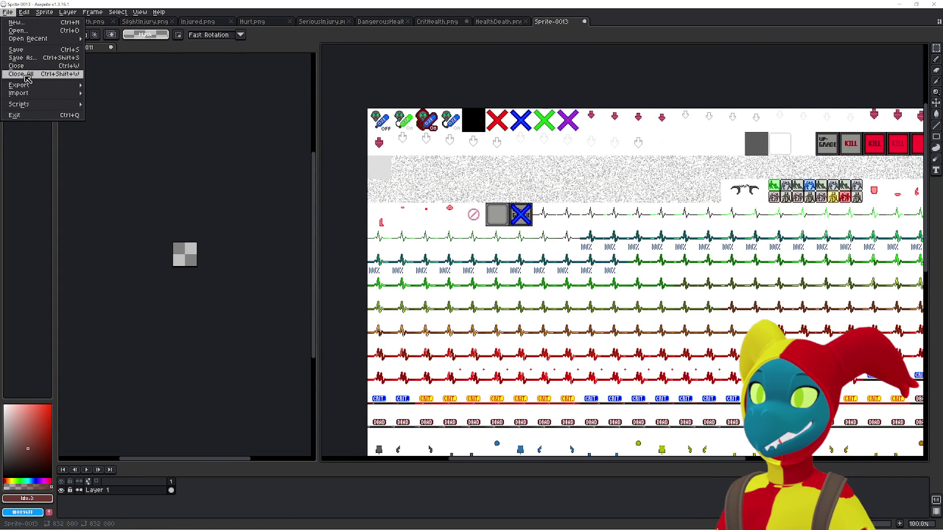
mouse_move(20, 93)
left_click(130, 94)
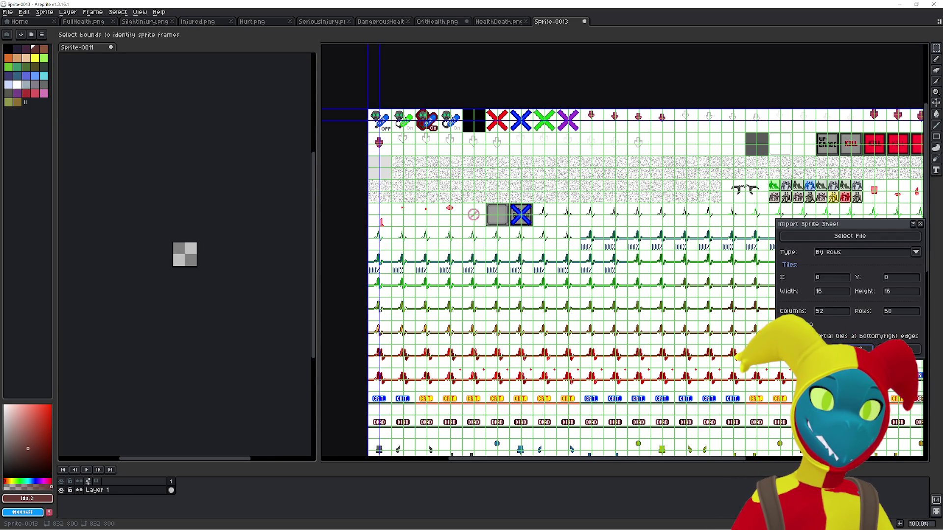
double_click(832, 291)
type("32")
double_click(901, 294)
type("32")
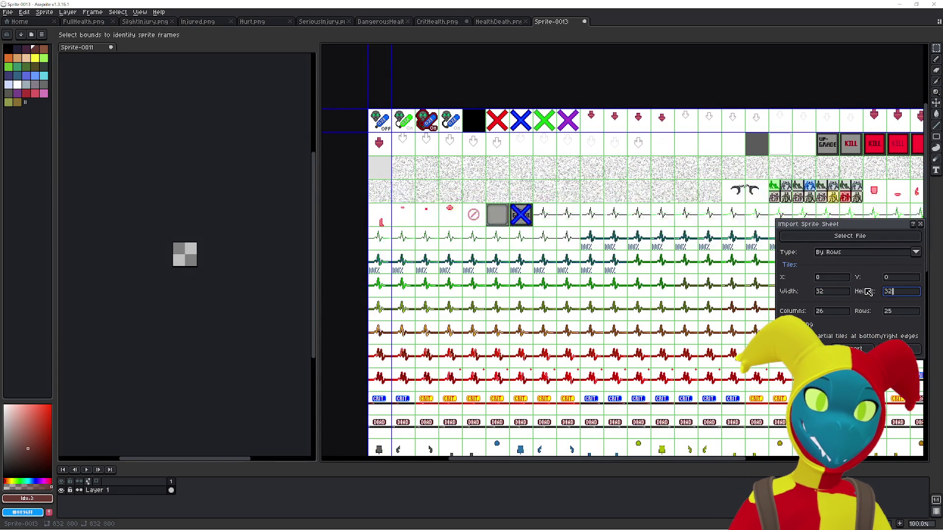
left_click(802, 279)
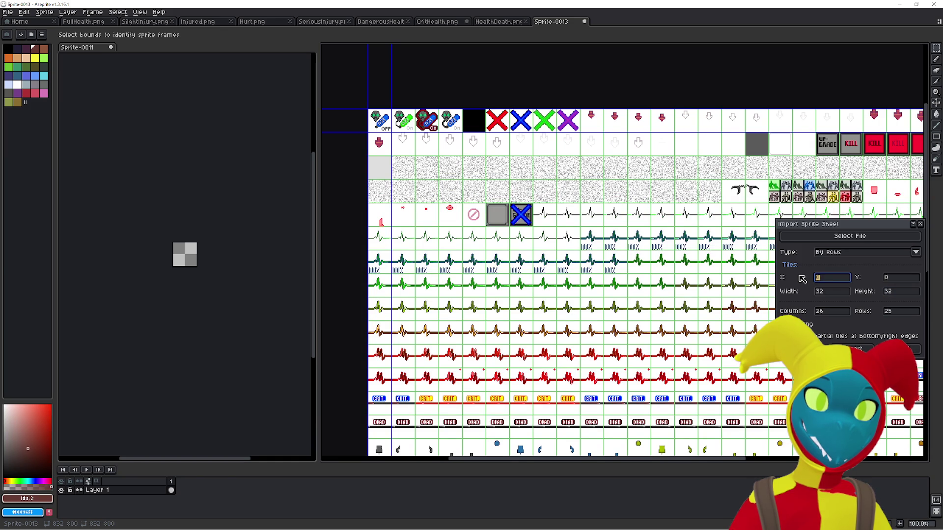
left_click(851, 252)
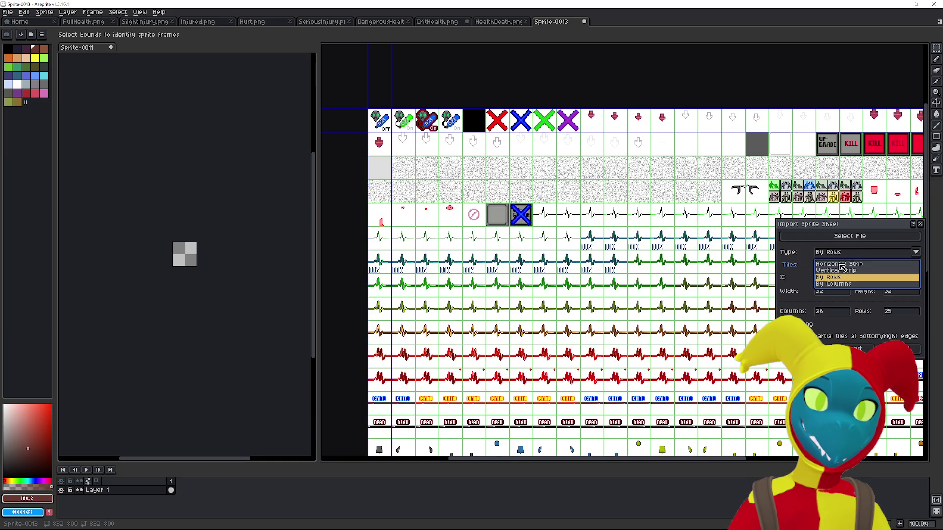
left_click(841, 271)
left_click(839, 252)
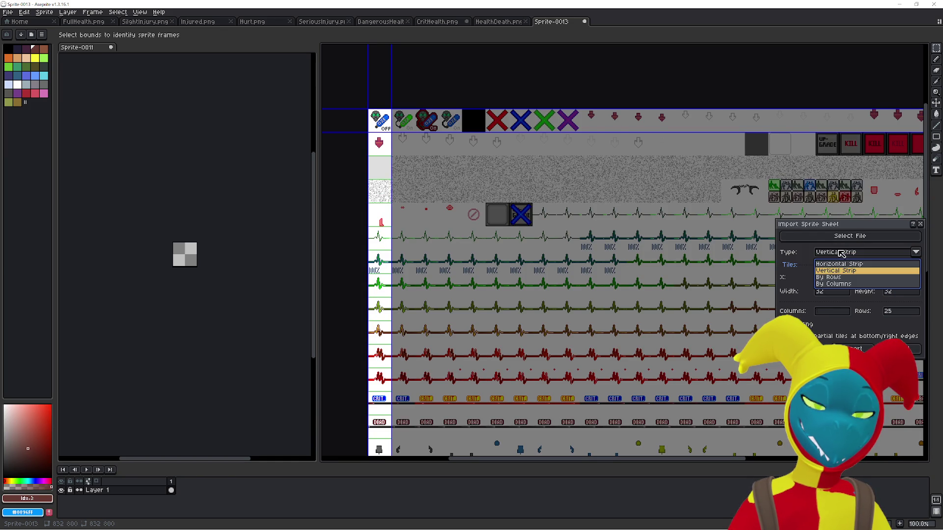
left_click(837, 266)
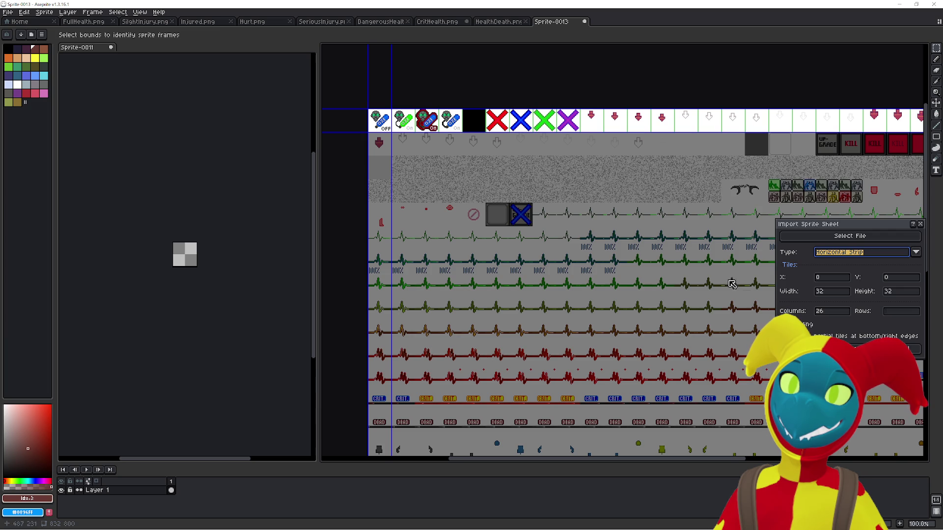
key("Return")
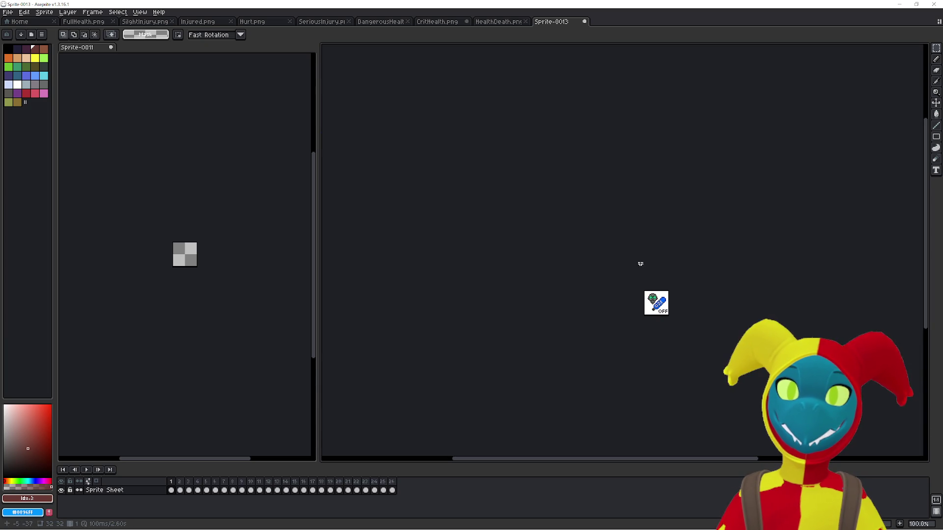
Zoom in on the sprite and step through all the imported frames, wrapping back to the start
scroll(658, 294, "up", 2)
left_click_drag(654, 316, 535, 306)
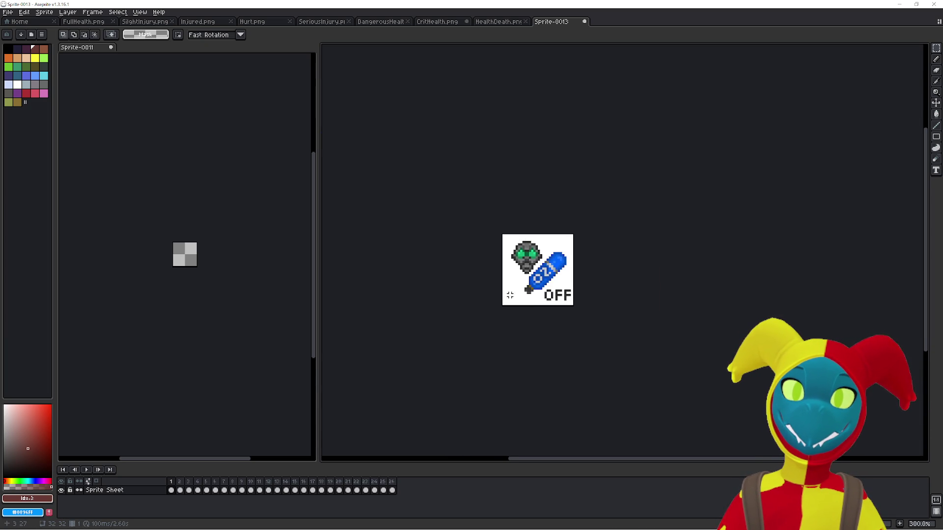
scroll(454, 267, "up", 1)
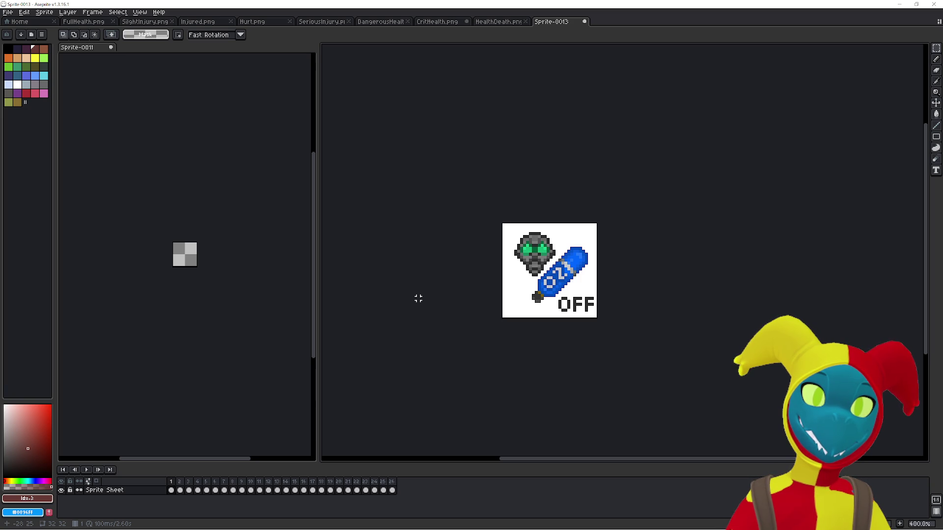
key("Right")
key("Right")
key("Right")
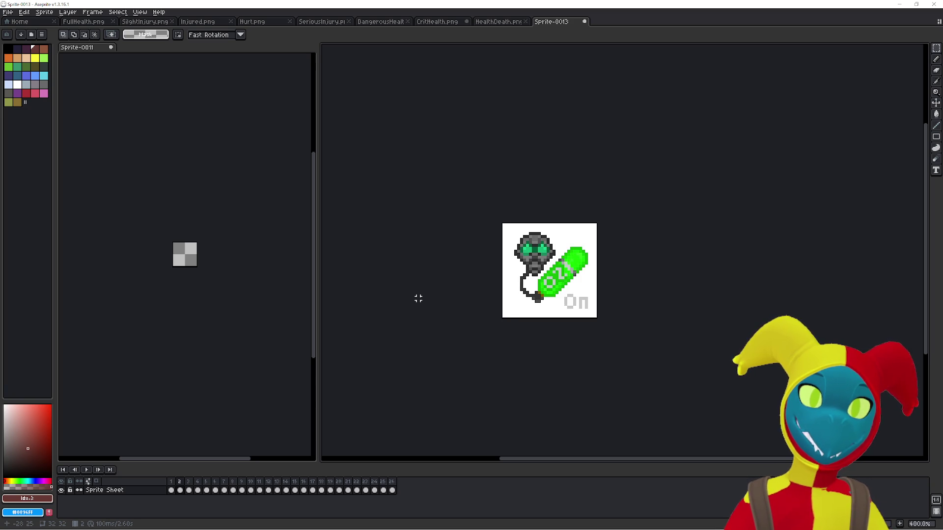
key("Right")
key("Right")
key("Right")
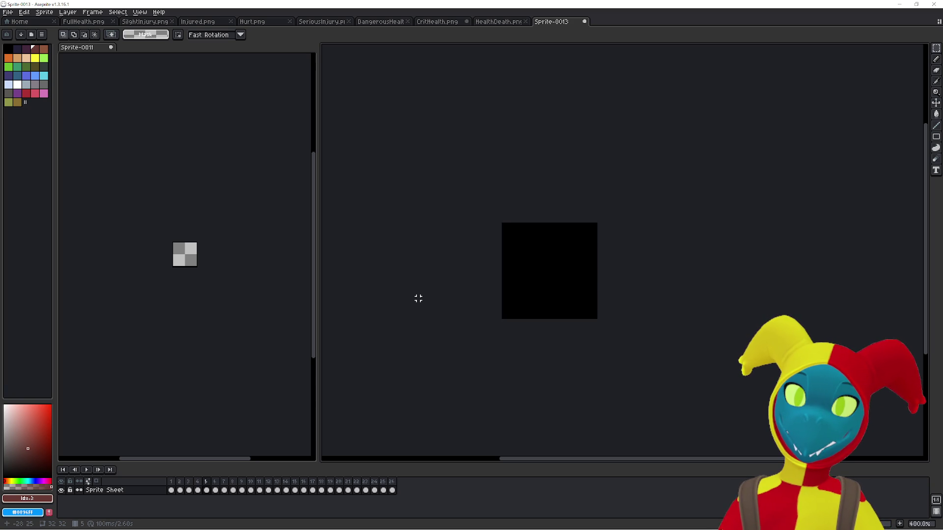
key("Right")
key("Right")
key("Right")
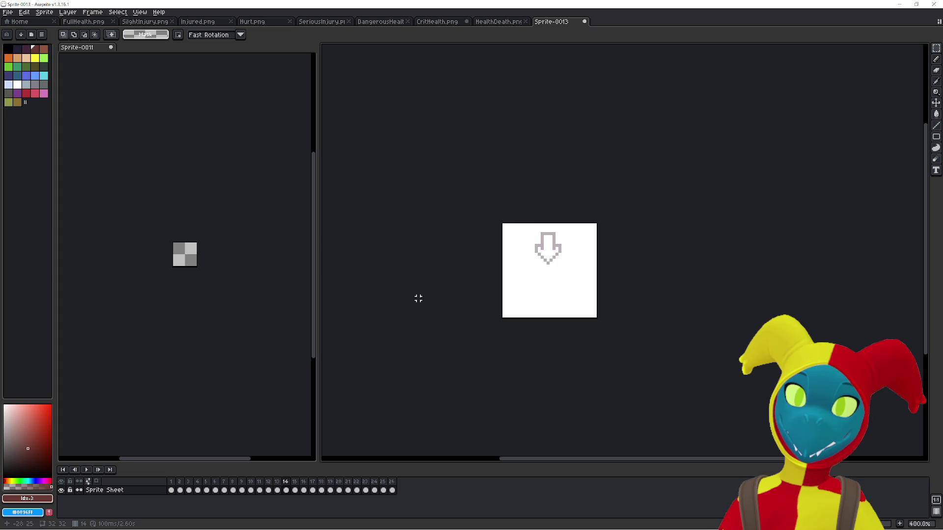
key("Right")
key("Right")
key("Right")
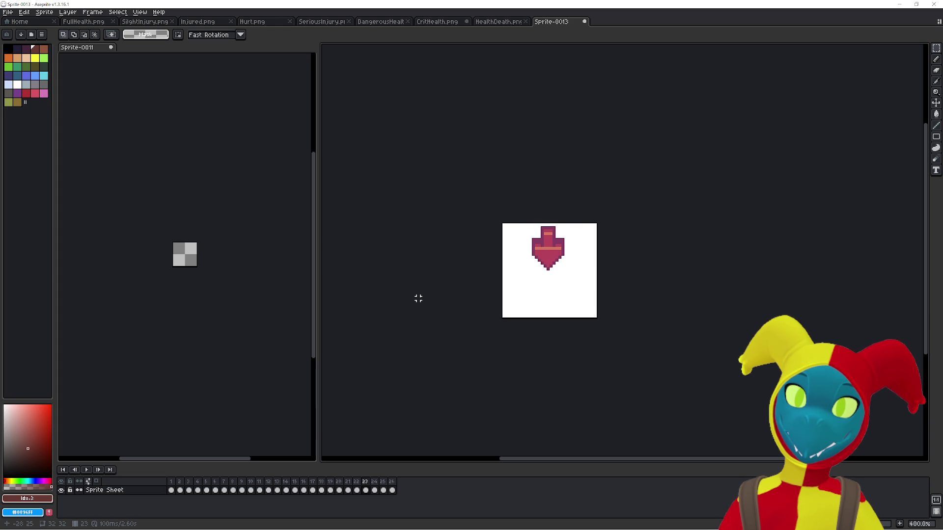
key("Right")
key("Right")
key("Right")
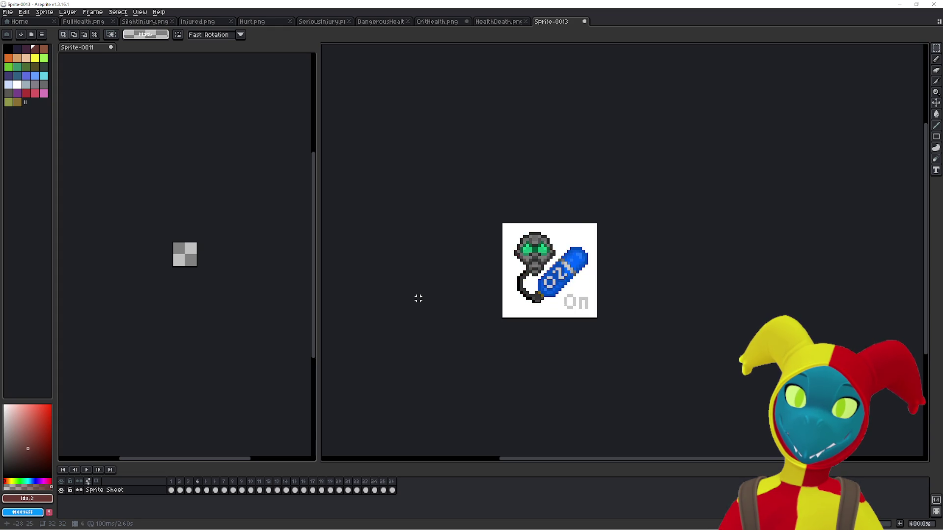
key("Right")
key("Right")
key("Right")
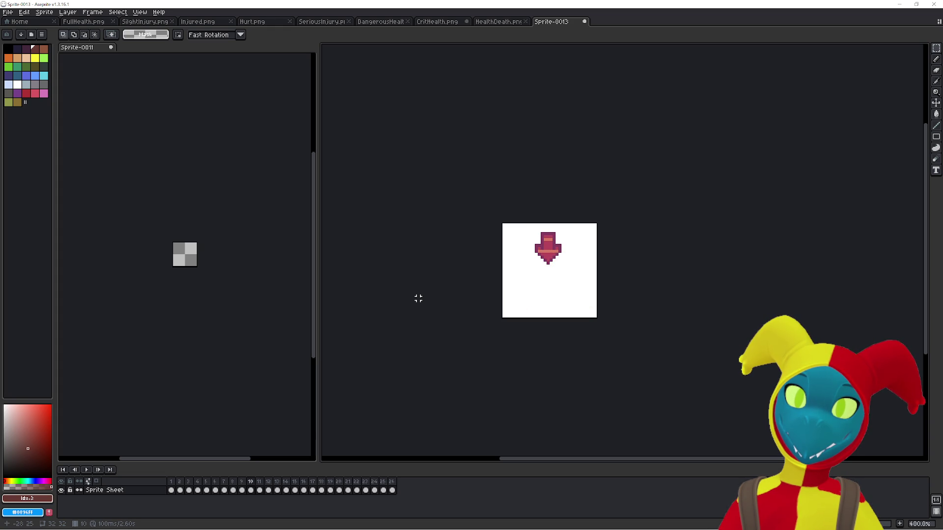
key("Right")
key("Right")
key("Right")
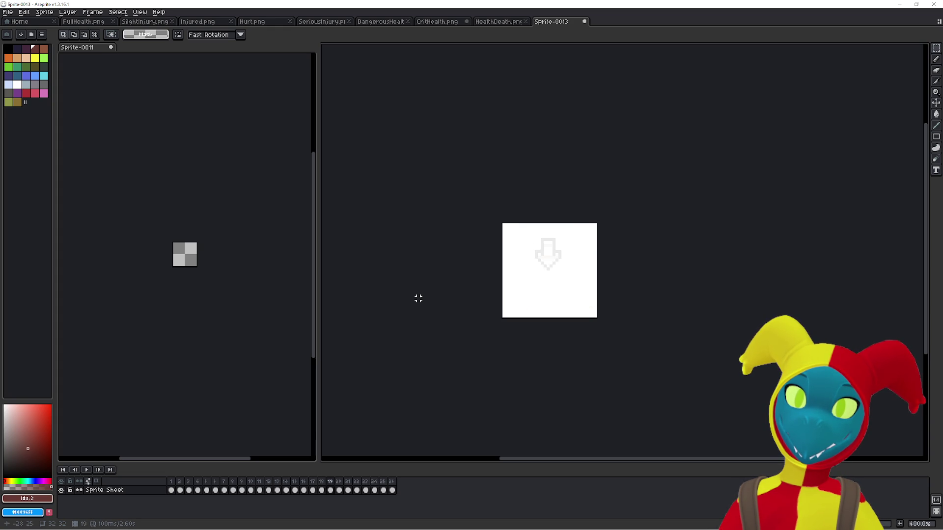
key("Right")
key("Right")
key("Right")
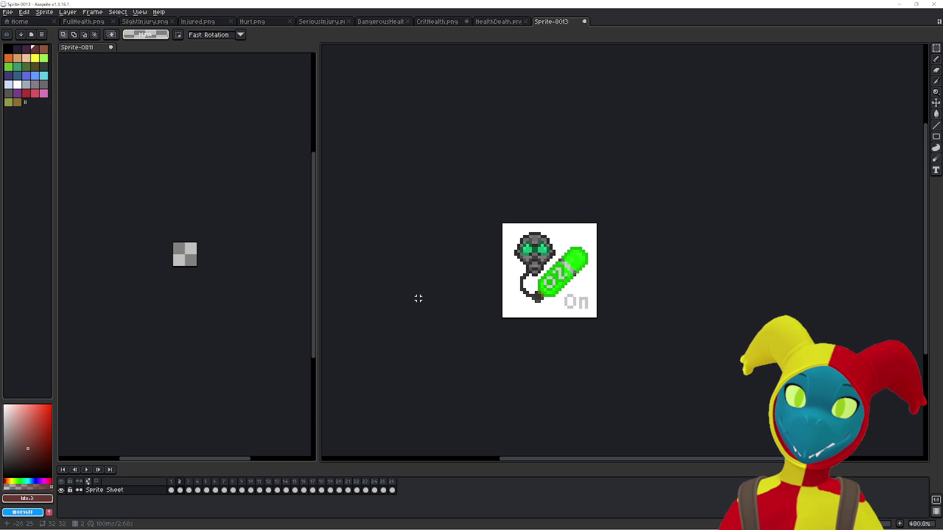
Step back and forth among the first O2 frames: OFF, green On and red-outlined
key("Left")
key("Left")
key("Left")
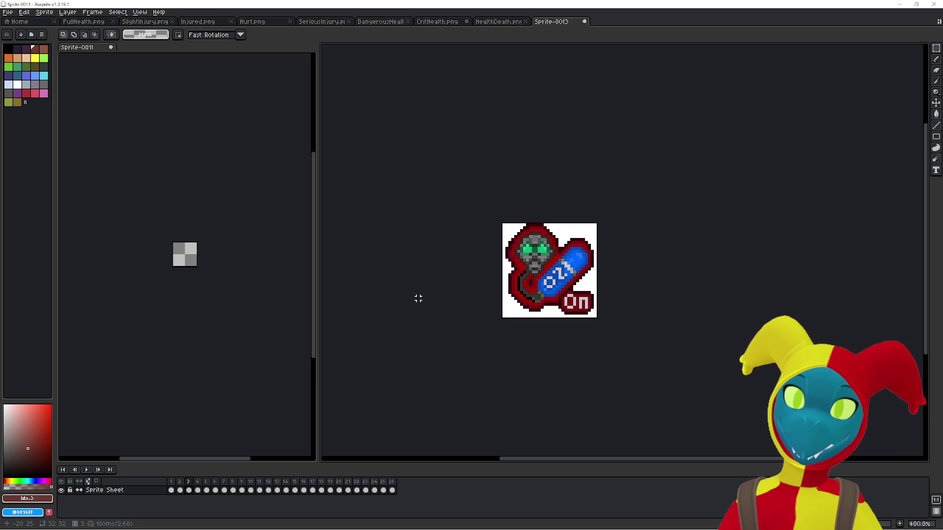
key("Left")
key("Right")
key("Right")
key("Left")
key("Left")
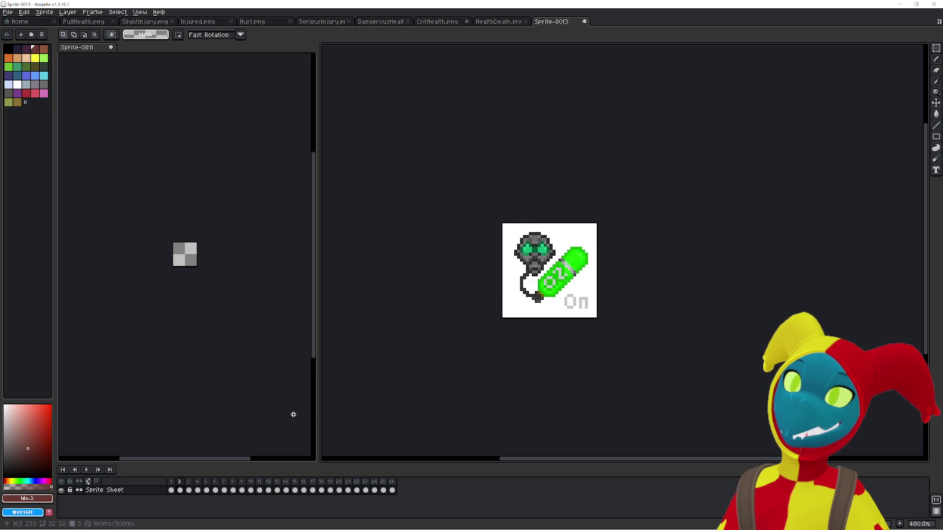
key("Right")
key("Left")
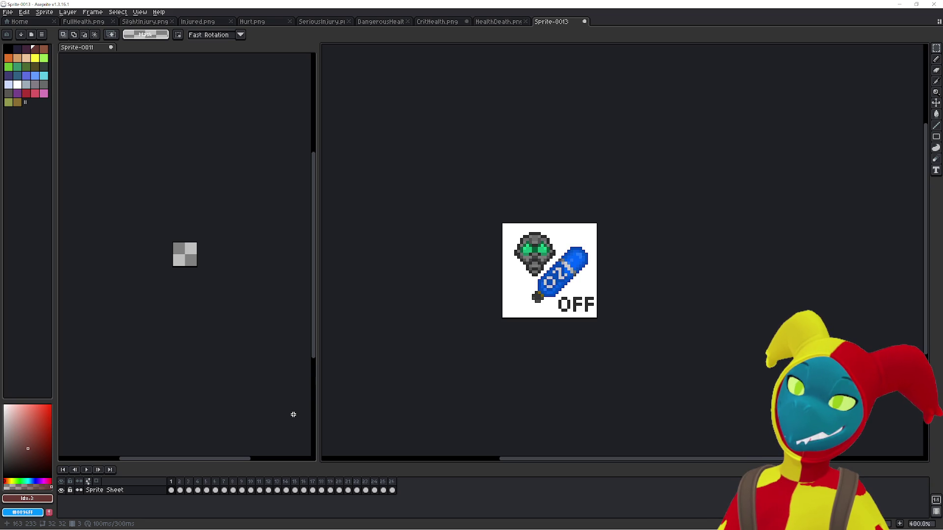
key("Right")
key("Right")
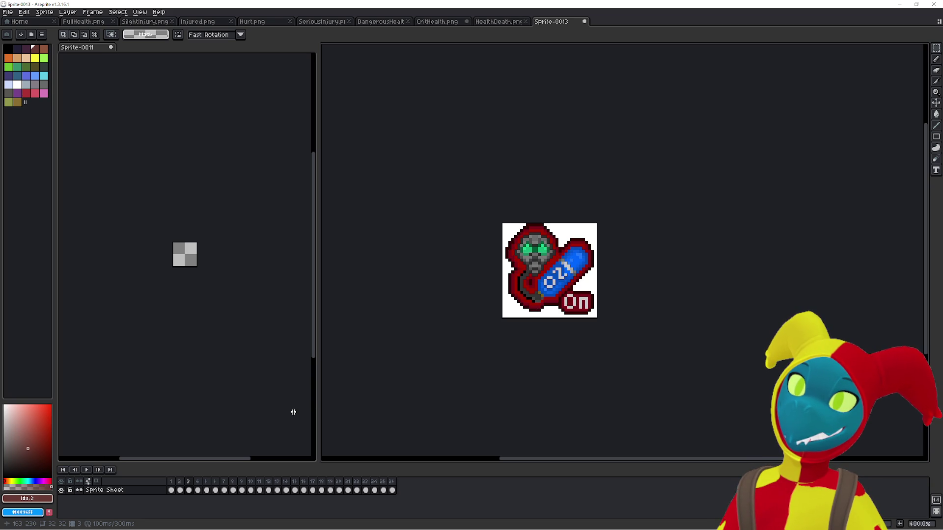
key("Right")
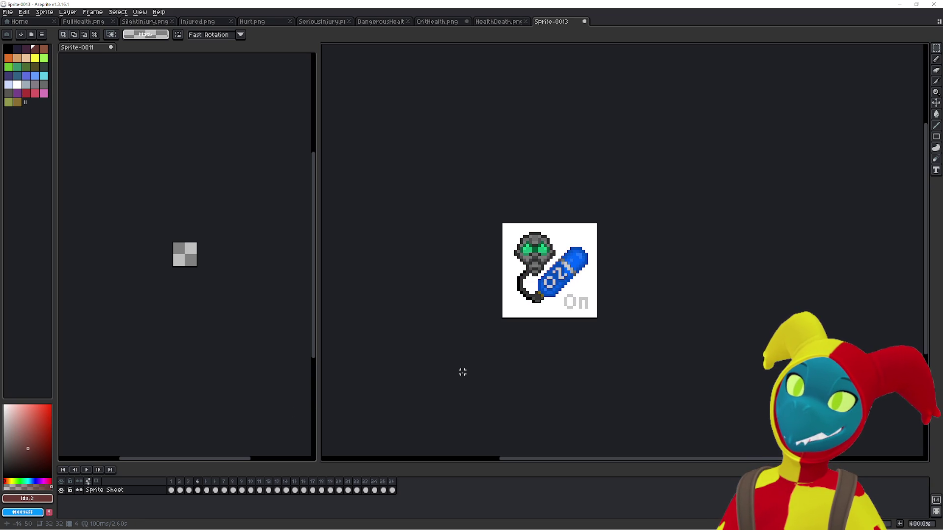
key("Left")
Flip repeatedly between the red-outlined and plain grey O2 On frames, ending on the plain one
key("Right")
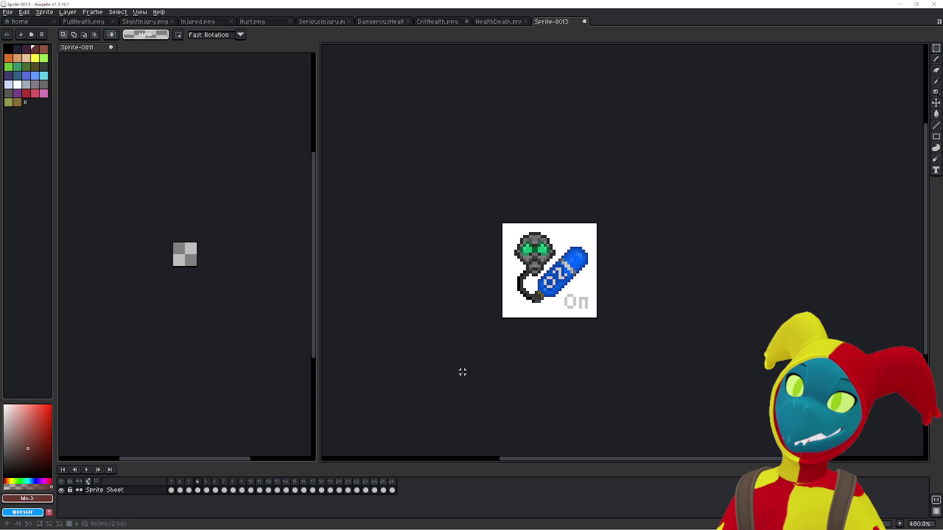
key("Left")
key("Right")
key("Left")
key("Right")
key("Left")
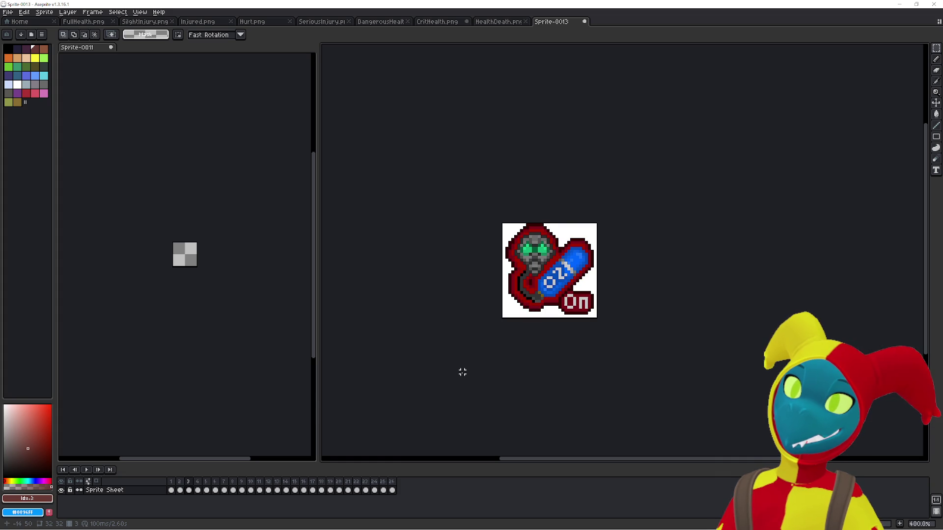
key("Right")
key("Left")
key("Right")
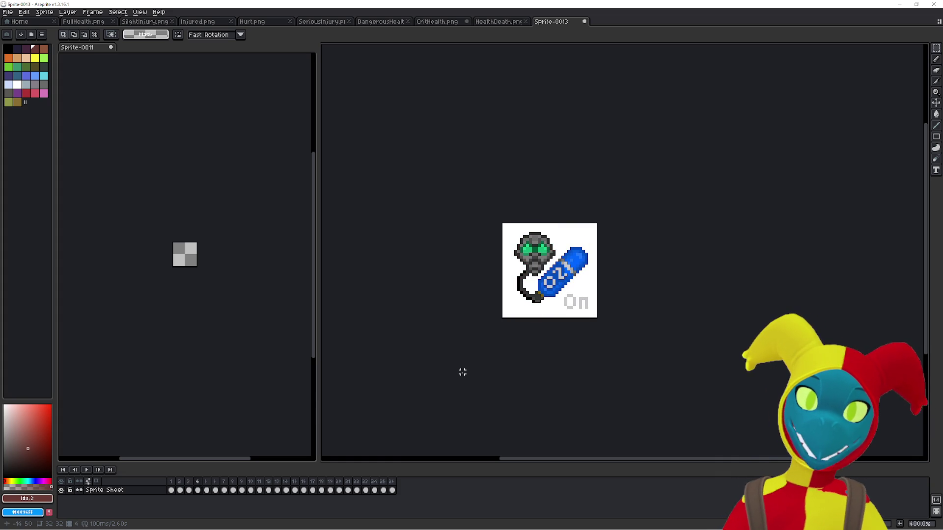
key("Left")
key("Right")
key("Left")
key("Right")
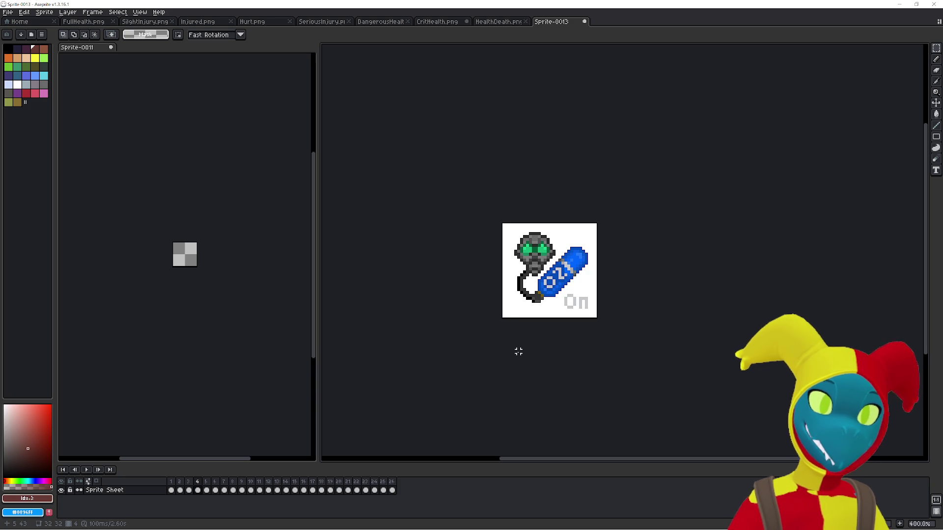
Flip briefly to a neighbouring frame, then settle on frame 1's O2 OFF icon
key("Left")
key("Right")
key("Left")
key("Left")
key("Left")
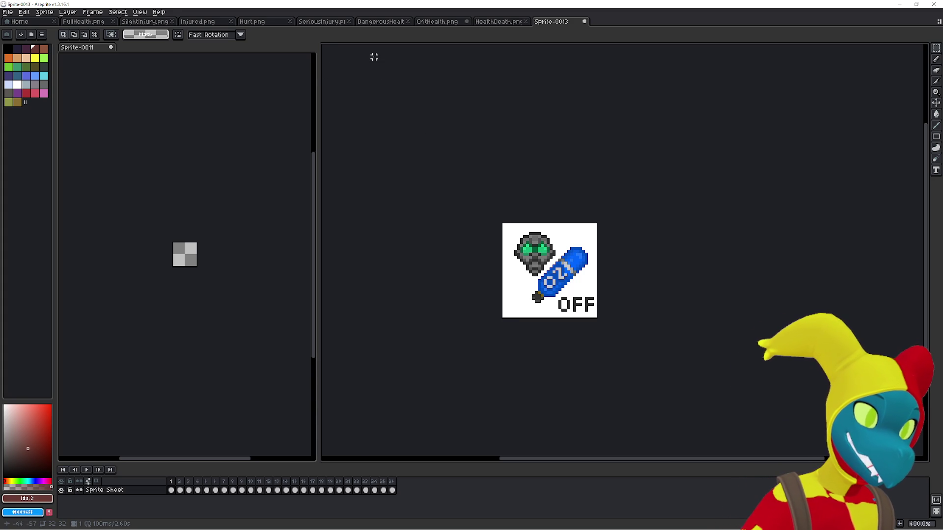
Cycle through the early frames and select frame 5's cel to inspect the gas-mask icons
key("Left")
key("Right")
key("Right")
key("Right")
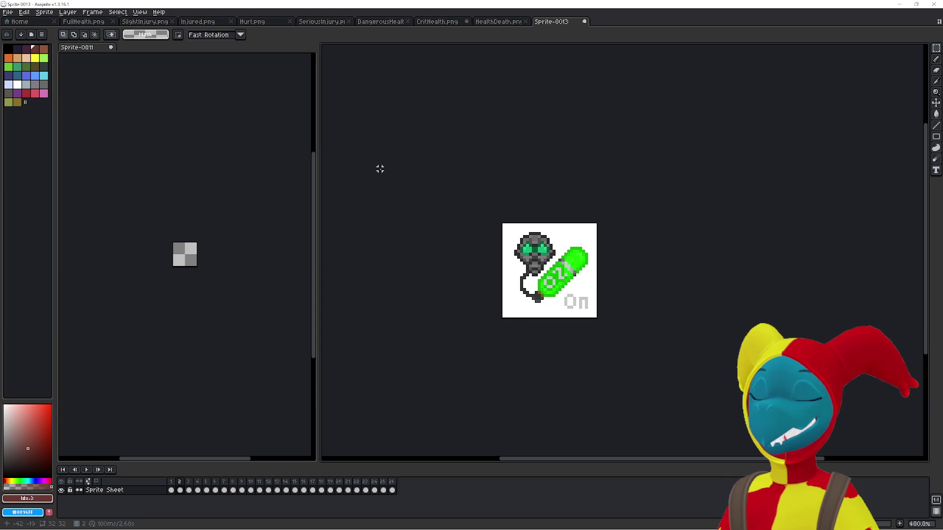
key("Left")
key("Left")
key("Left")
key("Right")
key("Right")
key("Right")
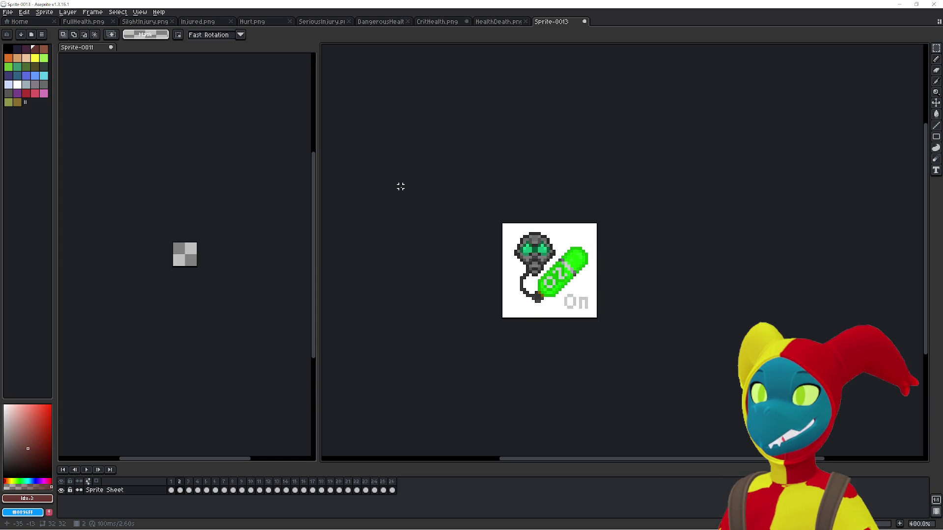
key("Right")
key("Right")
key("Right")
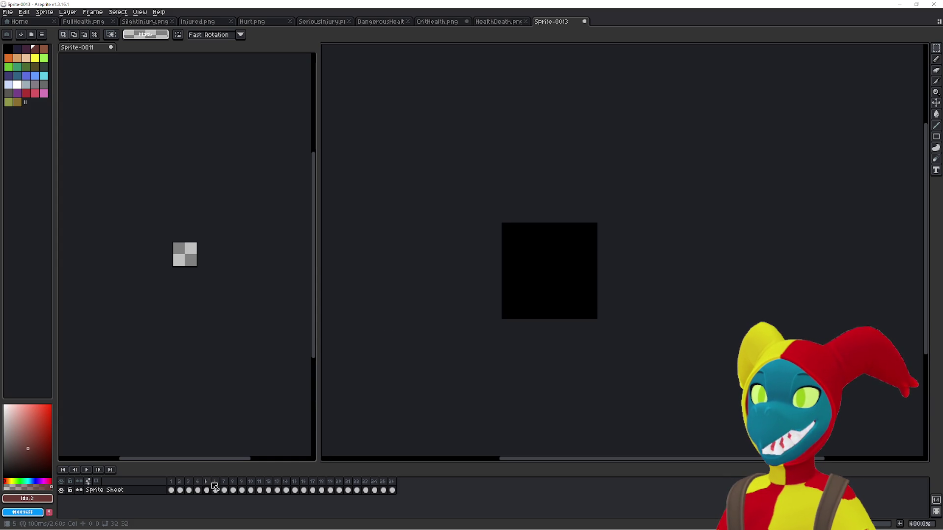
key("Left")
key("Left")
key("Left")
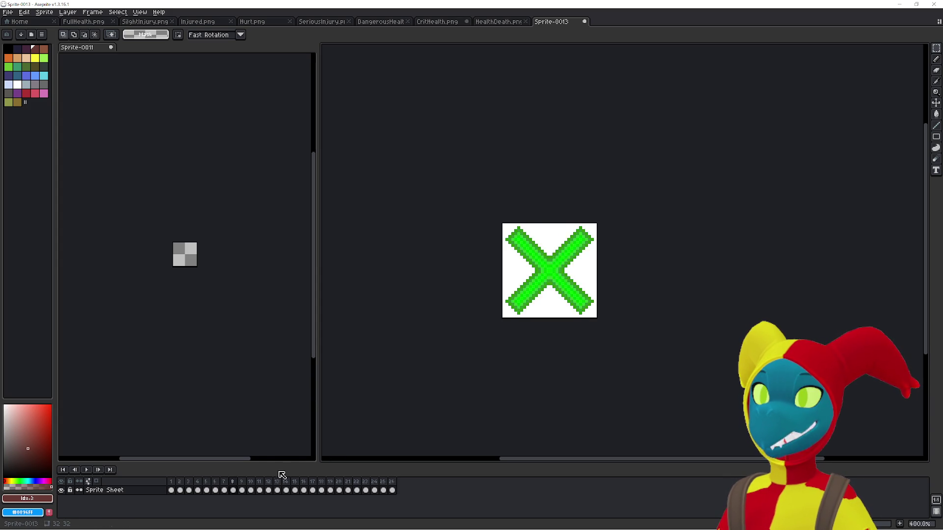
key("Right")
key("Right")
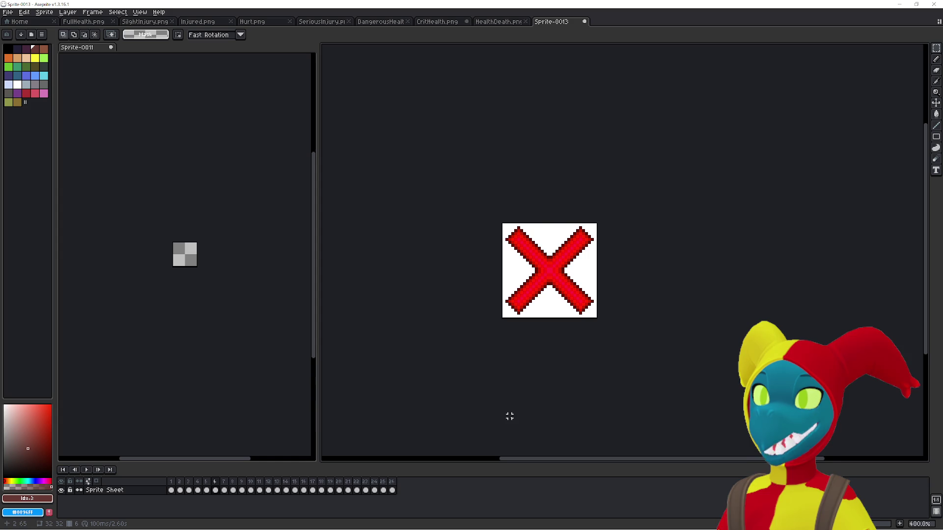
key("Left")
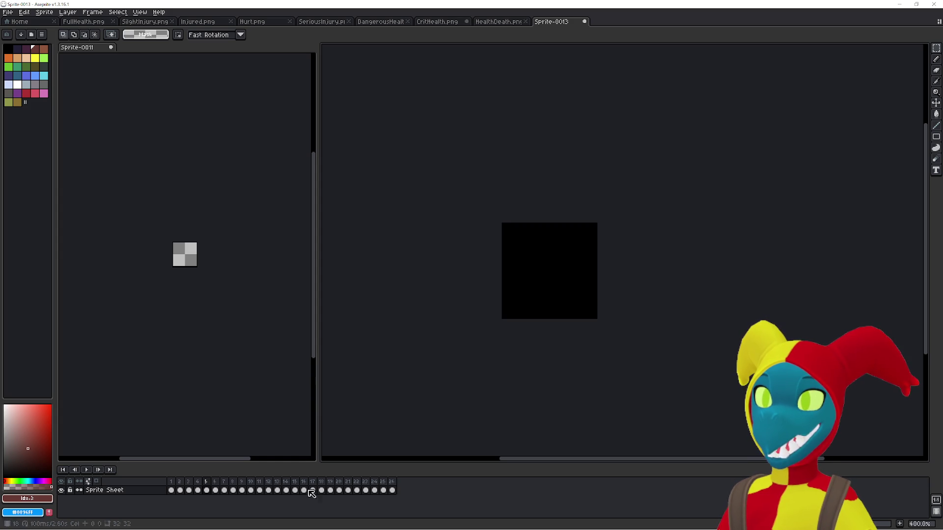
left_click(198, 489)
left_click(209, 489)
key("Right")
key("Right")
key("Right")
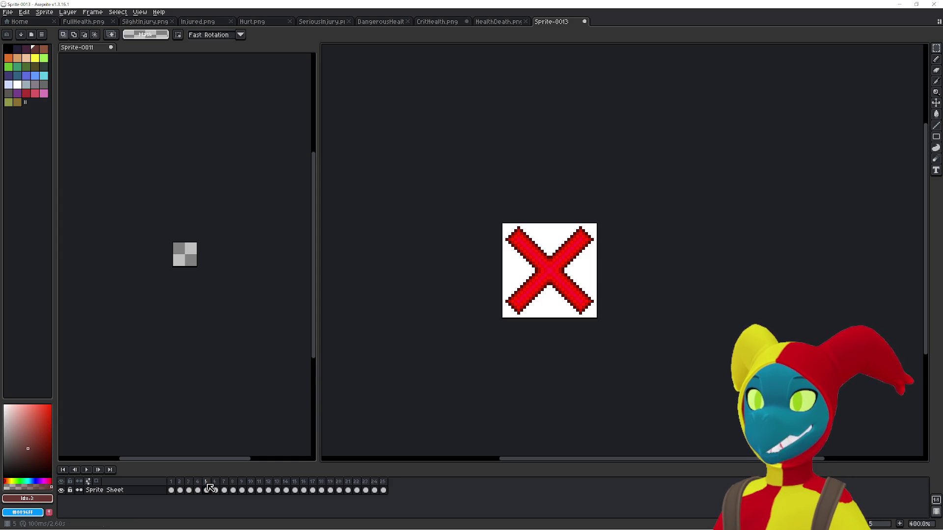
key("Return")
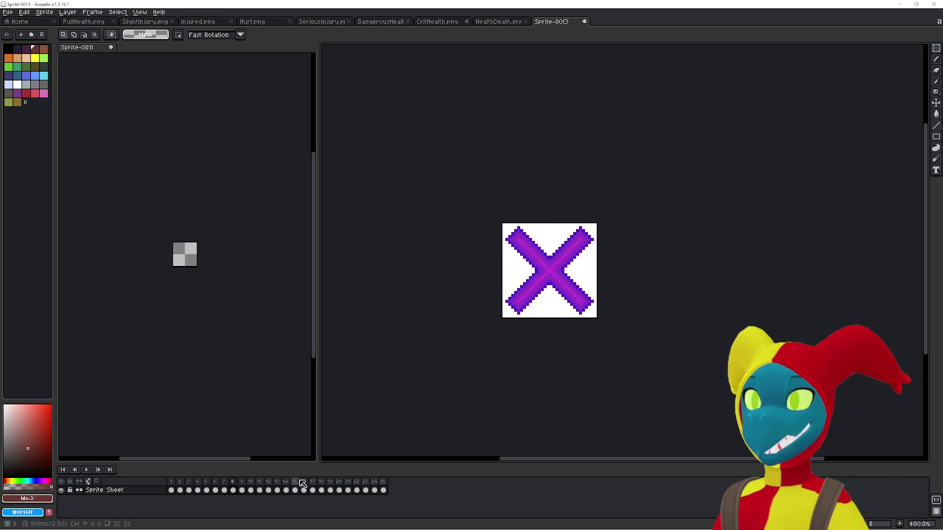
Compare the red, blue, green and purple X icon frames
key("Right")
key("Right")
key("Left")
key("Left")
key("Left")
key("Left")
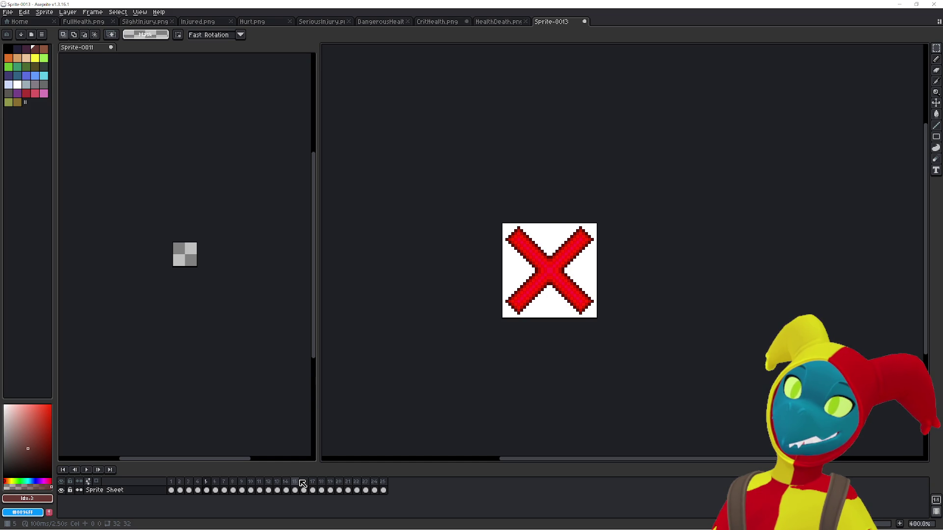
key("Right")
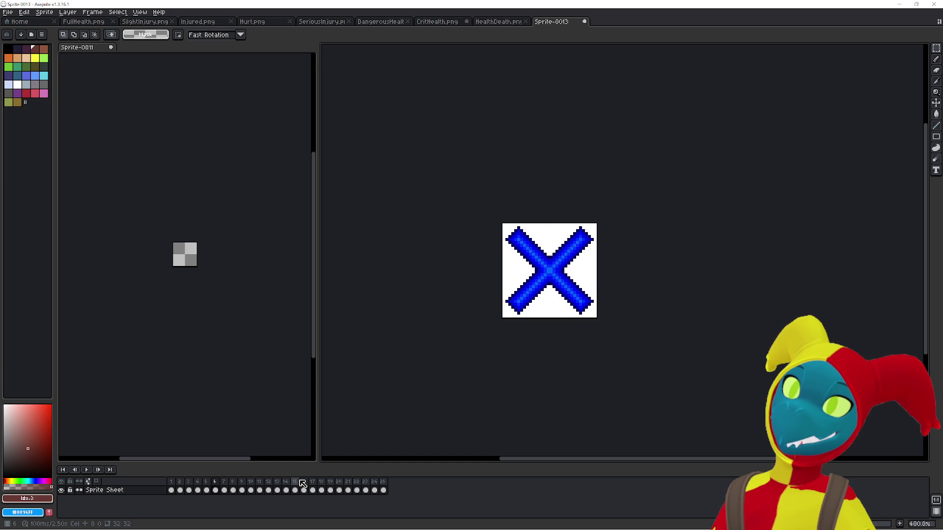
key("Right")
key("Right")
key("Right")
key("Left")
key("Left")
key("Left")
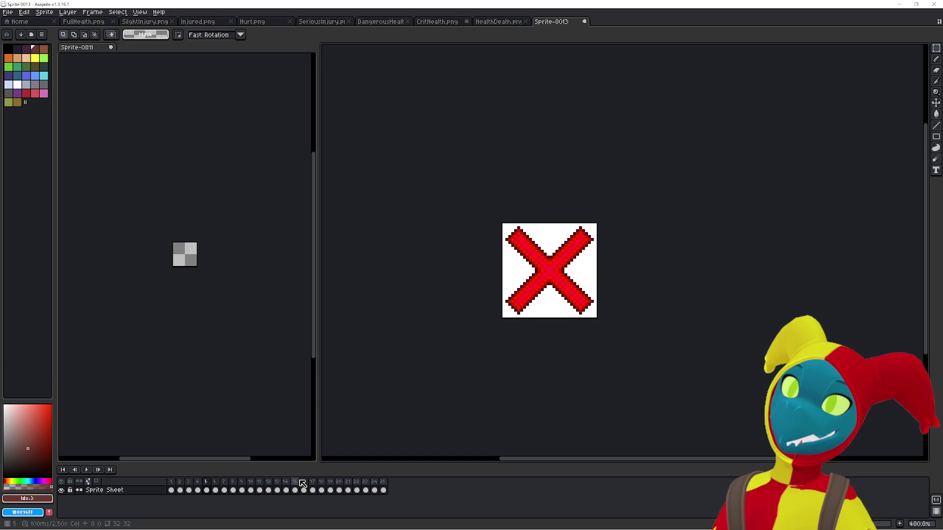
key("Right")
key("Right")
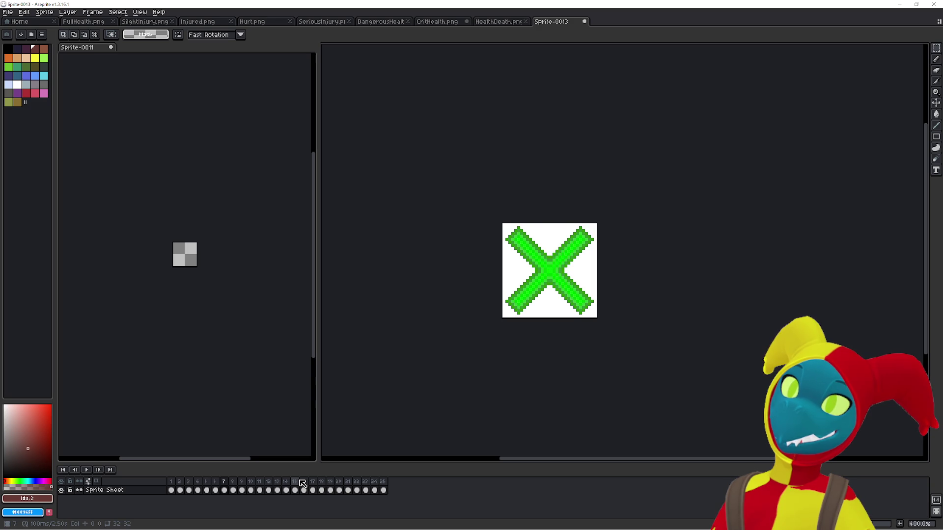
key("Right")
key("Left")
key("Left")
key("Left")
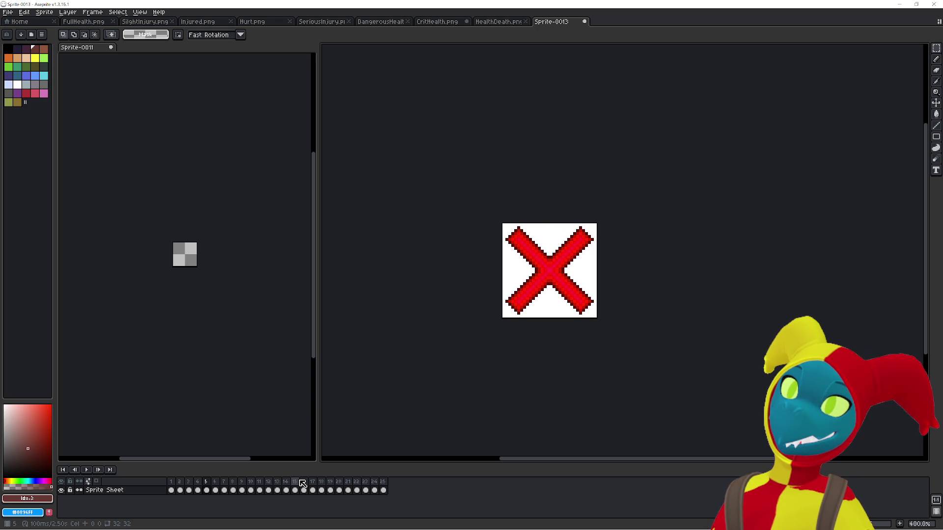
key("Right")
key("Right")
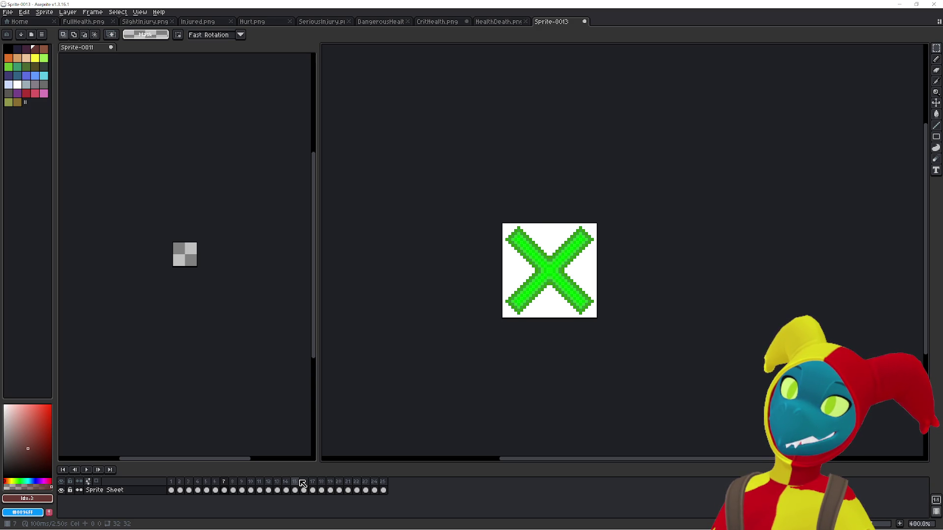
key("Right")
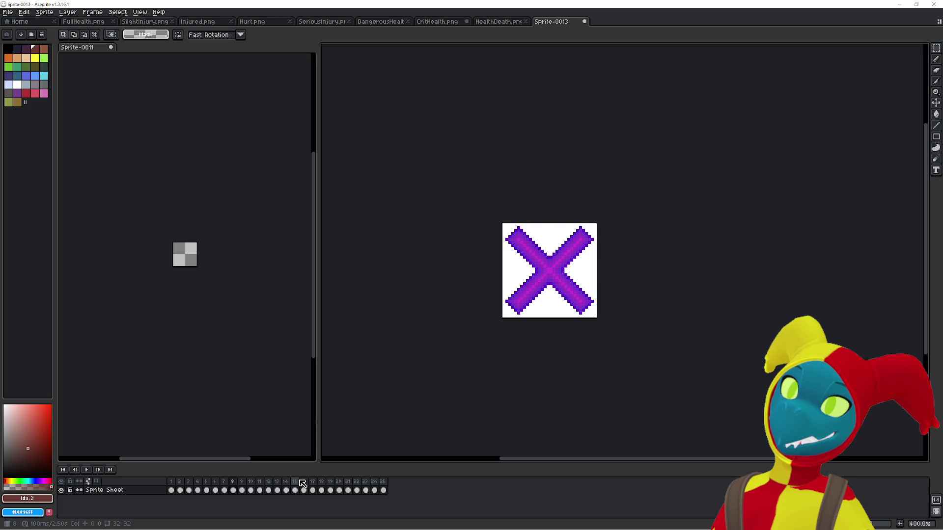
key("Right")
key("Right")
key("Right")
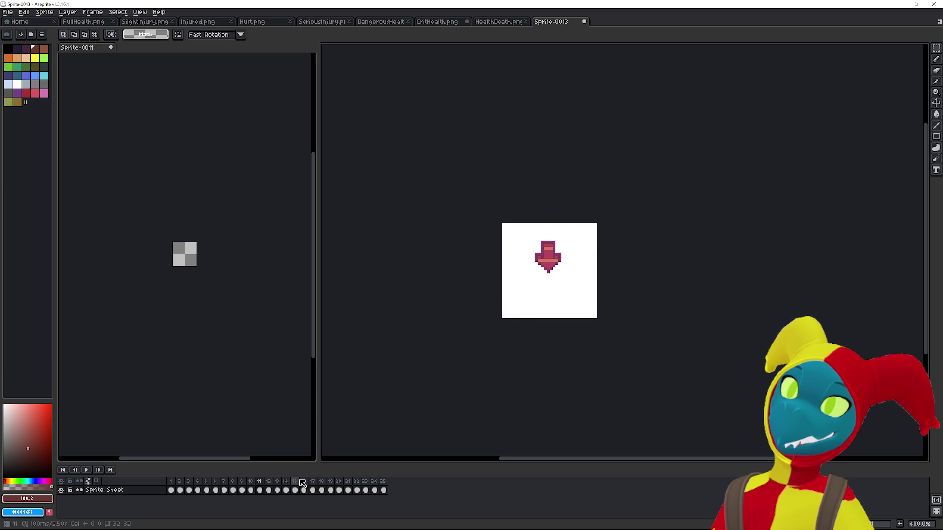
Step through the fading and red arrow frames, ending on frame 19's faded arrow
key("Right")
key("Right")
key("Right")
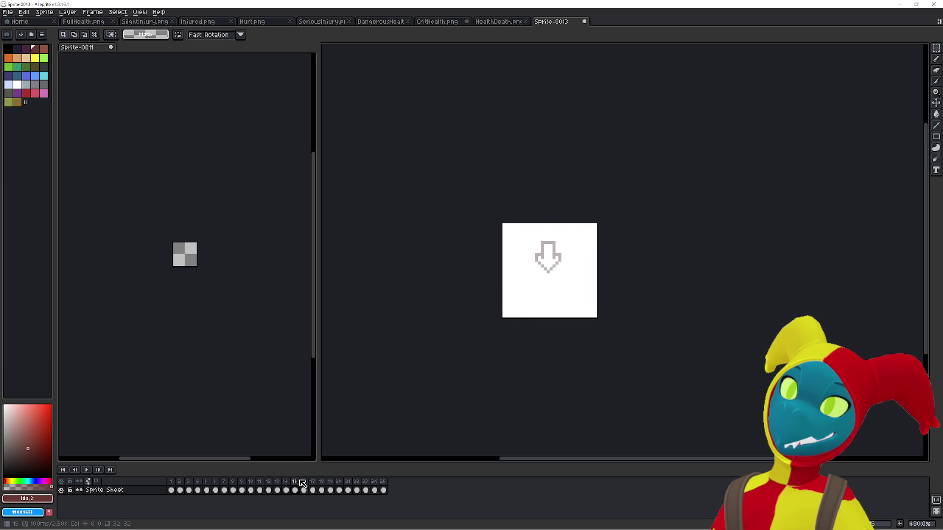
key("Right")
key("Right")
key("Right")
key("Right")
key("Right")
key("Right")
key("Right")
key("Right")
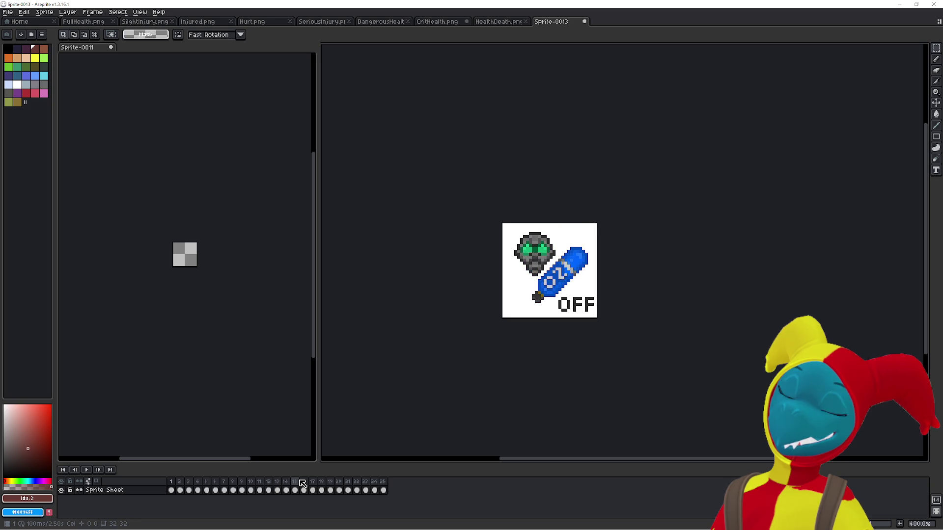
key("Left")
key("Left")
key("Left")
key("Right")
key("Right")
key("Left")
key("Left")
key("Left")
key("Left")
key("Left")
key("Left")
key("Left")
key("Left")
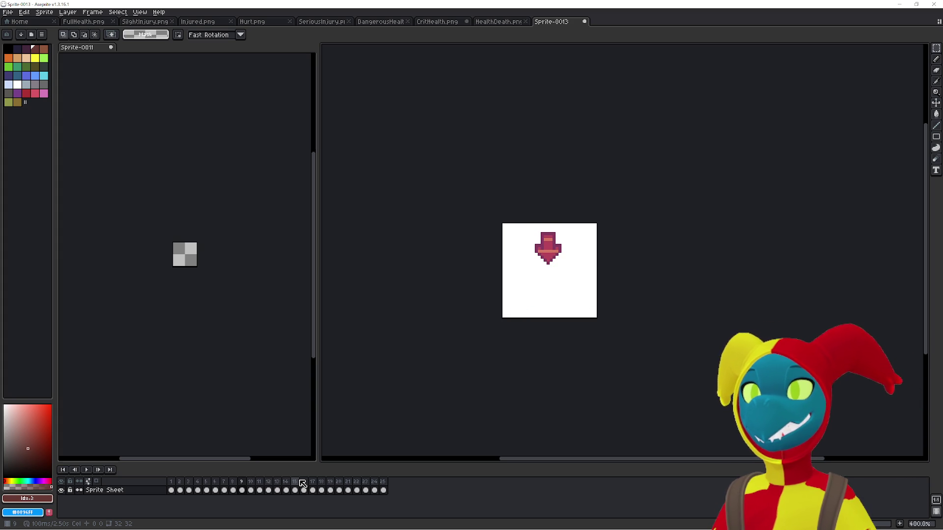
Drag frame 19's faded arrow cel into frame 18, then step through frames 20–25 to check timing
left_click(332, 485)
mouse_move(334, 486)
left_mouse_down()
mouse_move(311, 487)
mouse_move(321, 489)
left_mouse_up()
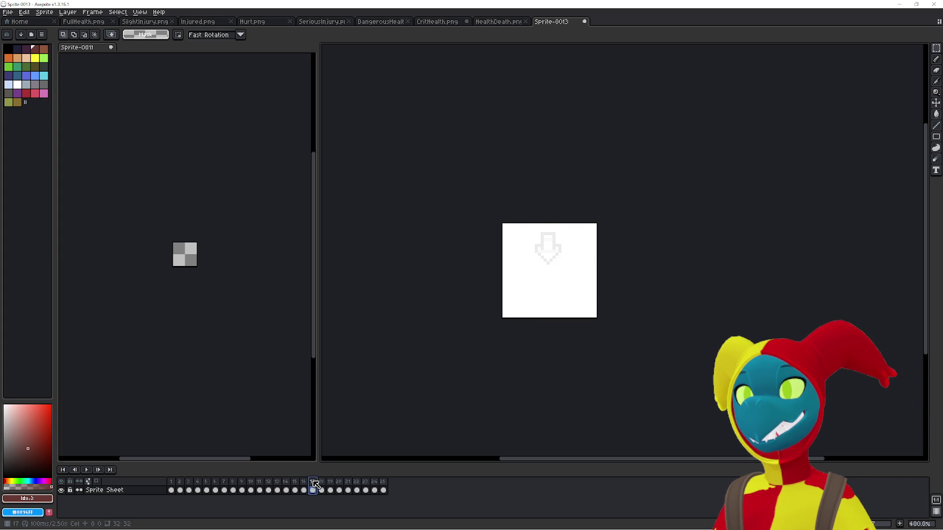
left_click(357, 485)
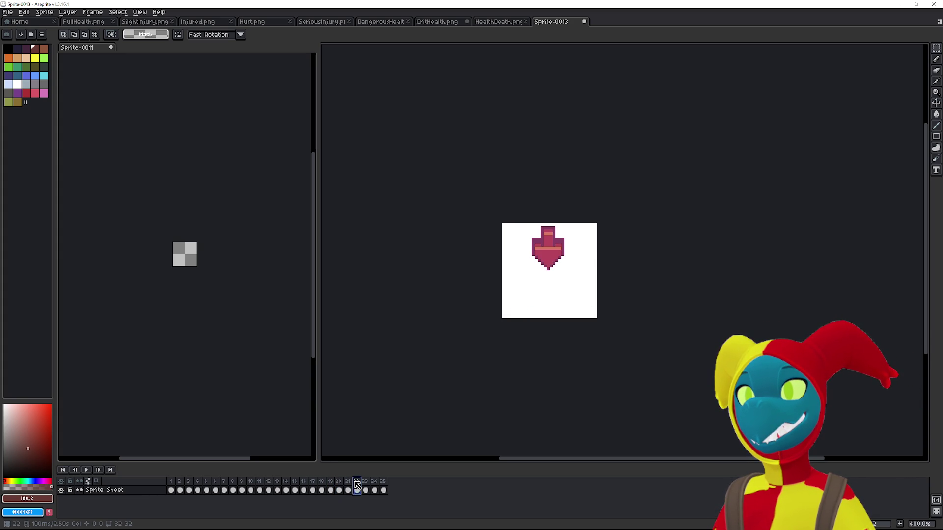
key("Return")
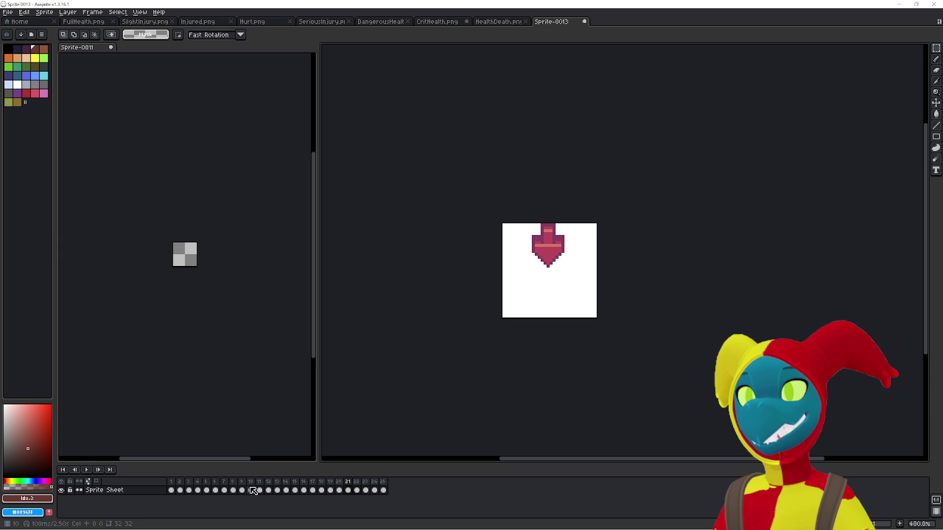
key("Left")
key("Left")
key("Left")
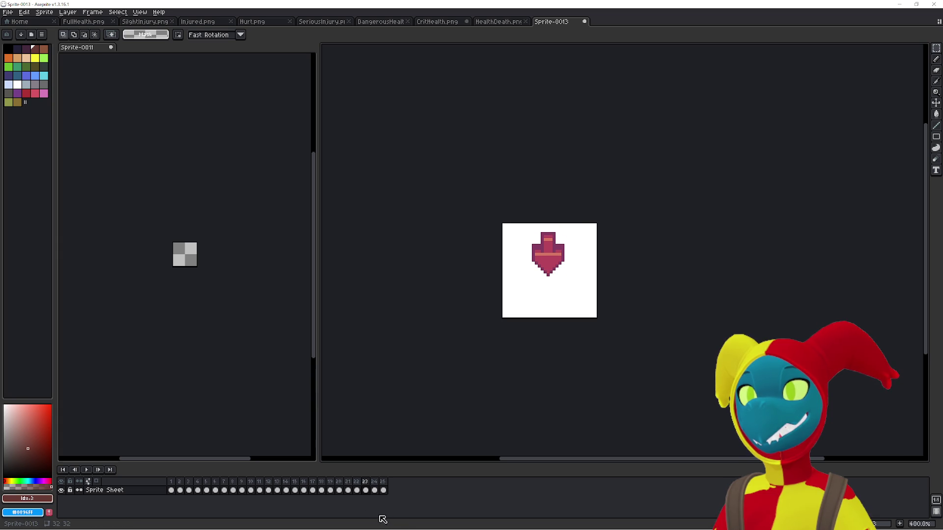
key("Right")
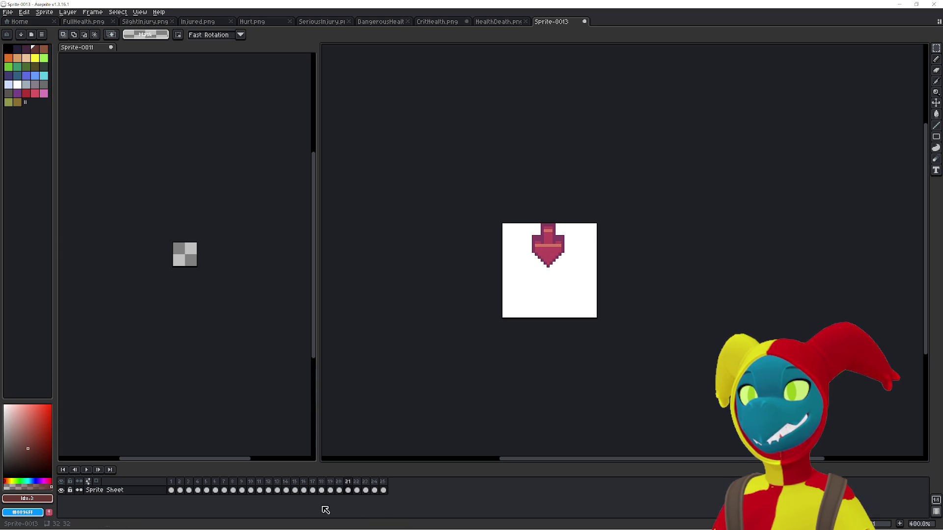
mouse_move(261, 487)
left_mouse_down()
mouse_move(249, 486)
mouse_move(357, 487)
left_mouse_up()
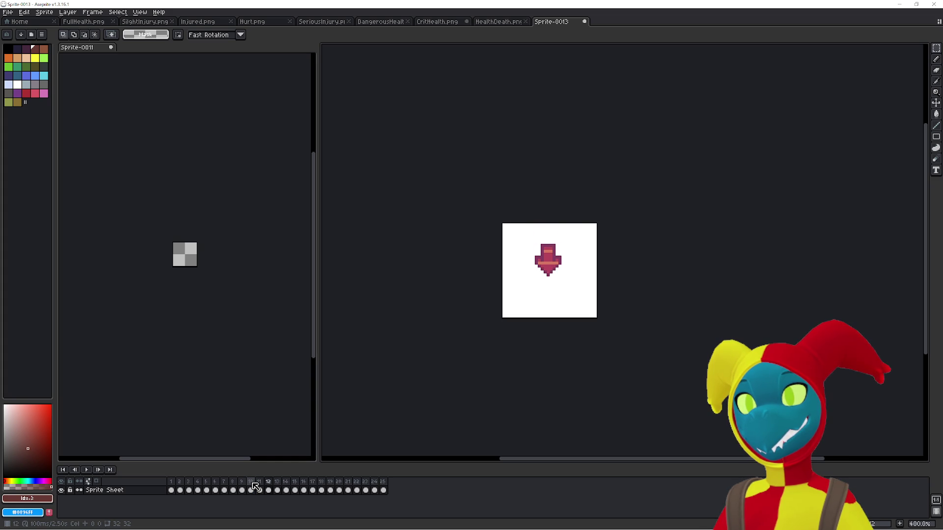
Play the icon animation from frame 10, then make the Sprite-0011 editor active
left_click(253, 484)
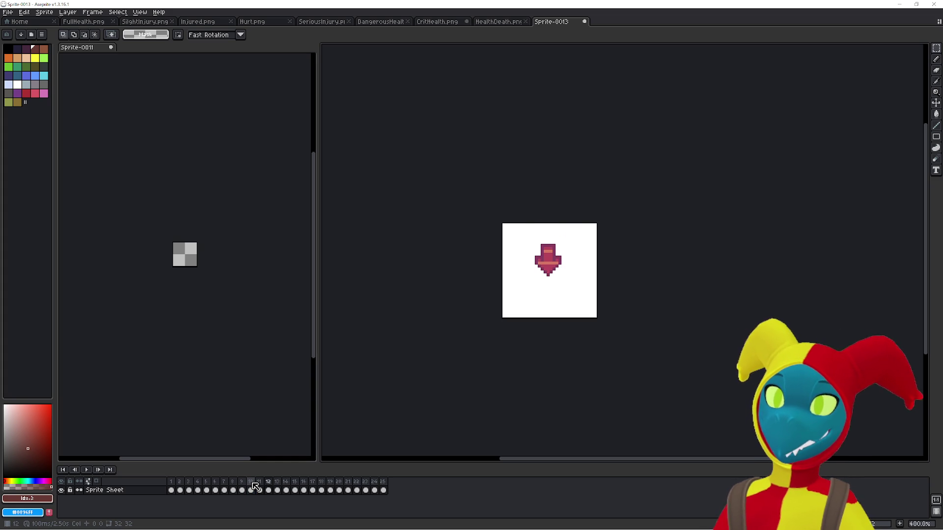
left_click(253, 485)
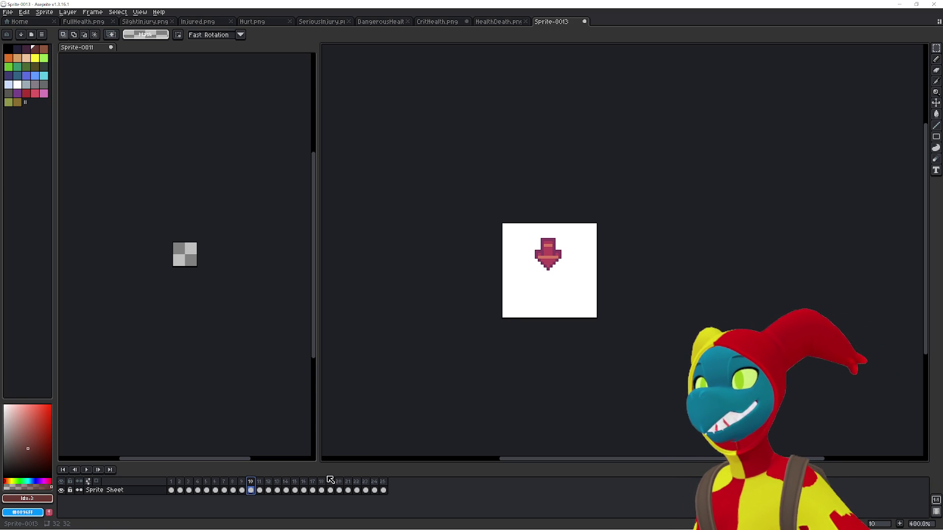
key("Return")
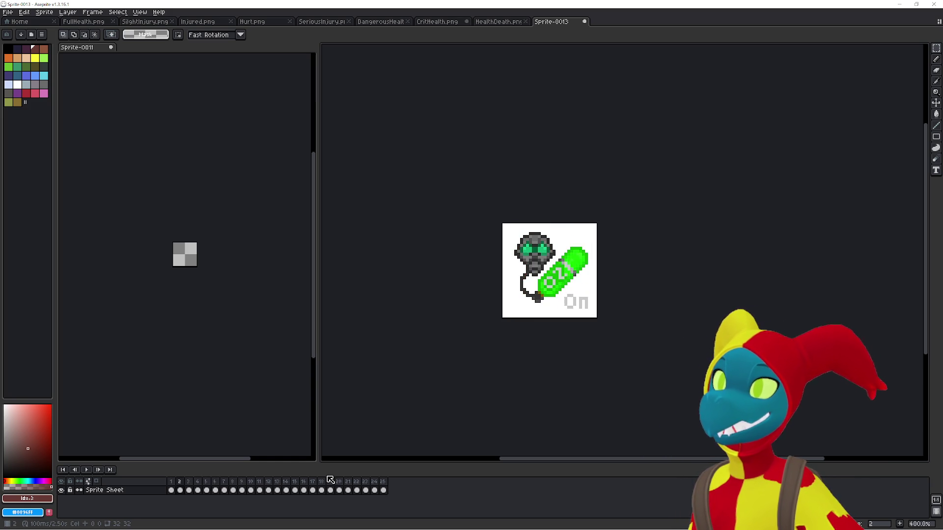
left_click(166, 370)
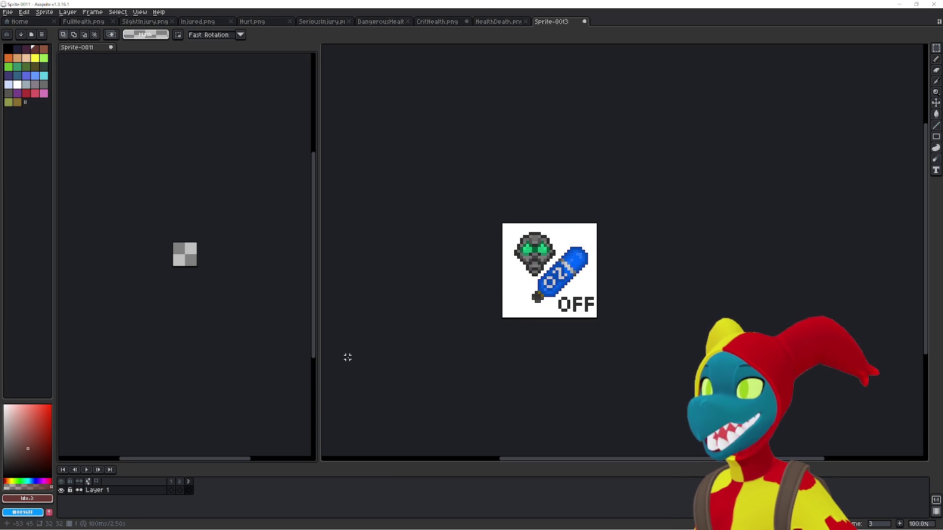
Add empty frames to Sprite-0011 and paste the first mask icon from the sheet into frame 1
key("alt+n")
key("alt+n")
key("alt+n")
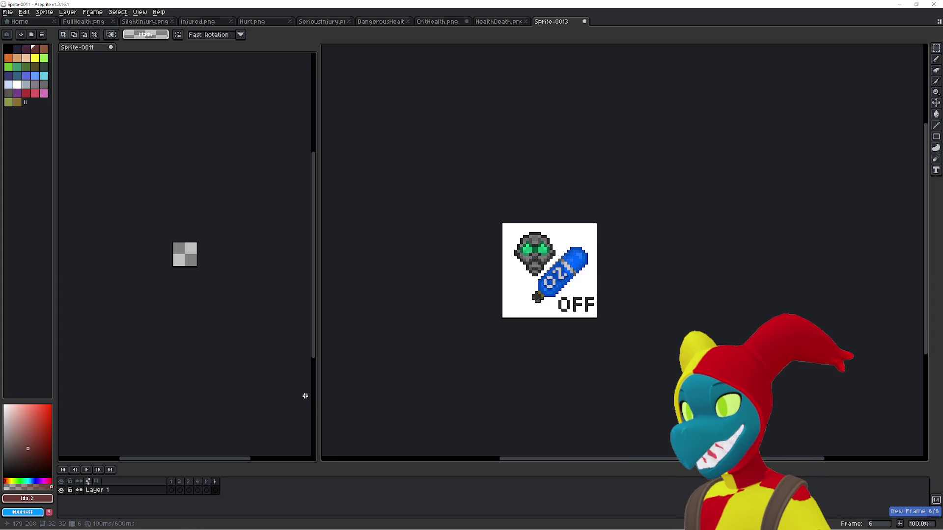
key("ctrl+Tab")
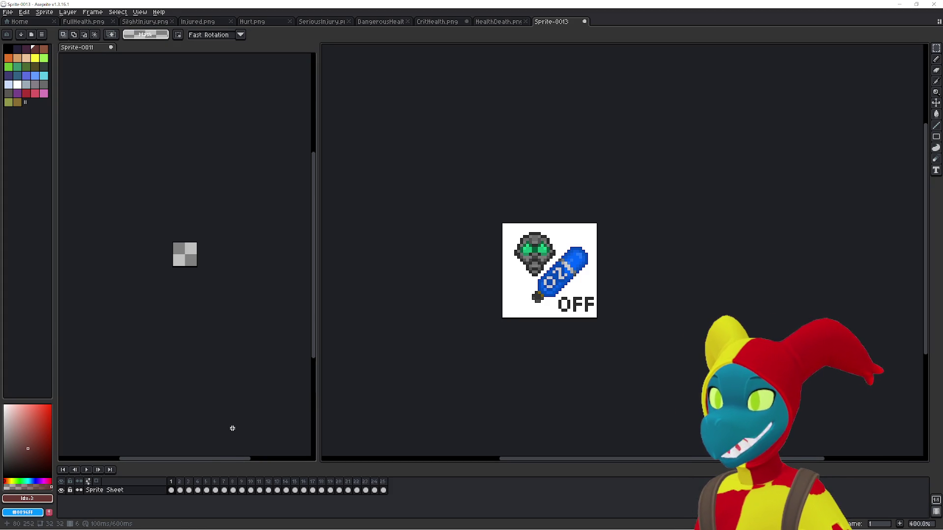
left_click(187, 368)
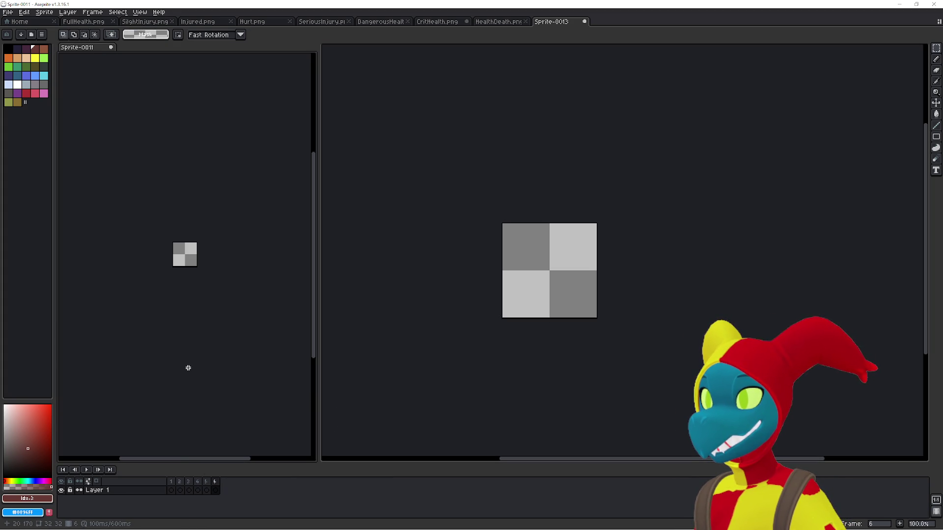
key("ctrl+v")
left_click(385, 393)
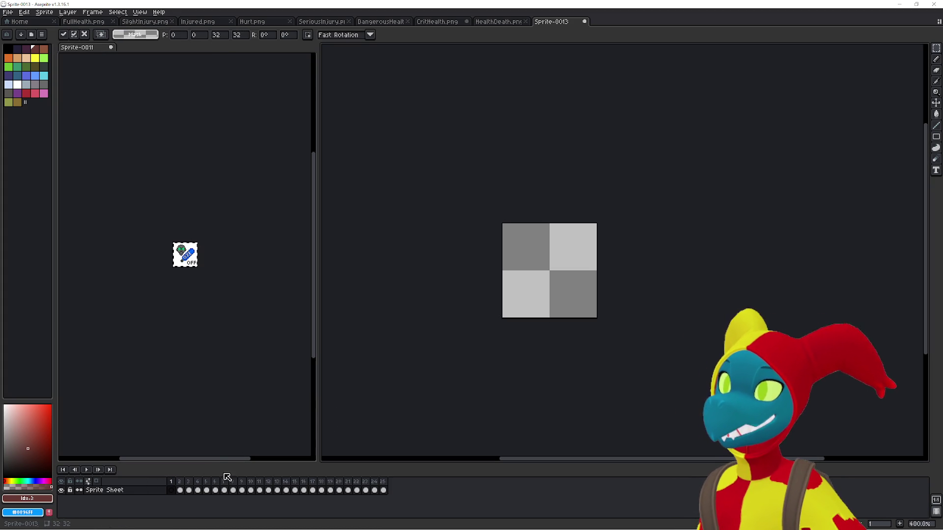
left_click(179, 485)
left_click(257, 387)
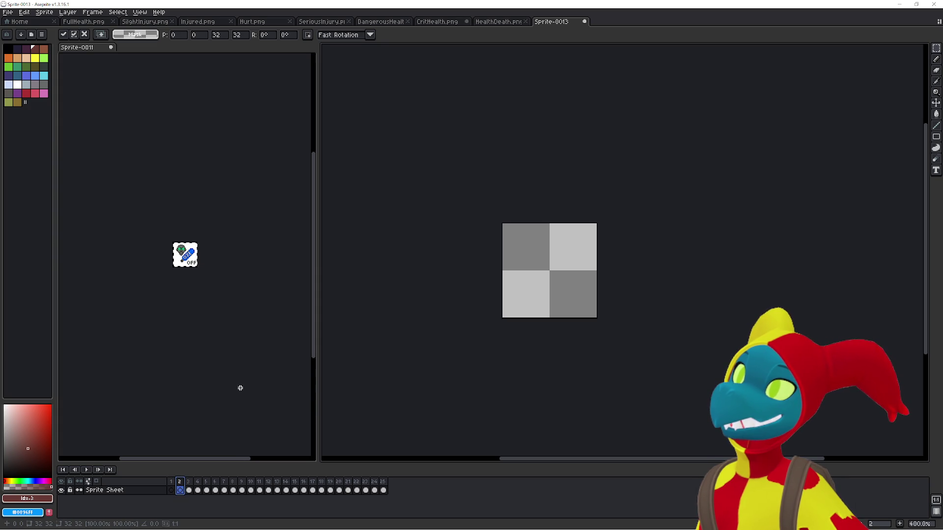
Paste the green mask icon from the sheet into Sprite-0011's second frame
left_click(188, 485)
key("ctrl+v")
left_click(370, 399)
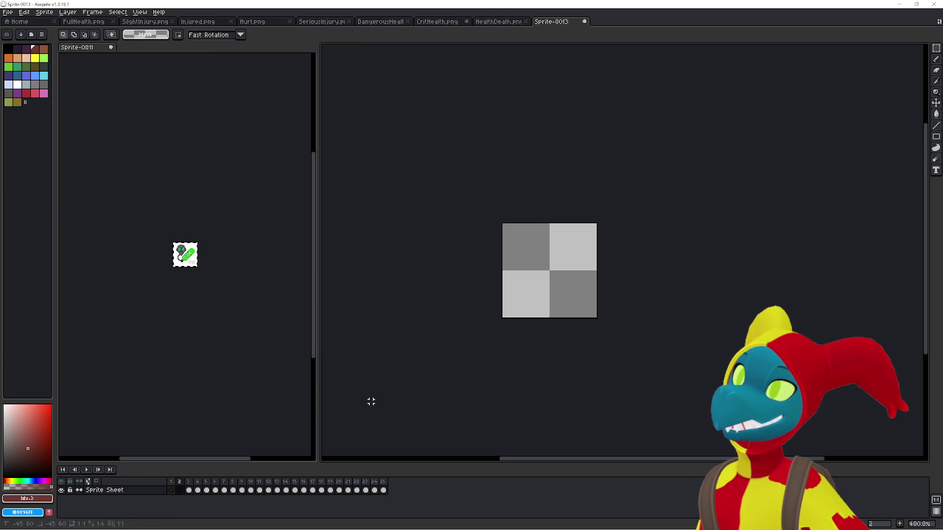
left_click(194, 487)
left_click(195, 486)
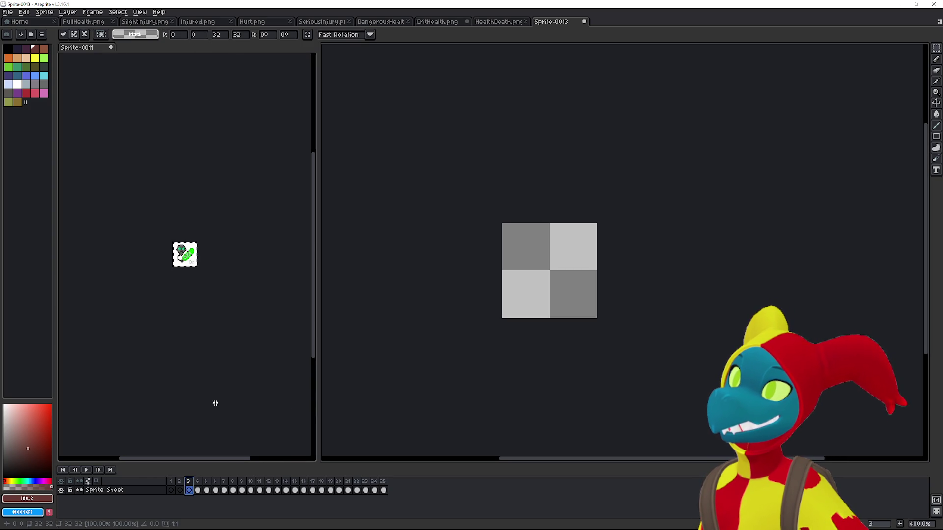
left_click(213, 413)
Paste the red On icon into the mask sprite's third frame
left_click(196, 490)
key("ctrl+v")
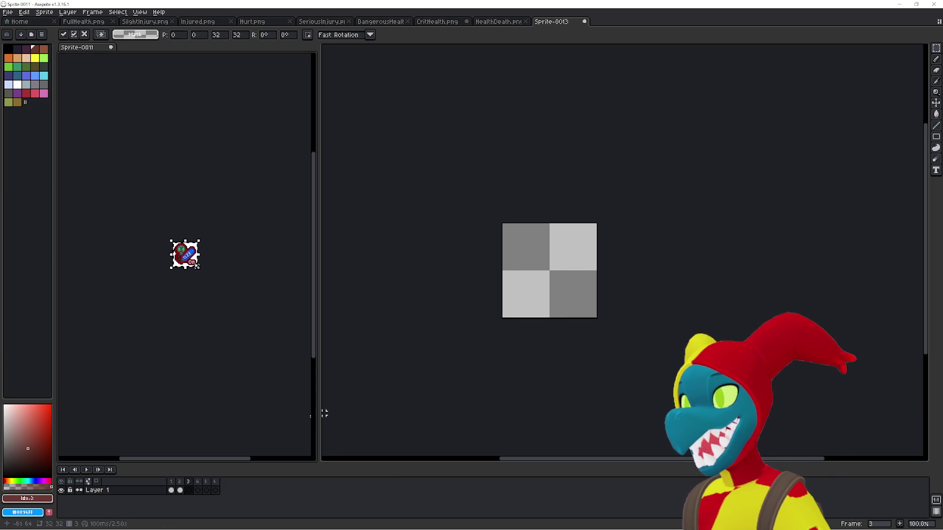
left_click(376, 393)
left_click(213, 491)
left_click(199, 490)
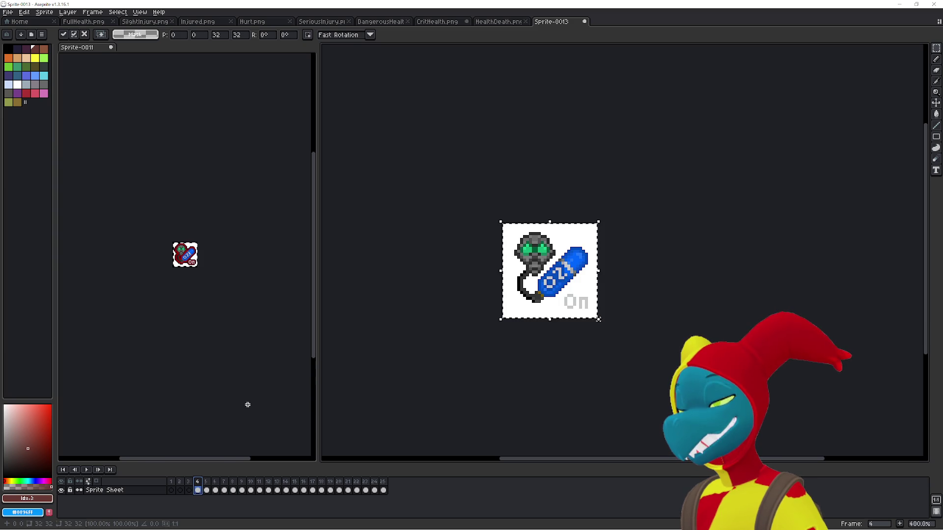
left_click(246, 404)
Cut the green On icon from the sheet frame and paste it into the mask sprite's frame 4
left_click(424, 389)
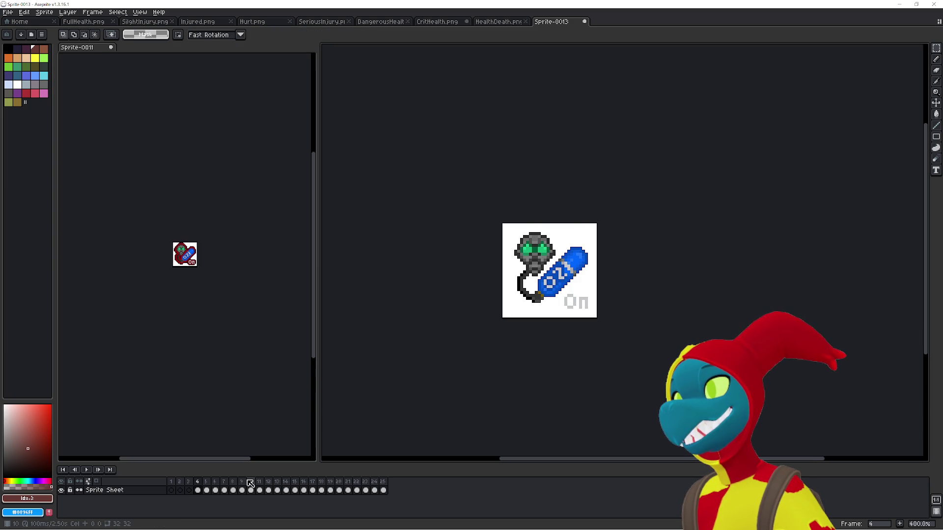
key("ctrl+x")
left_click(194, 406)
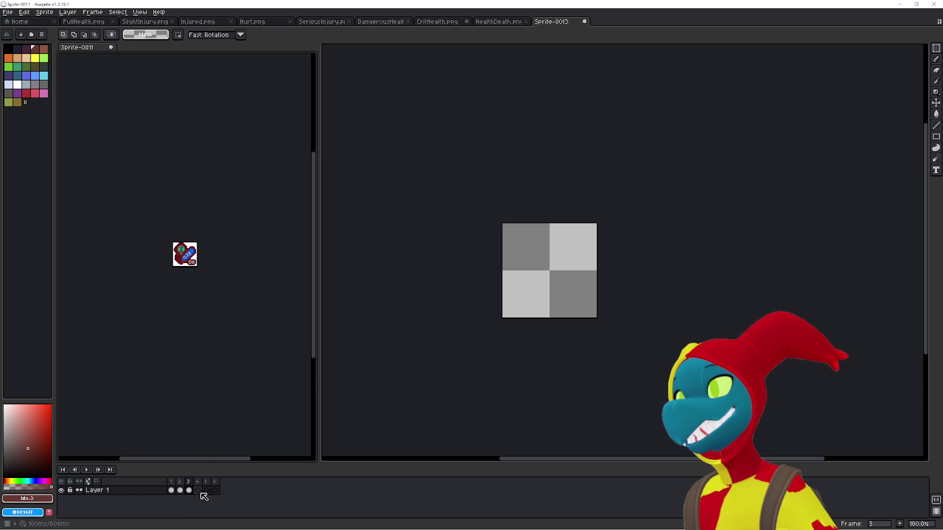
key("ctrl+v")
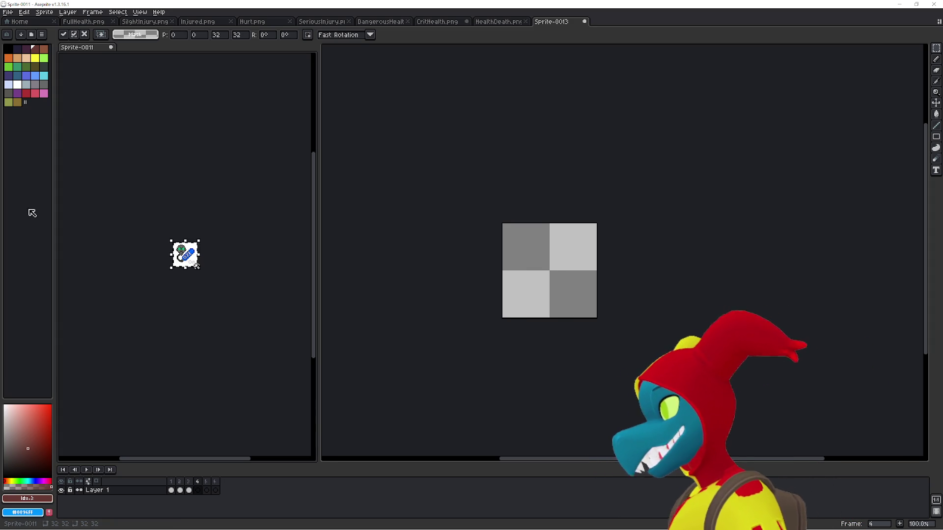
left_click(8, 11)
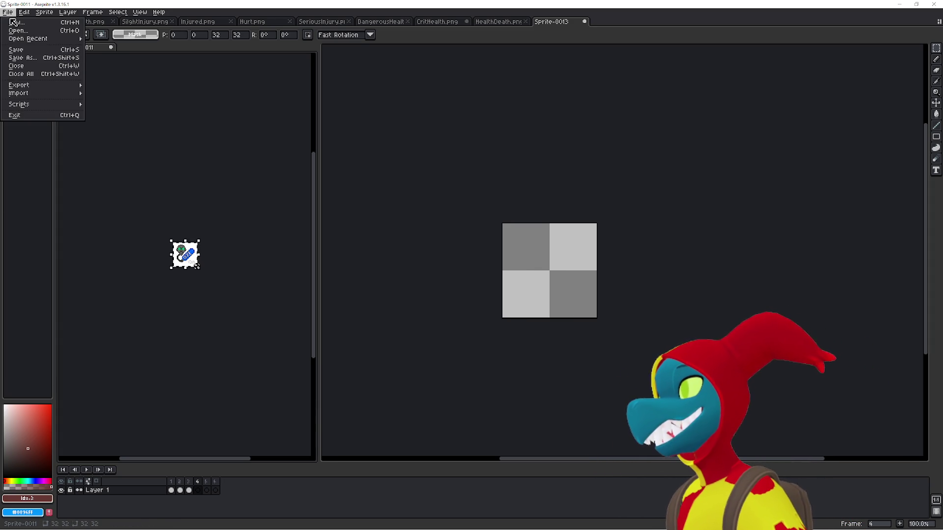
Create a Mask folder under InGame and save the mask sprite there as MaskStatus.png
left_click(20, 58)
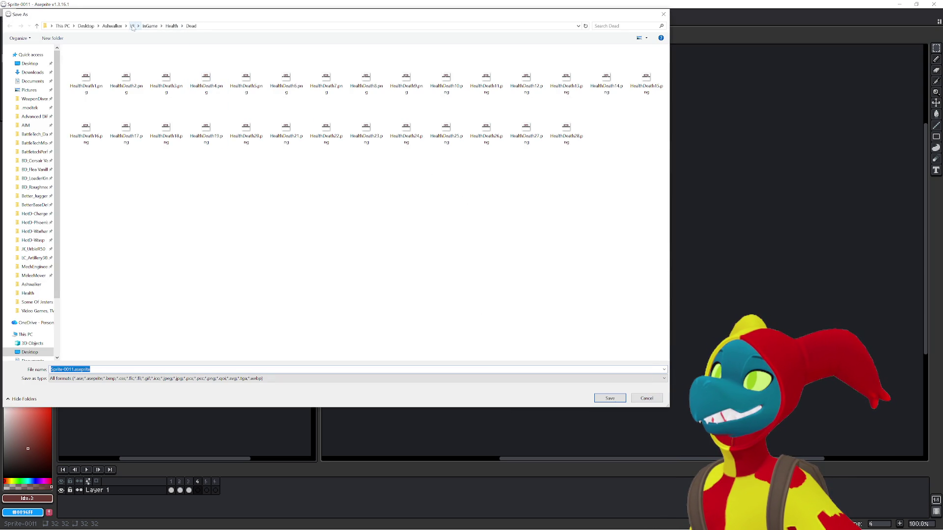
left_click(149, 26)
right_click(171, 129)
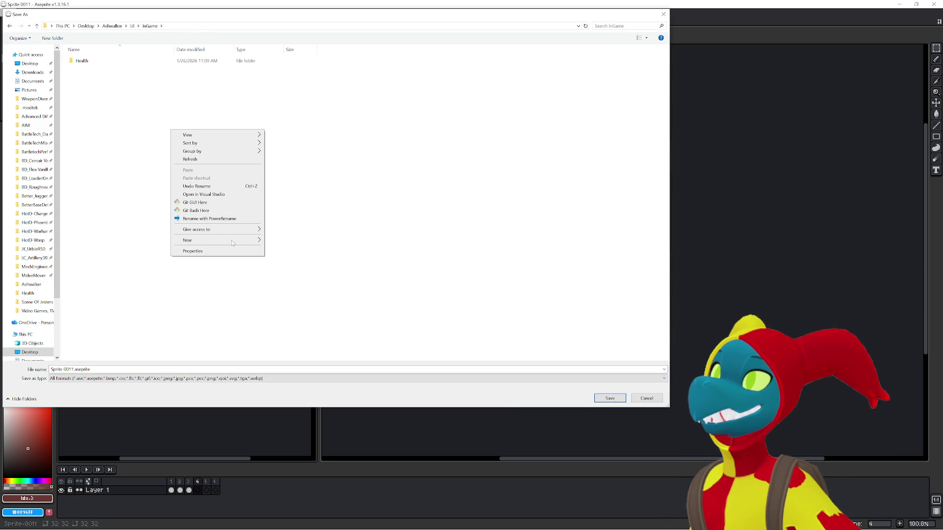
mouse_move(227, 240)
left_click(278, 241)
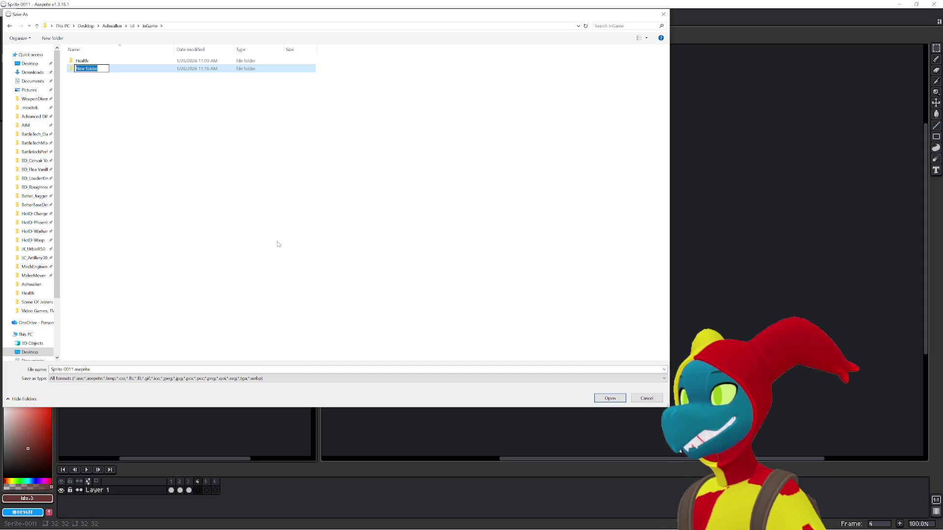
type("Ms")
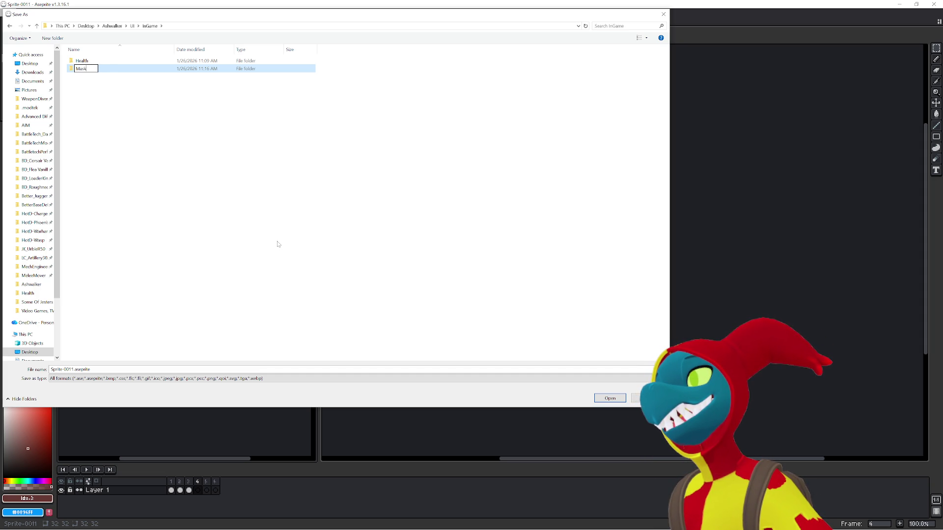
key("Return")
key("Return")
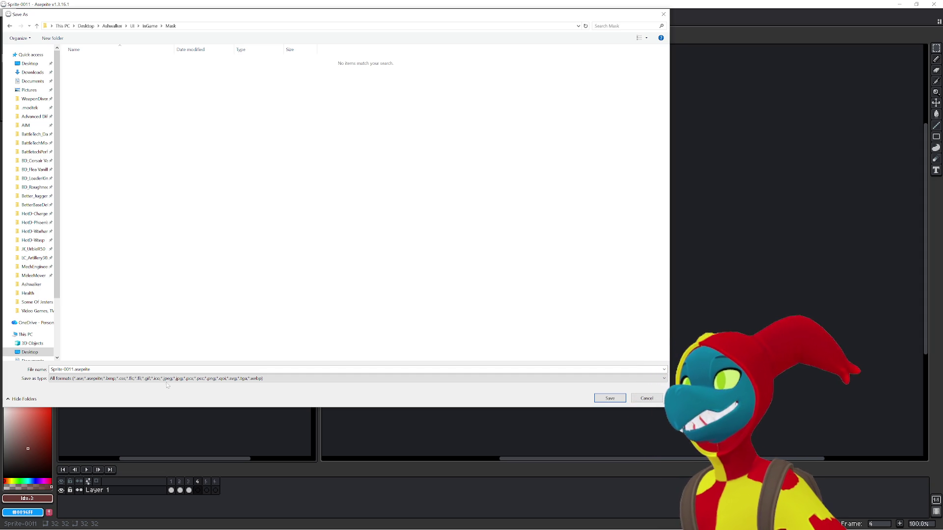
left_click(73, 369)
type("MaskStatus")
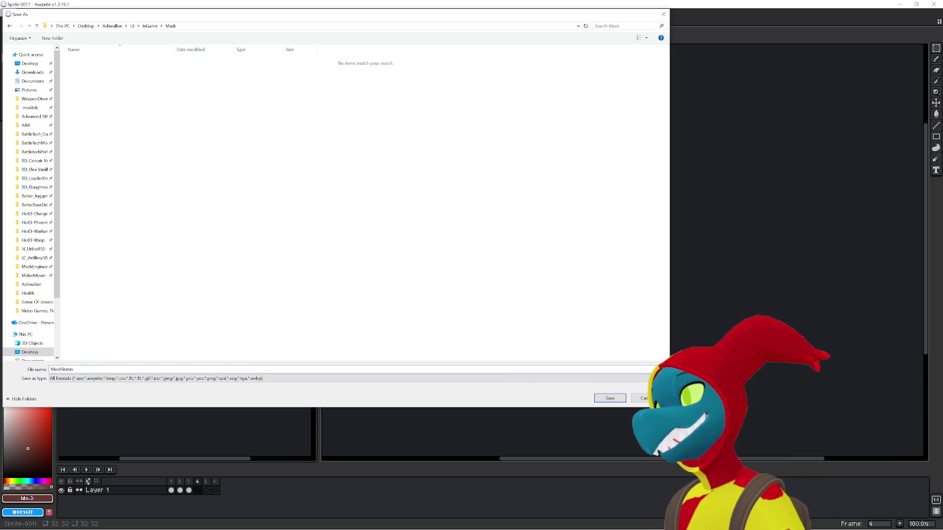
type(".png")
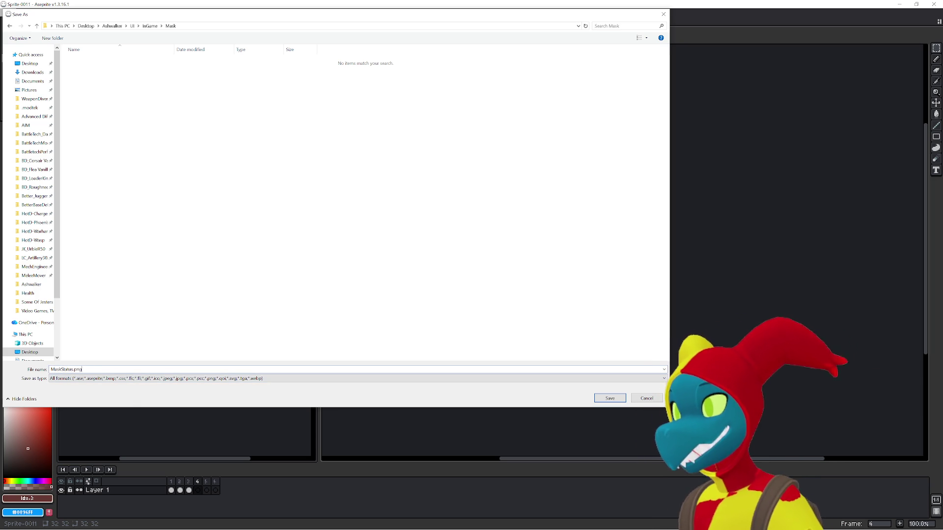
key("Return")
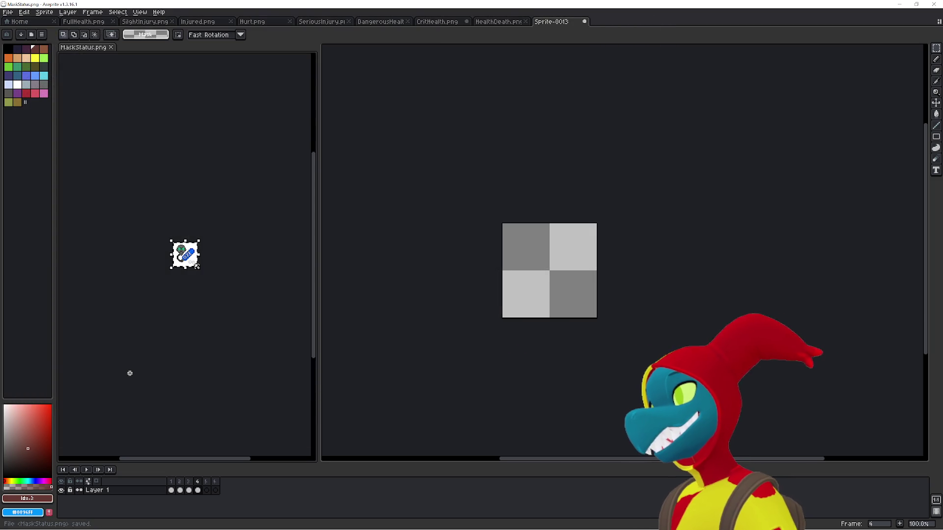
Deselect the artwork and delete the stray MaskStatus5.png and MaskStatus6.png files from the Mask folder
key("ctrl+d")
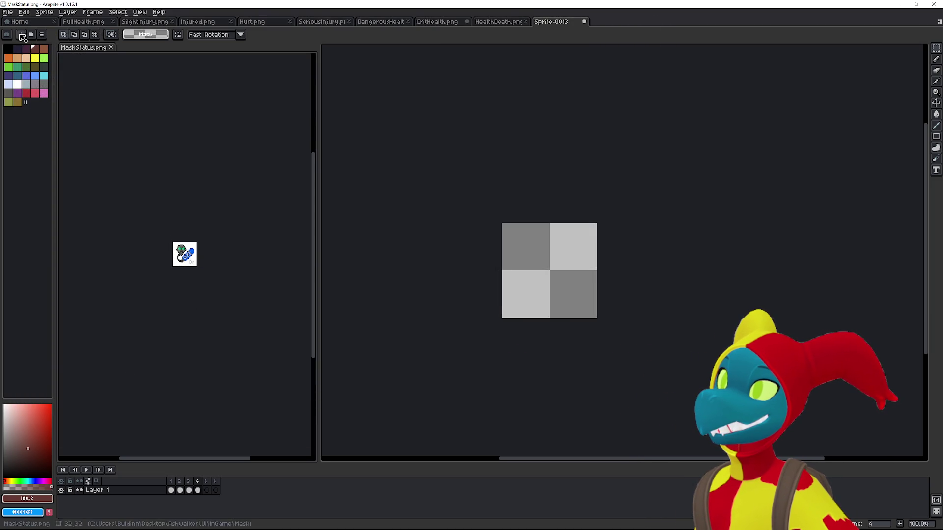
left_click(7, 12)
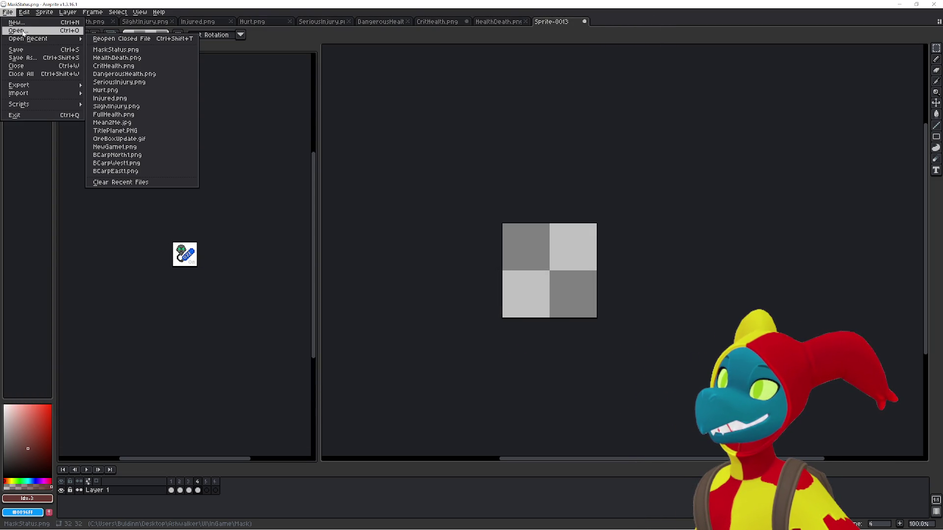
left_click(22, 31)
left_click(247, 54)
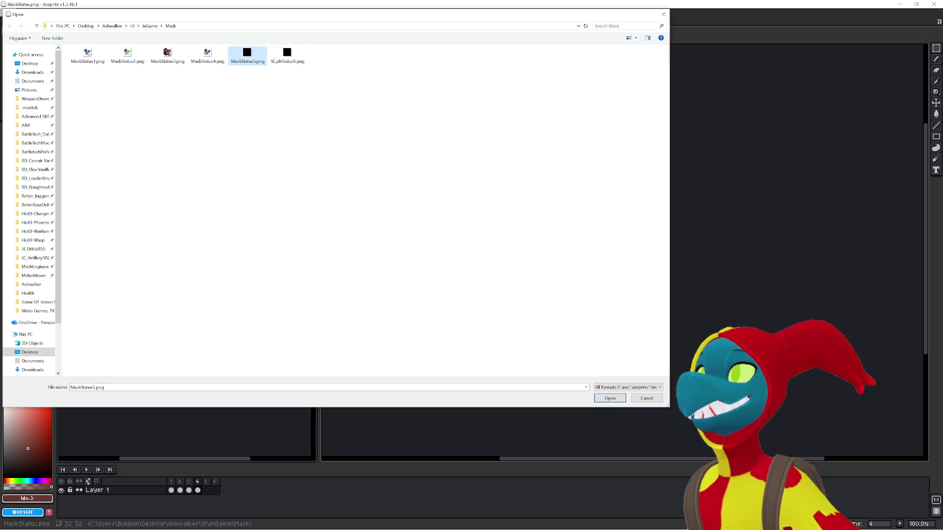
key("Delete")
left_click(247, 54)
key("Delete")
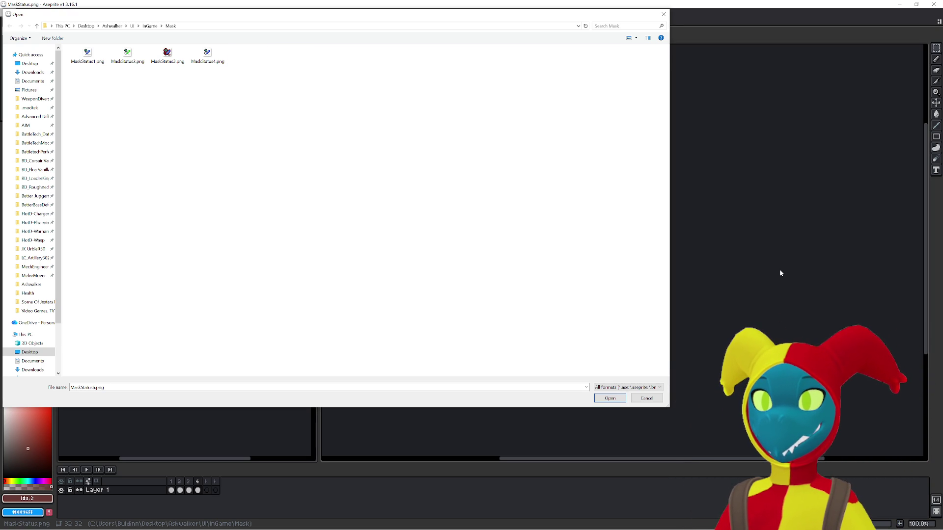
left_click(645, 401)
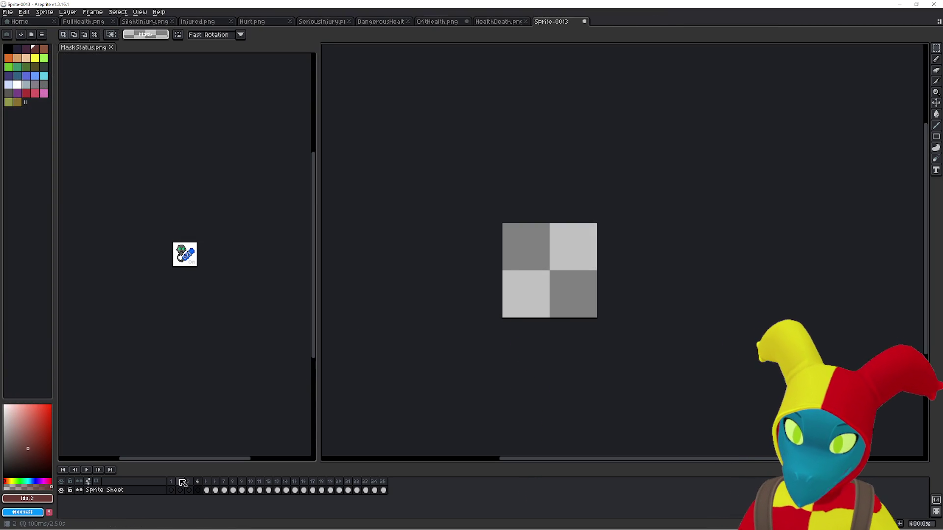
Delete the already-used frames 1 to 3 from the sheet and play the remaining frames
left_click_drag(171, 484, 196, 486)
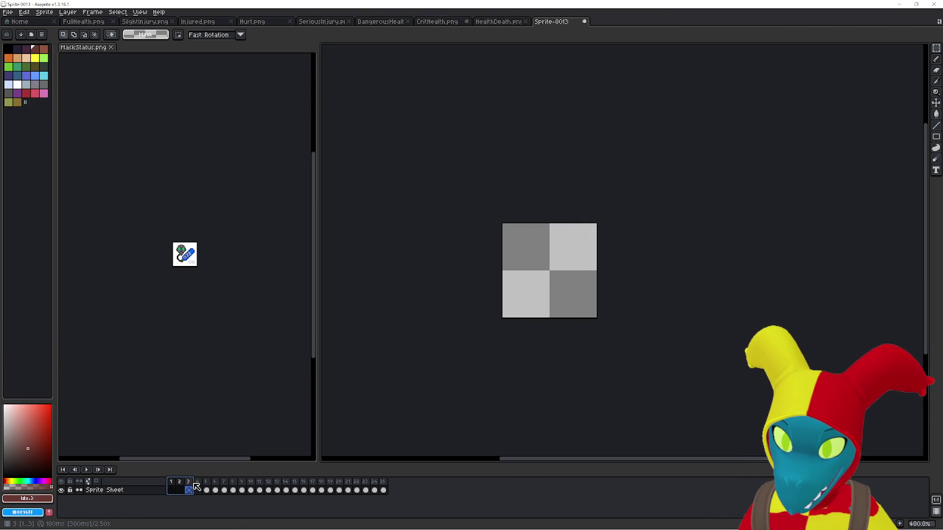
key("Delete")
key("Return")
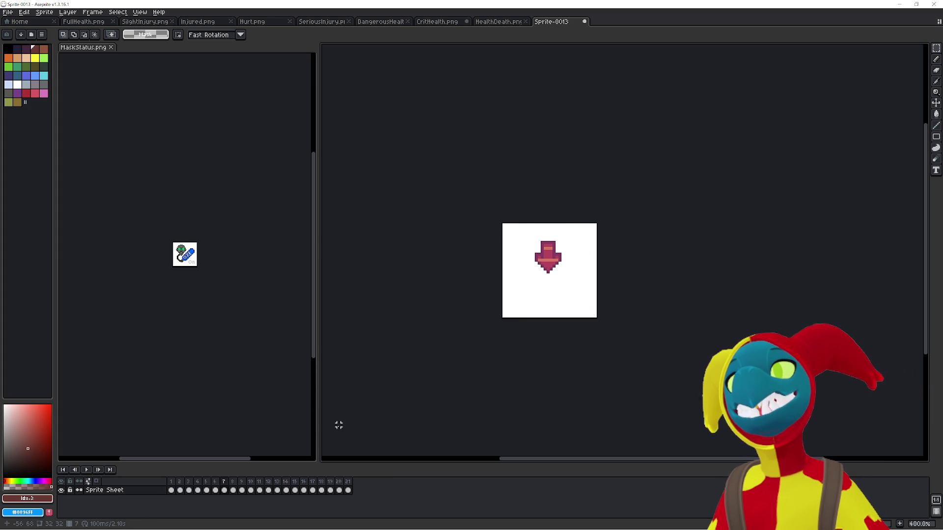
Stop the animation on the pink arrow frame and switch over to Paint
right_click(228, 483)
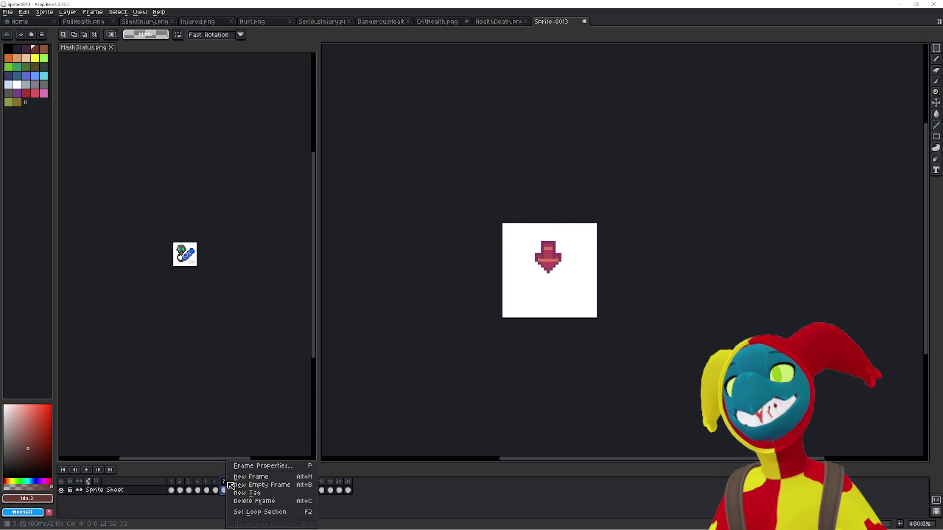
left_click(180, 519)
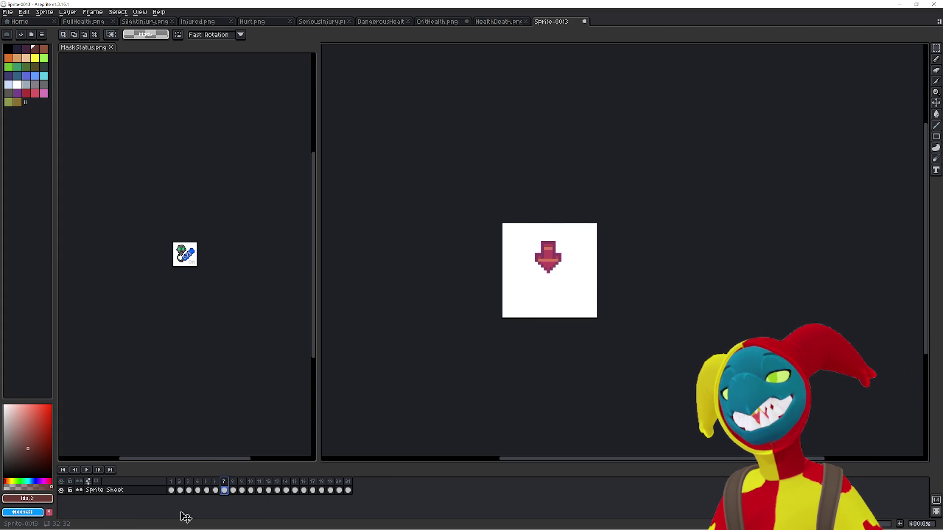
left_click(206, 490)
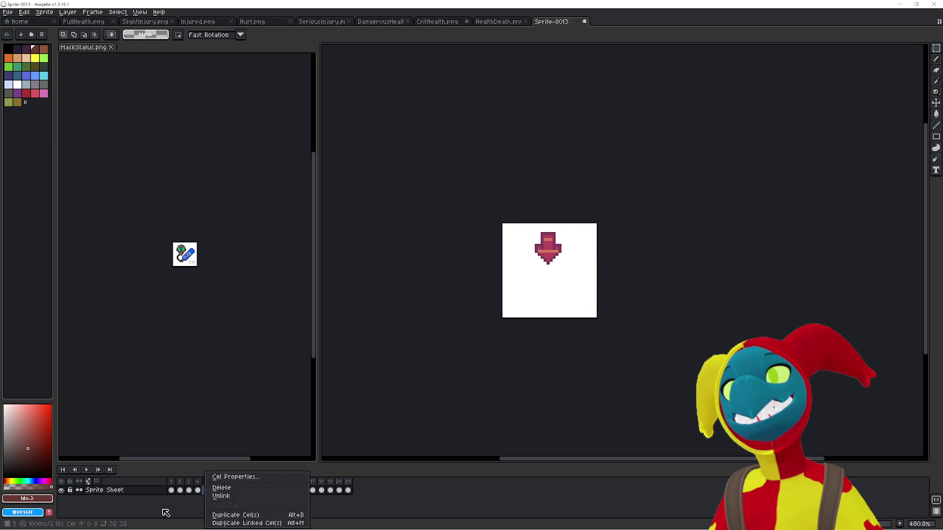
key("alt+Tab")
key("alt+Tab")
key("alt+Tab")
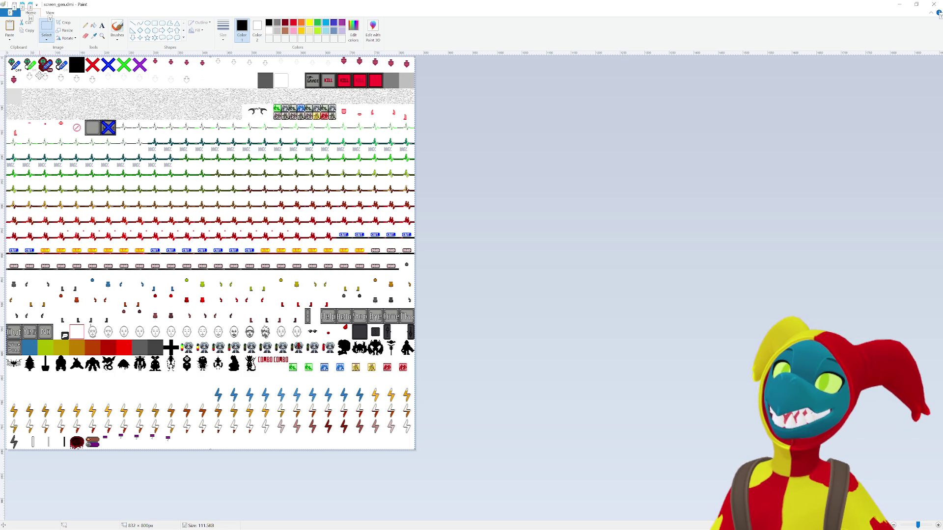
Clear Paint's ribbon key tips and switch back to Aseprite's Sprite-0013 sheet
key("alt")
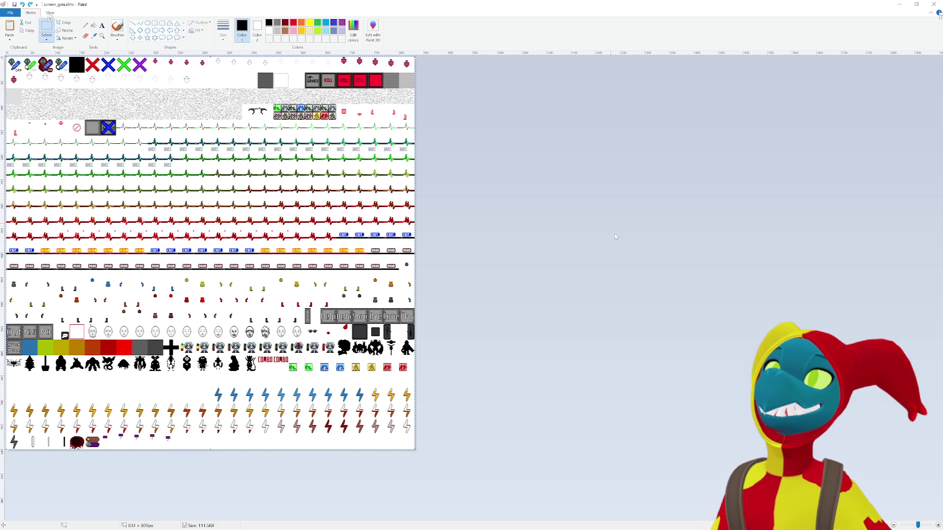
key("alt+Tab")
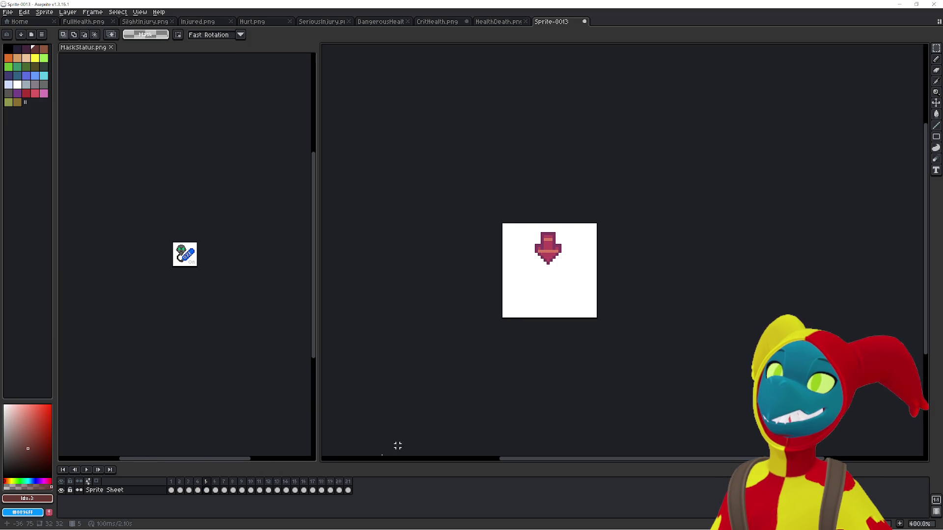
Delete the purple and red X frames and review frames 11 to 13
left_click(259, 492)
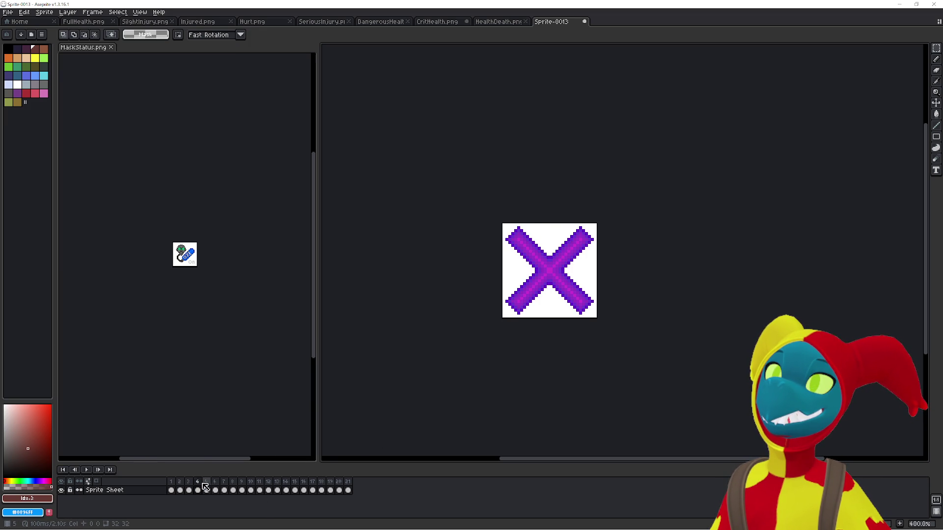
key("alt+BackSpace")
key("alt+BackSpace")
key("alt+BackSpace")
left_click(172, 490)
left_click(179, 490)
key("alt+BackSpace")
left_click(183, 492)
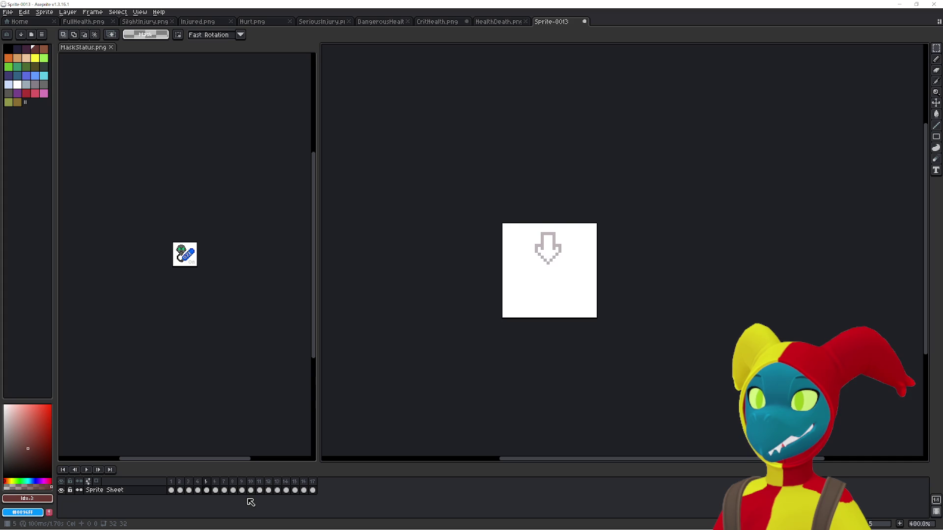
right_click(293, 490)
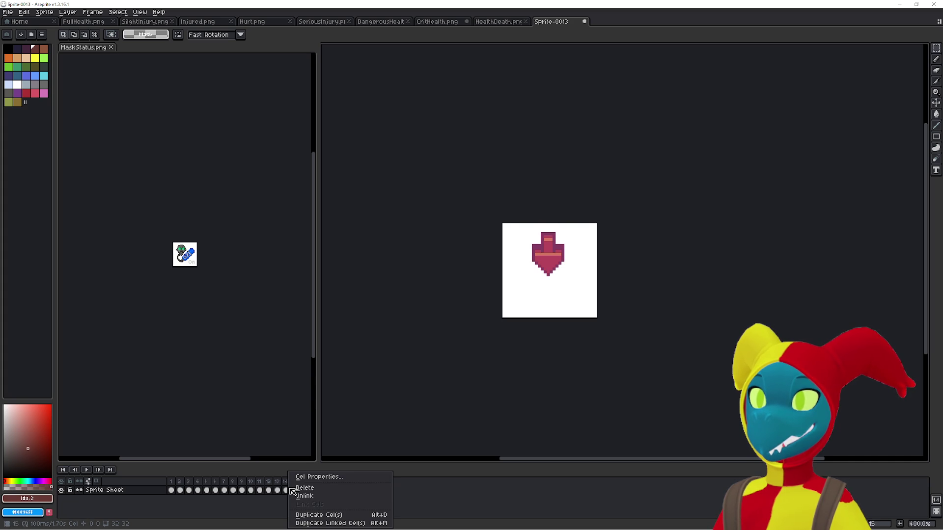
left_click(252, 511)
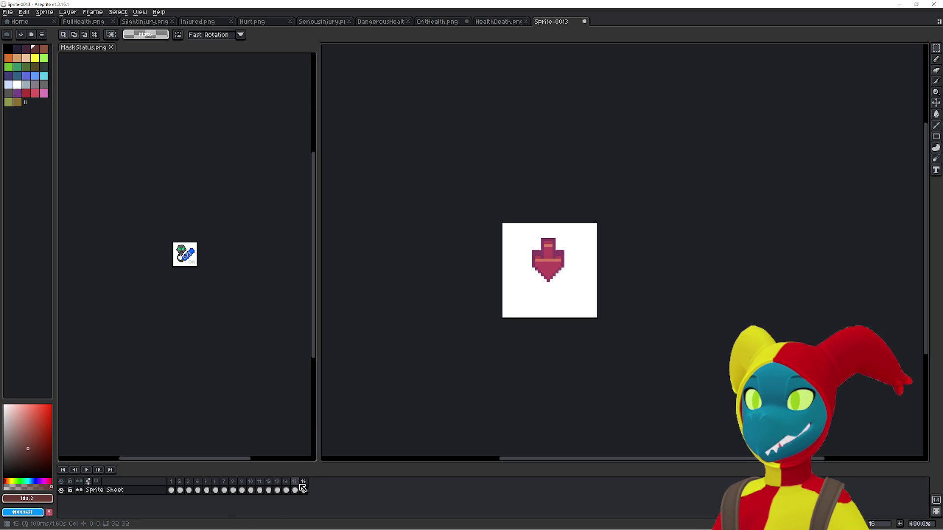
left_click(278, 489)
left_click_drag(263, 486, 270, 486)
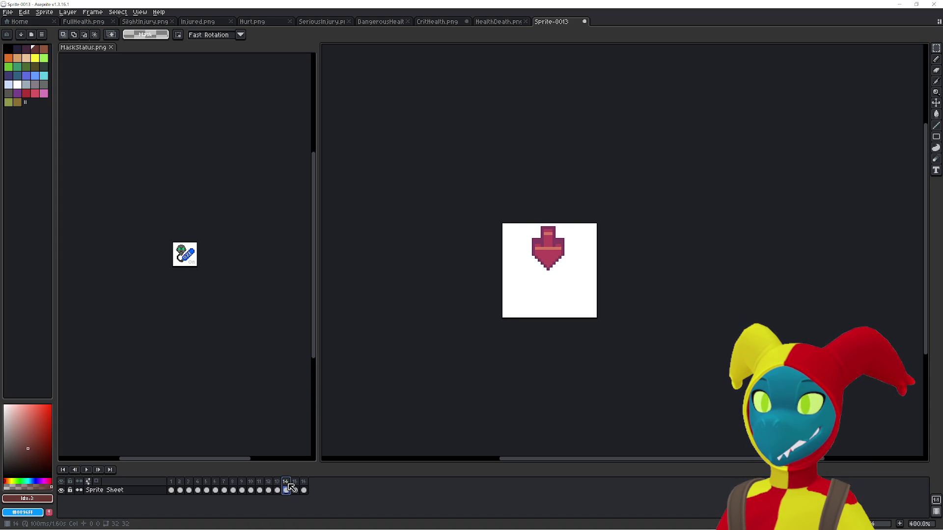
Remove frame 16, undo and redo the removal, and check frames 15 to 17
left_click(304, 490)
key("alt+c")
key("alt+c")
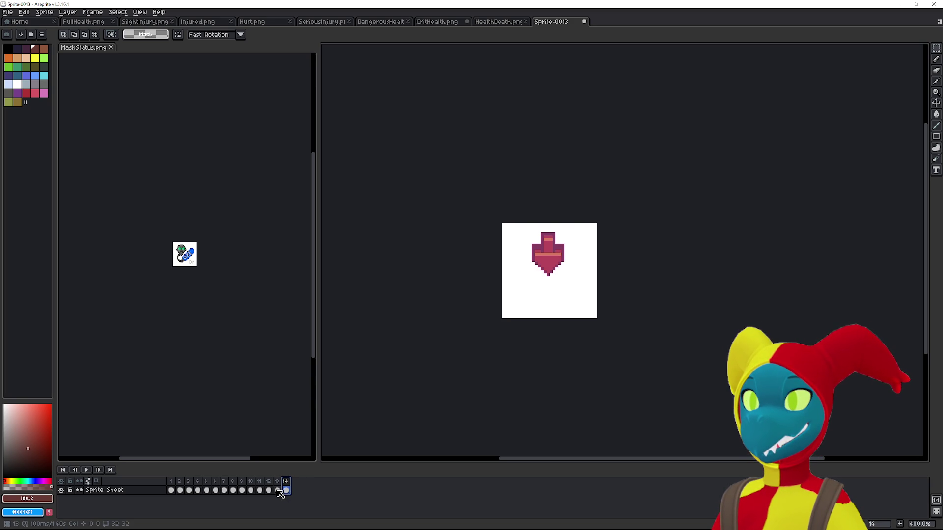
key("ctrl+z")
key("ctrl+z")
key("ctrl+z")
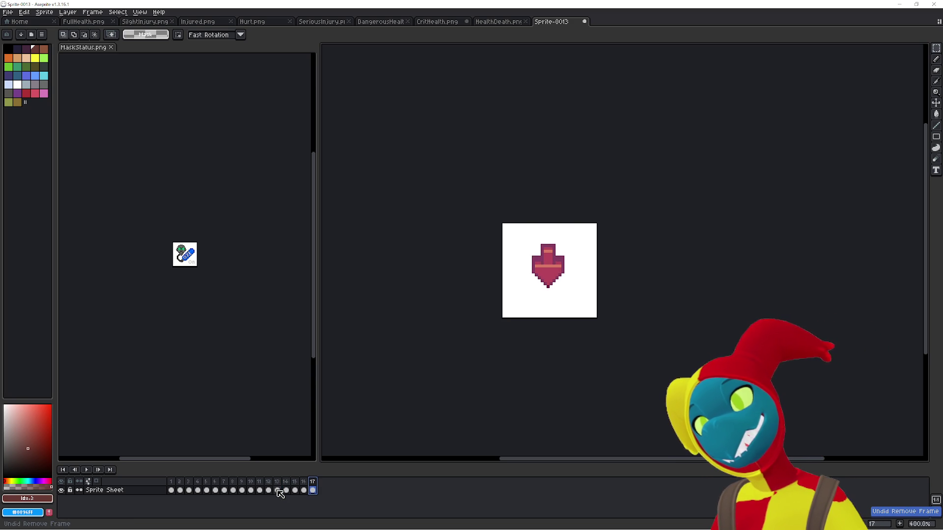
key("ctrl+z")
key("ctrl+y")
left_click(295, 489)
left_click(304, 486)
left_click(313, 486)
left_click(290, 484)
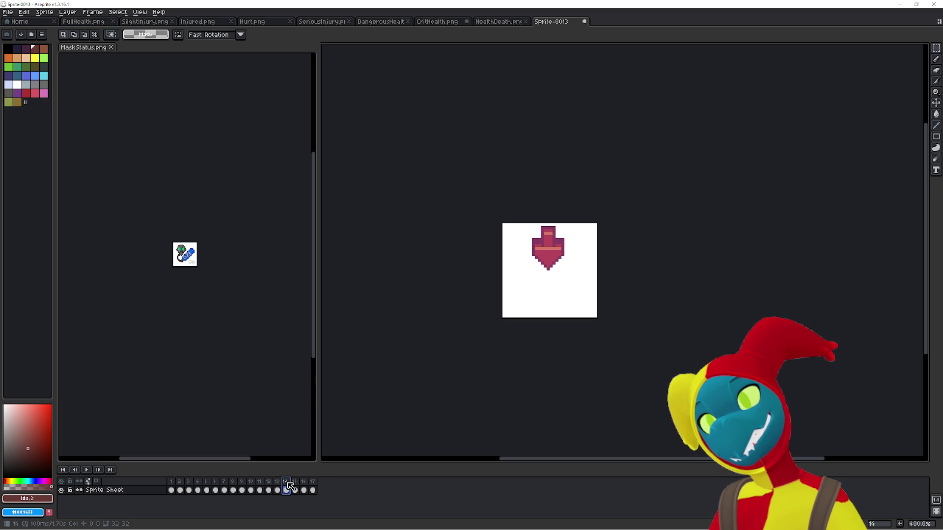
Select frame 4 of MaskStatus.png and create a new 32x32 sprite
left_click(225, 413)
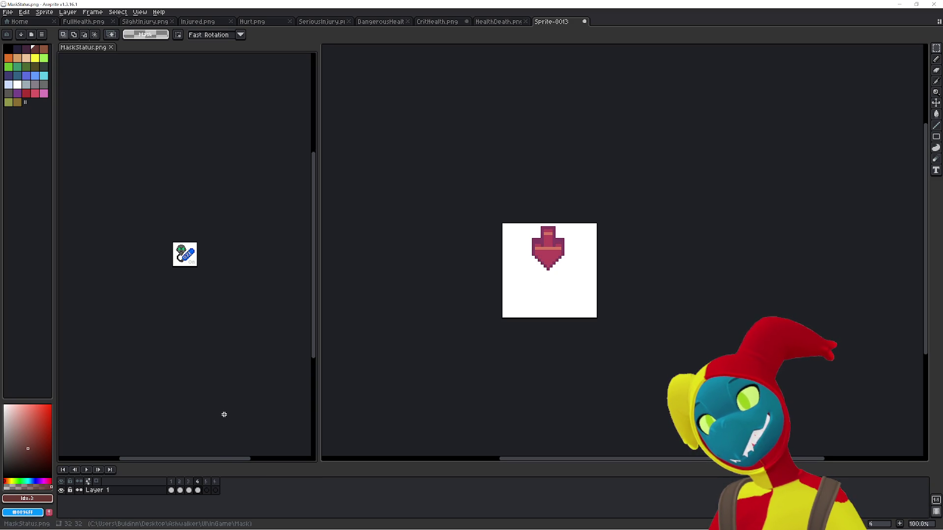
left_click(199, 490)
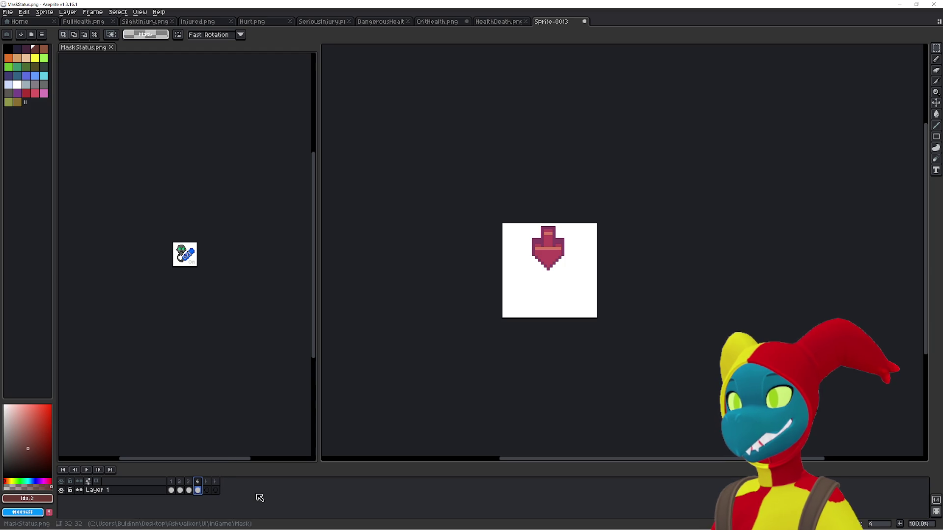
key("ctrl+n")
left_click(442, 336)
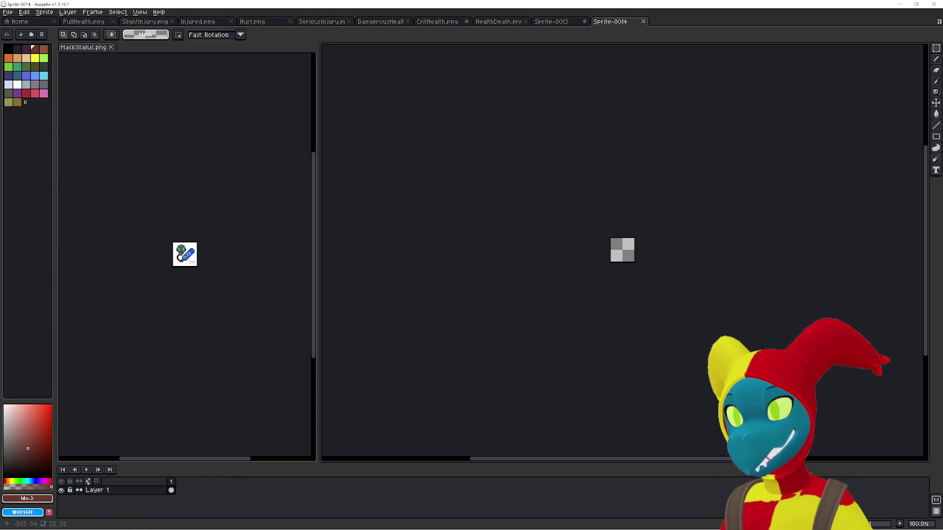
Merge MaskStatus.png back into the tabs and dock Sprite-0013 beside the new sprite
left_click(171, 490)
left_click_drag(89, 52, 559, 22)
left_click(620, 23)
mouse_move(620, 23)
left_mouse_down()
mouse_move(74, 187)
mouse_move(70, 213)
left_mouse_up()
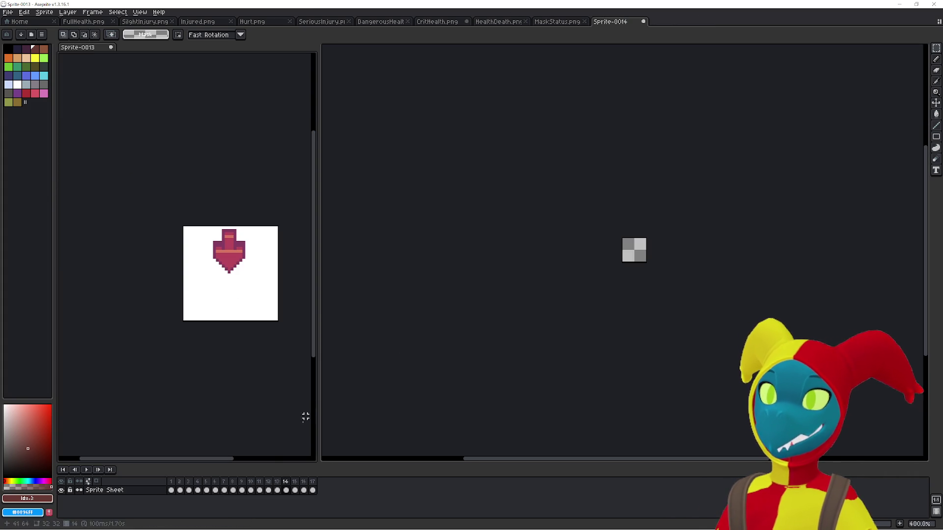
Review Sprite-0013's frames 12 through 17, then return to the blank Sprite-0014
key("Right")
key("Right")
key("Right")
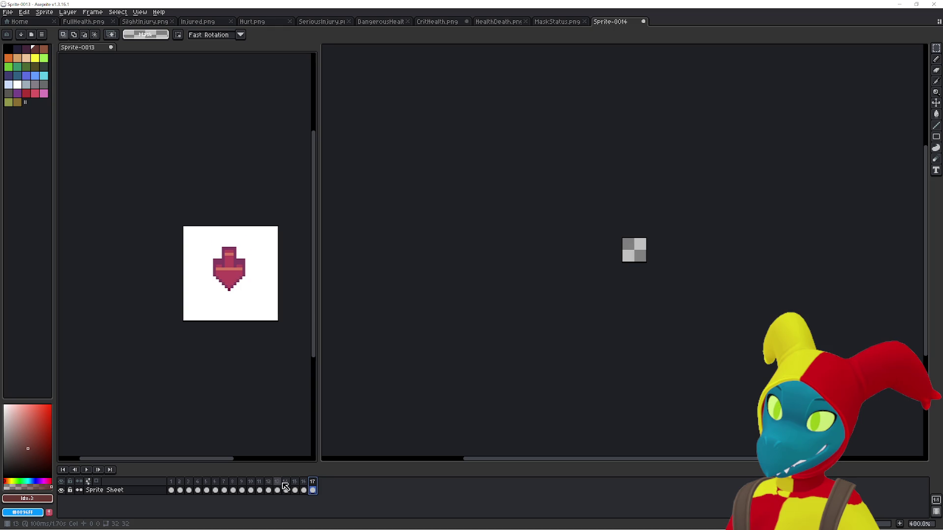
left_click(278, 486)
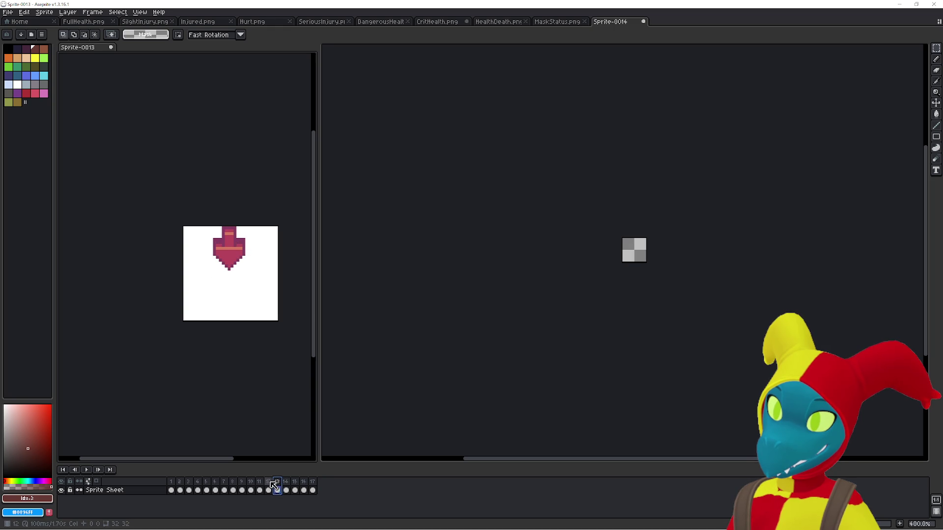
key("Right")
key("Right")
key("Right")
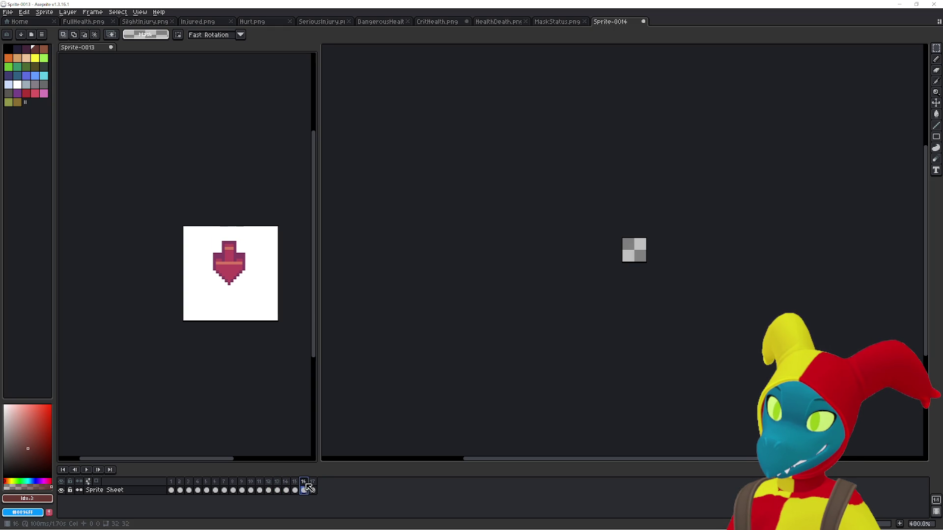
left_click_drag(308, 486, 288, 485)
left_click(282, 482)
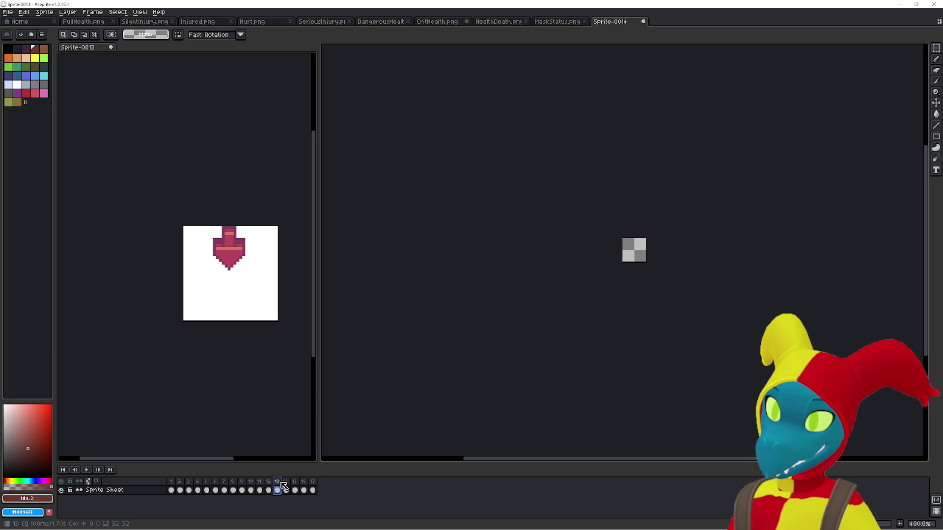
mouse_move(287, 486)
left_mouse_down()
mouse_move(315, 485)
mouse_move(276, 486)
mouse_move(287, 486)
left_mouse_up()
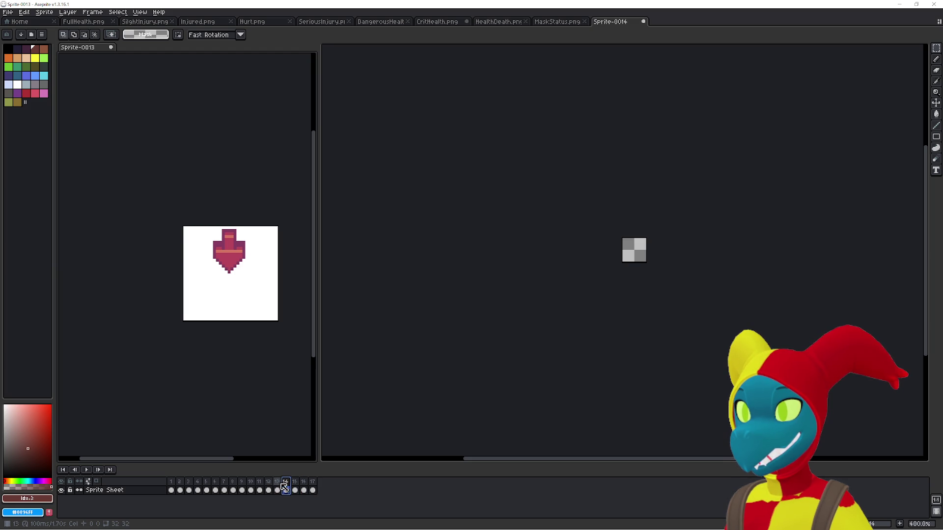
left_click(274, 486)
left_click(276, 487)
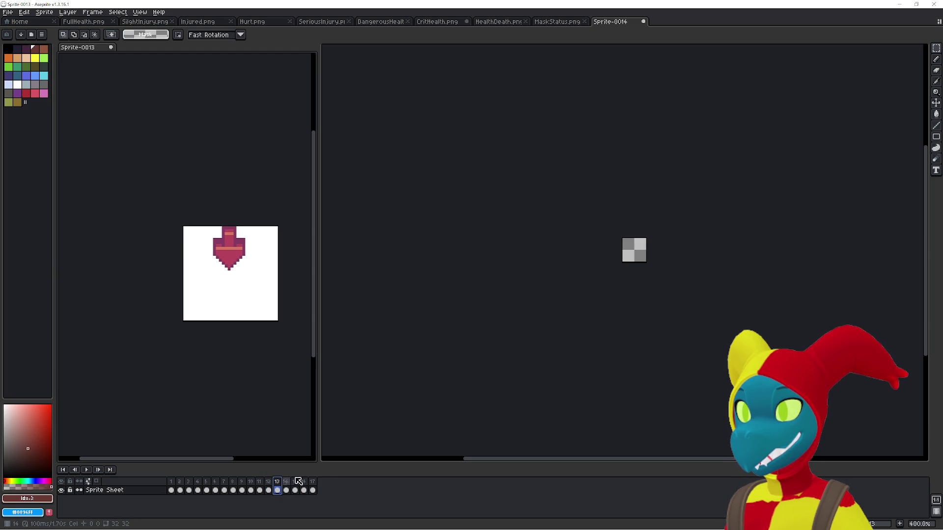
left_click(408, 426)
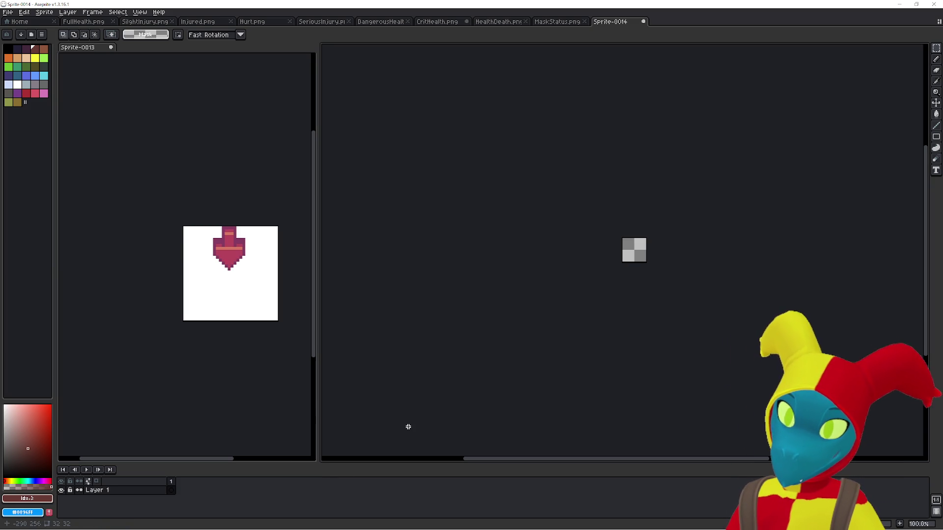
Add frames to Sprite-0014 and paste the heart cut from Sprite-0013 frame 13 into frame 1
key("alt+n")
key("alt+n")
key("alt+n")
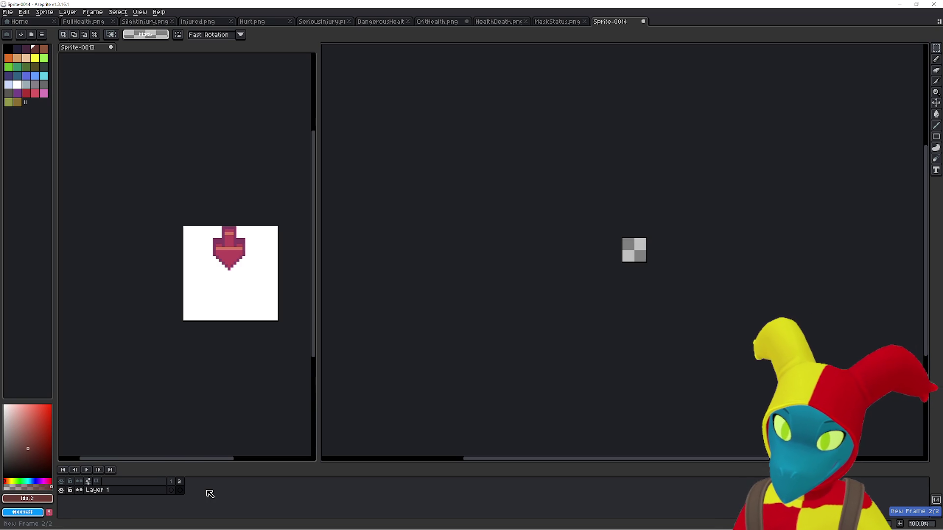
key("alt+n")
key("alt+n")
key("alt+n")
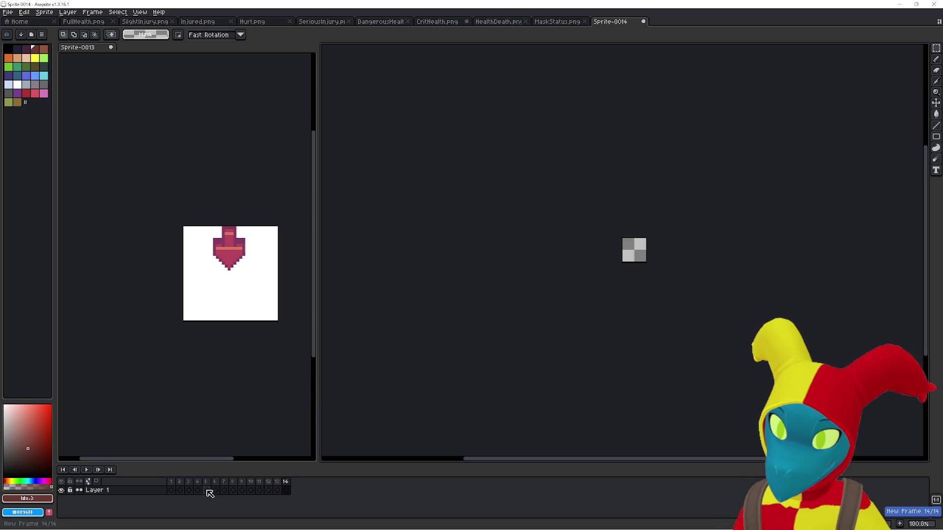
left_click(172, 490)
key("ctrl+v")
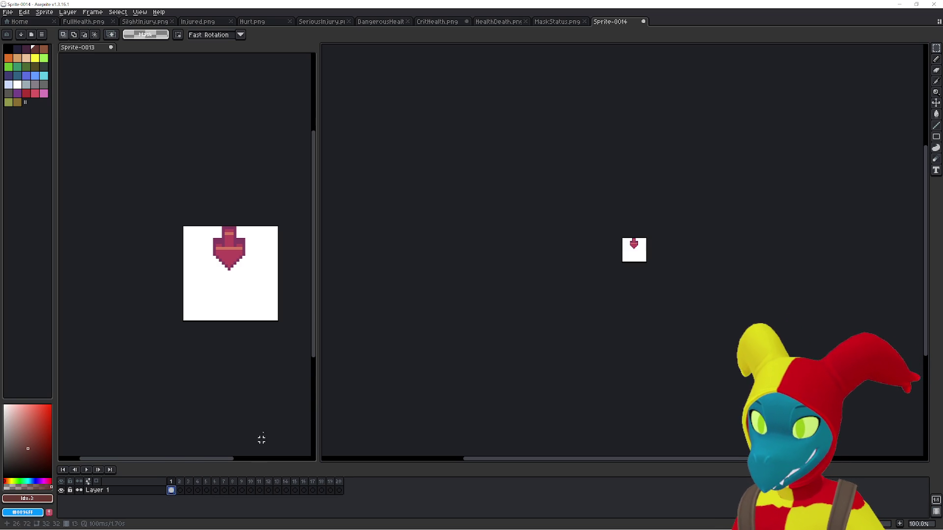
left_click(263, 419)
left_click(277, 491)
key("alt+c")
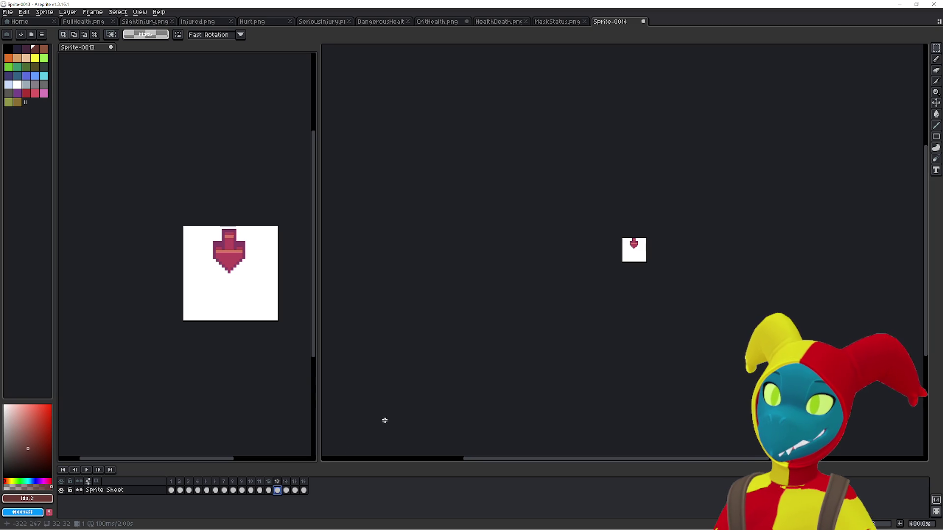
key("ctrl+a")
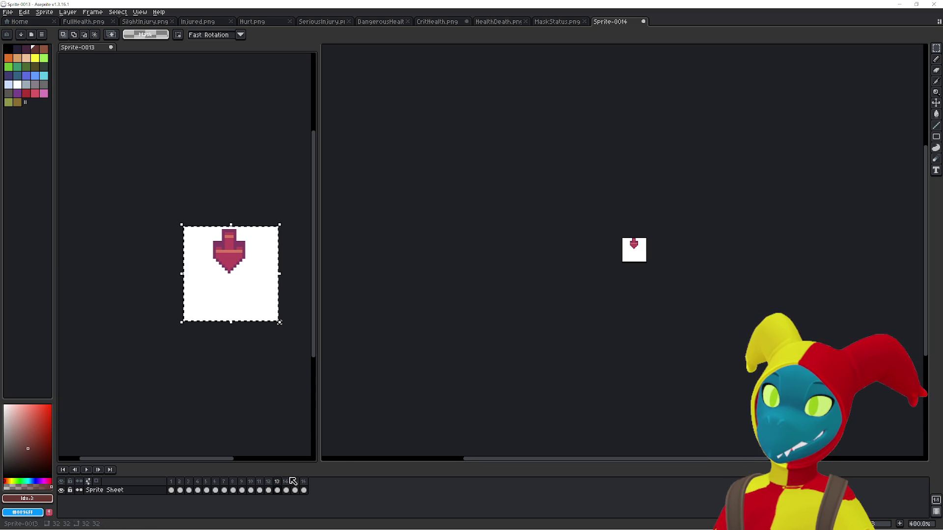
key("ctrl+x")
left_click(381, 440)
key("ctrl+v")
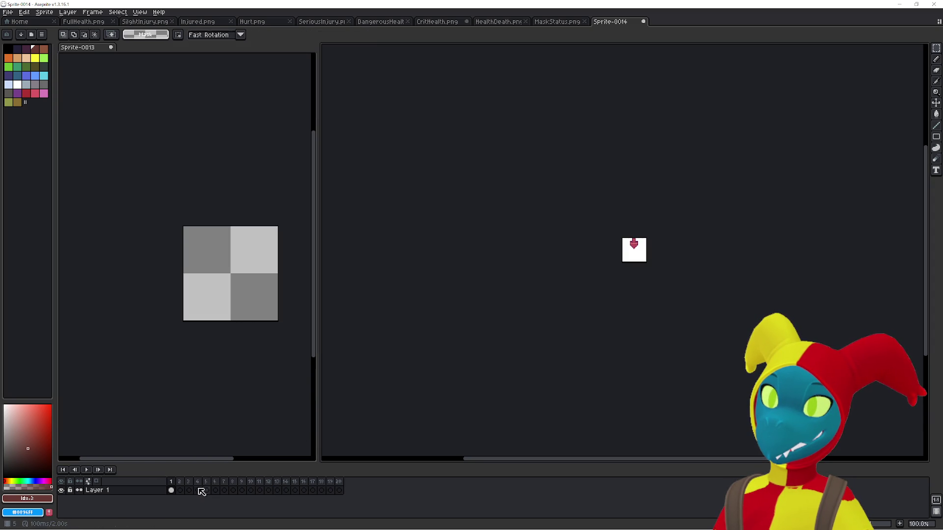
left_click(179, 490)
key("ctrl+v")
key("Escape")
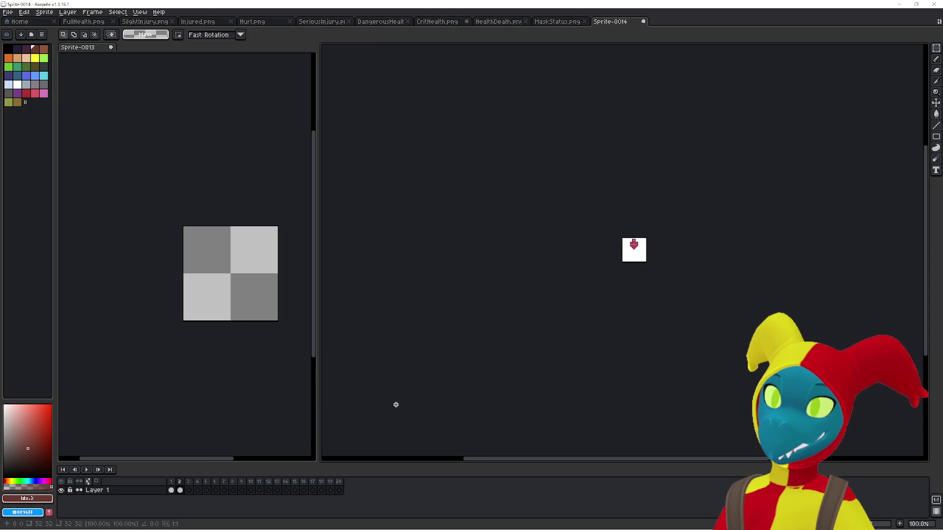
Cut the hearts from sheet frames 14 and 15 and paste them into frames 3 and 4
left_click(267, 412)
key("Right")
key("ctrl+x")
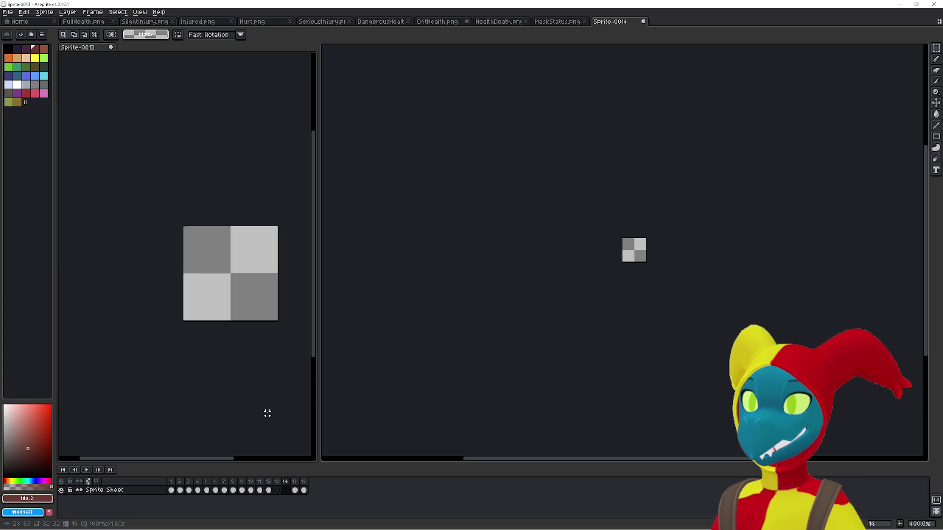
left_click(434, 370)
key("Right")
key("ctrl+v")
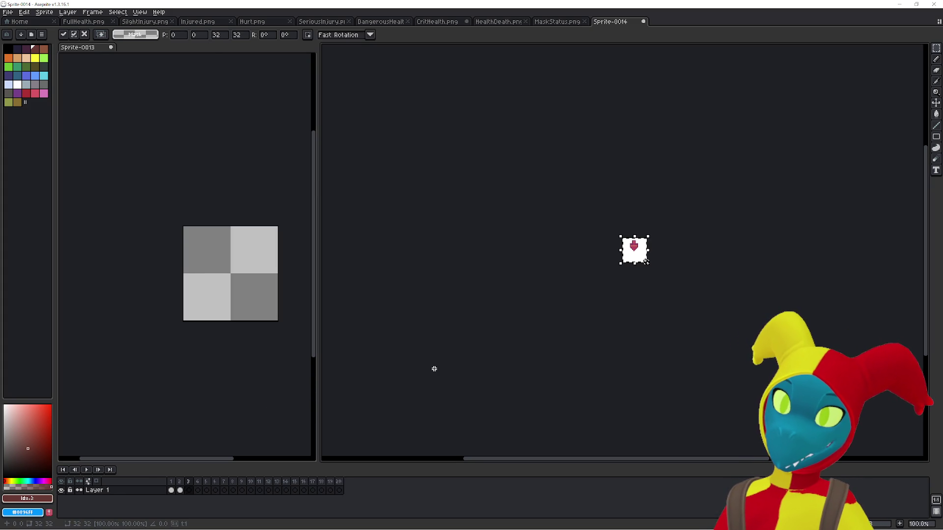
left_click(264, 383)
key("Right")
key("ctrl+x")
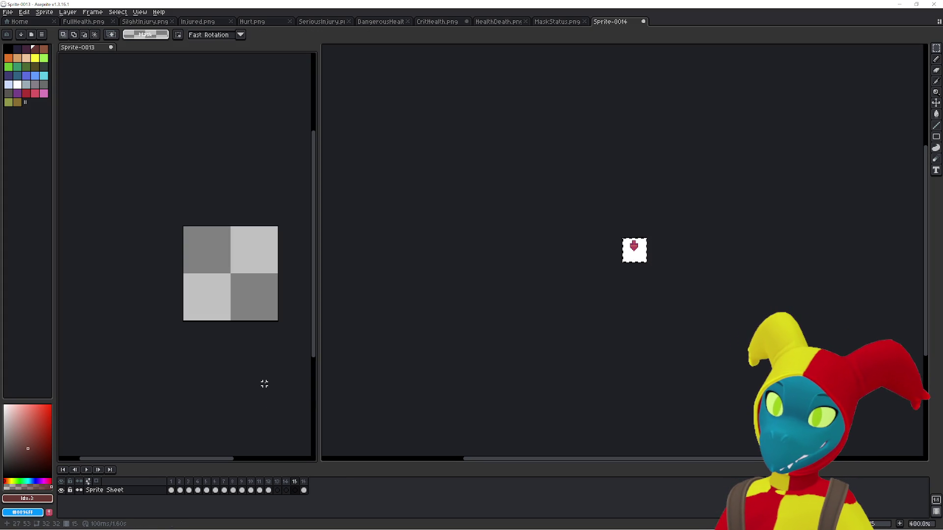
left_click(423, 376)
key("Right")
key("ctrl+v")
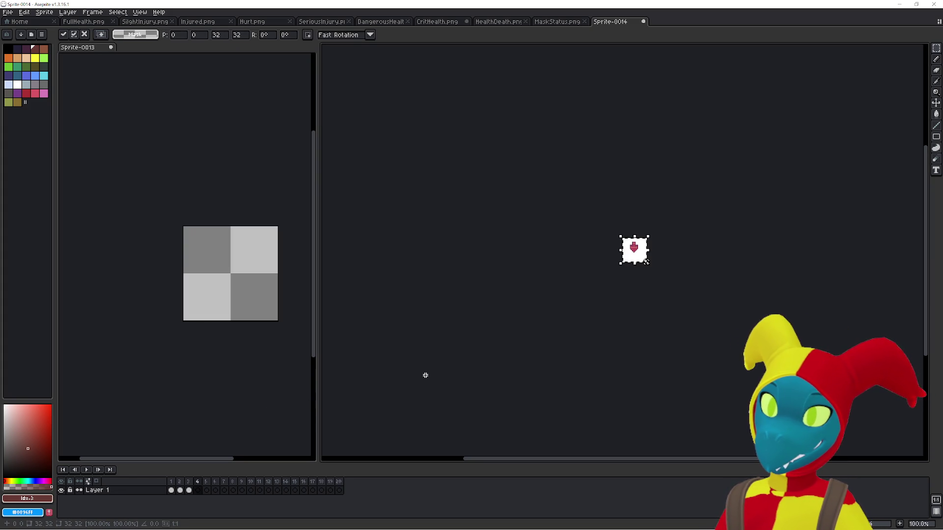
Cut the heart from sheet frame 16 and paste it into frame 5
left_click(275, 398)
key("Right")
key("ctrl+x")
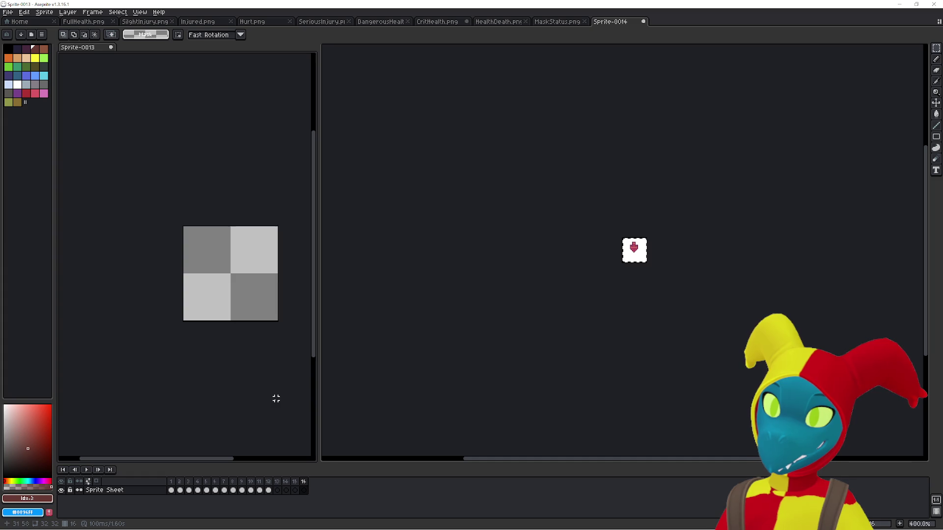
left_click(434, 393)
key("Right")
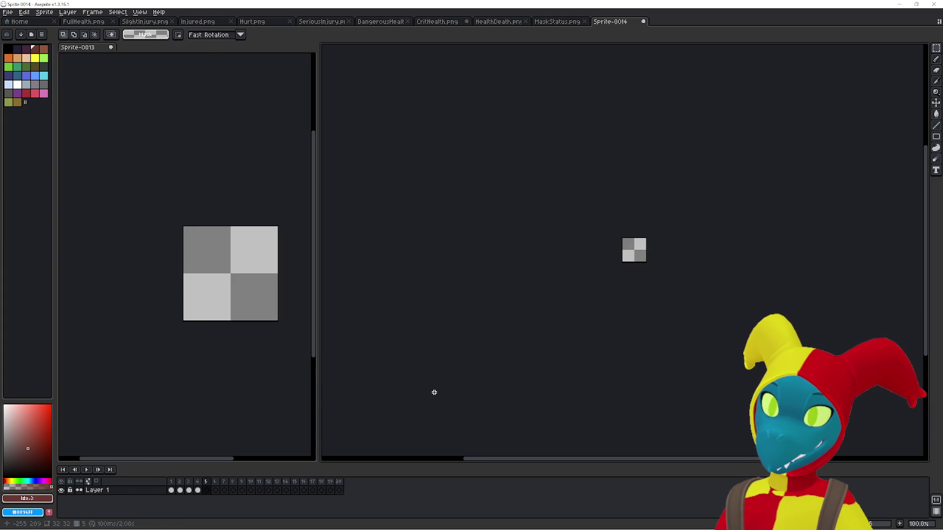
key("ctrl+v")
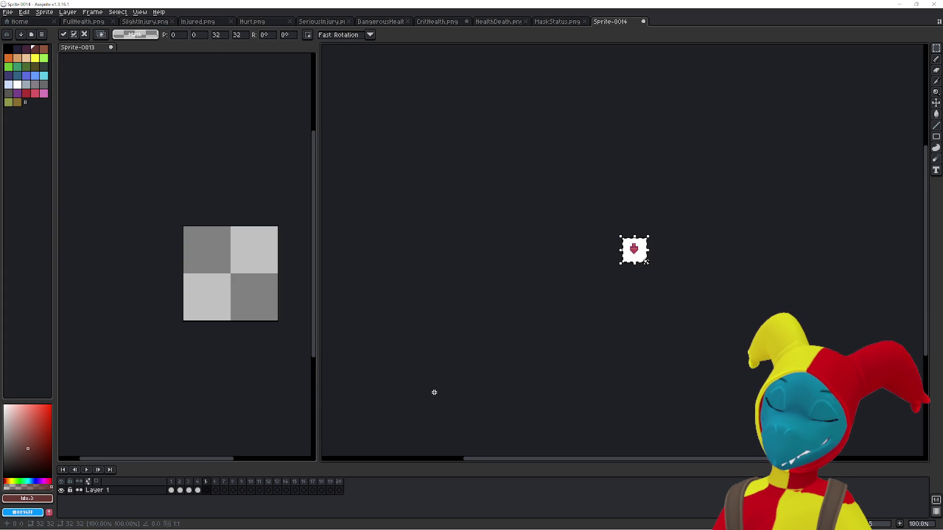
key("Return")
Paste a heart into frame 6, nudge it one pixel left, and compare frames 4 to 6
key("Left")
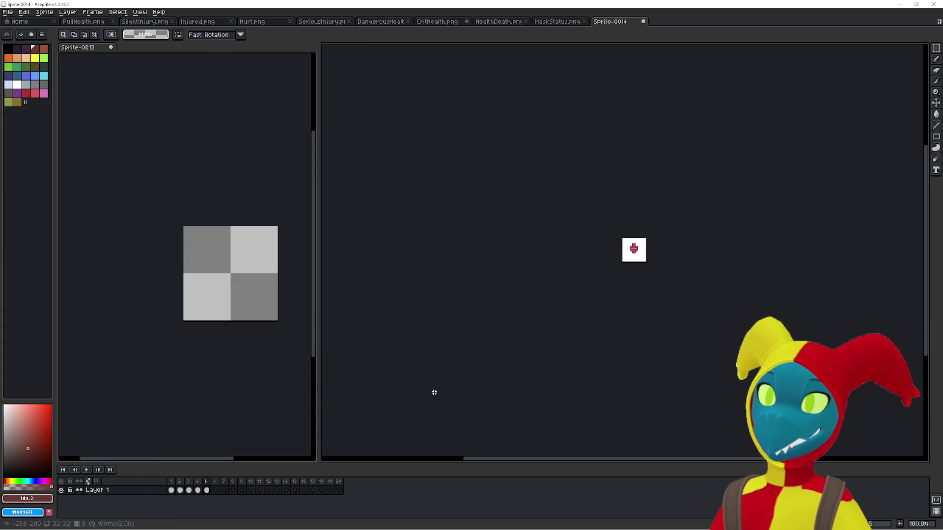
key("Right")
key("Right")
key("ctrl+v")
key("Left")
key("ctrl+d")
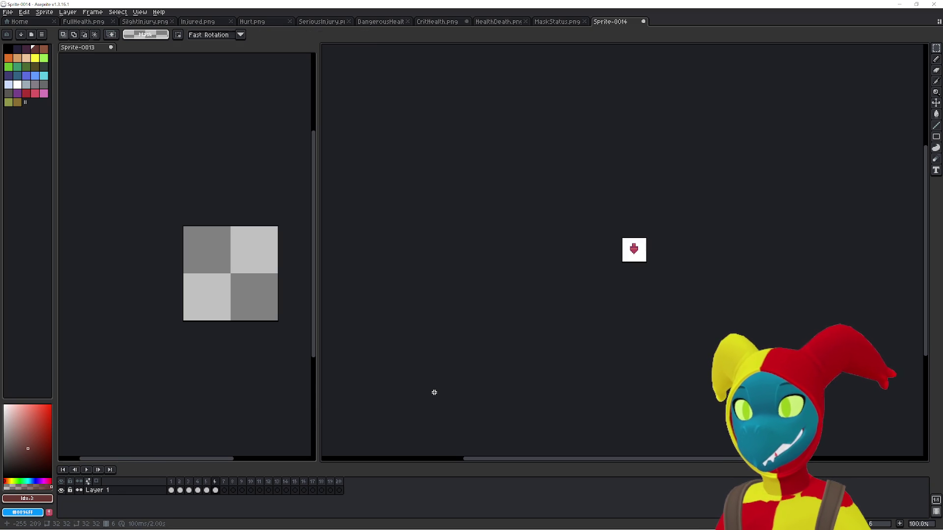
key("Left")
key("Left")
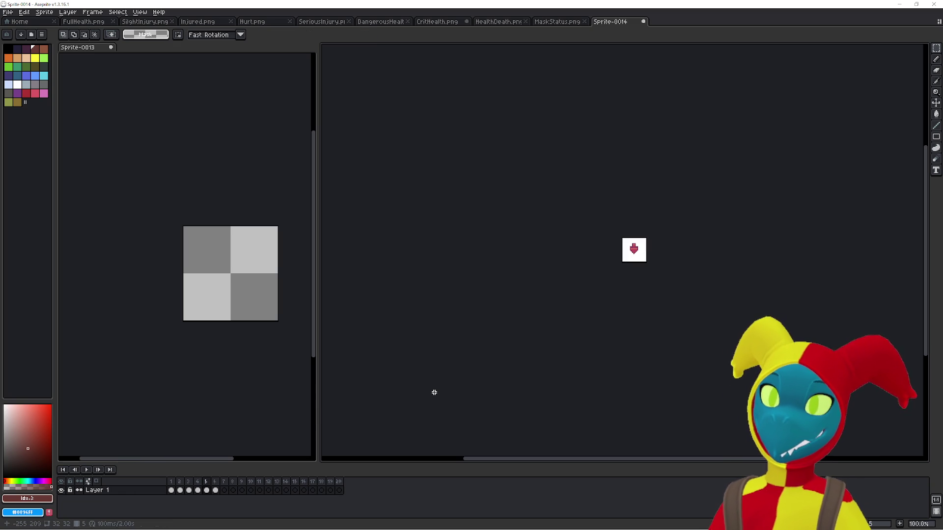
key("Right")
key("Right")
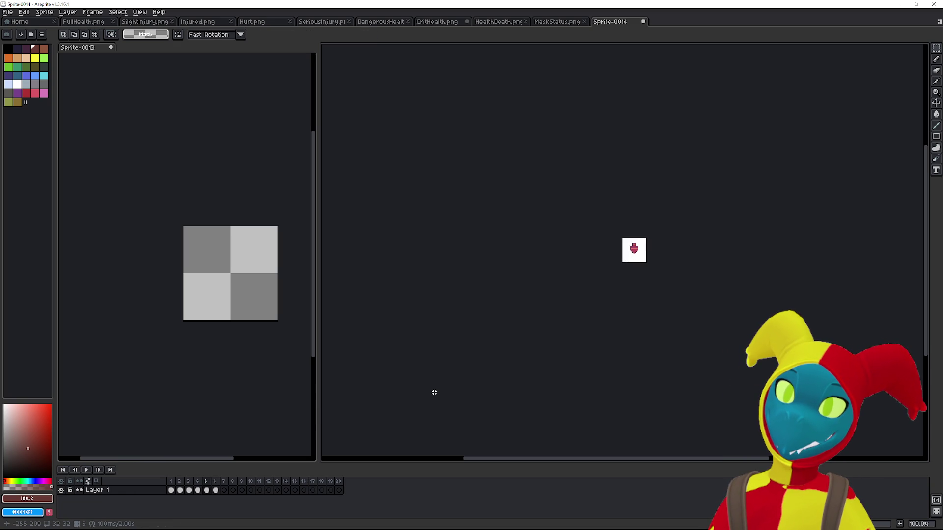
key("Left")
key("Left")
key("Left")
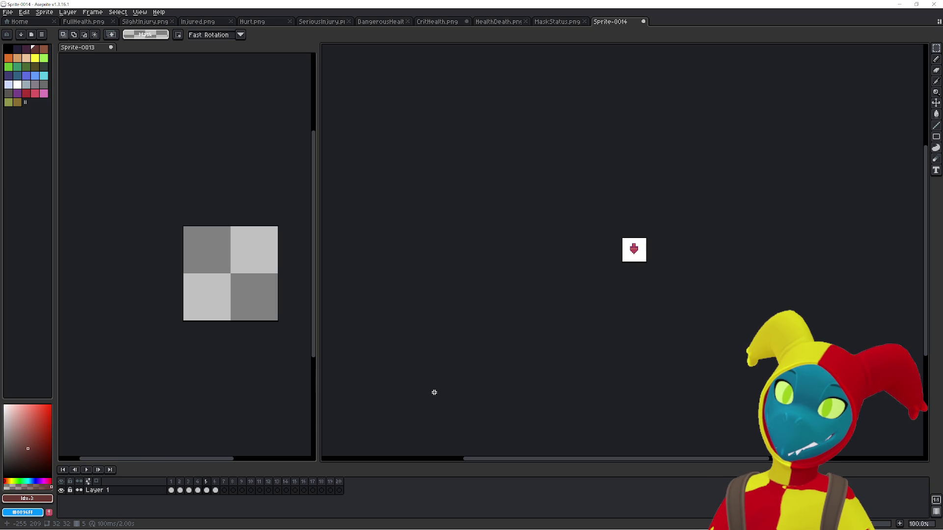
Undo frame 6 and paste the heart into a freshly added frame 6
key("Right")
key("Right")
key("Right")
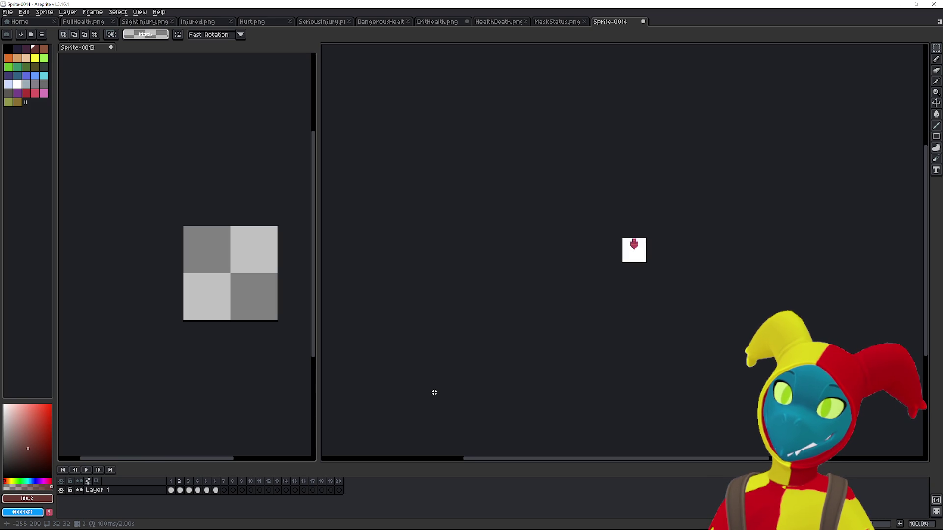
key("ctrl+z")
key("ctrl+z")
key("Left")
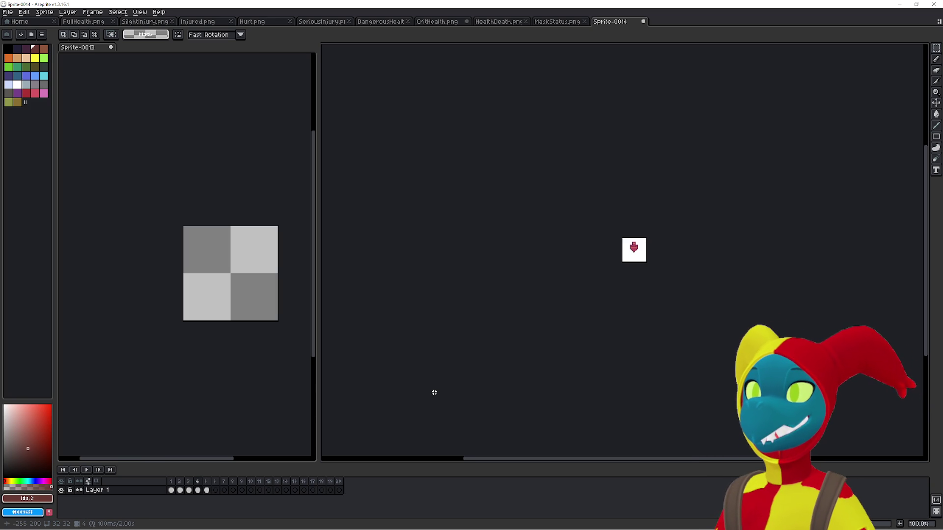
key("Right")
key("alt+n")
key("ctrl+v")
key("Return")
Copy the heart from frame 3 into frame 7 and check it with the transform handles
key("Left")
key("Left")
key("Left")
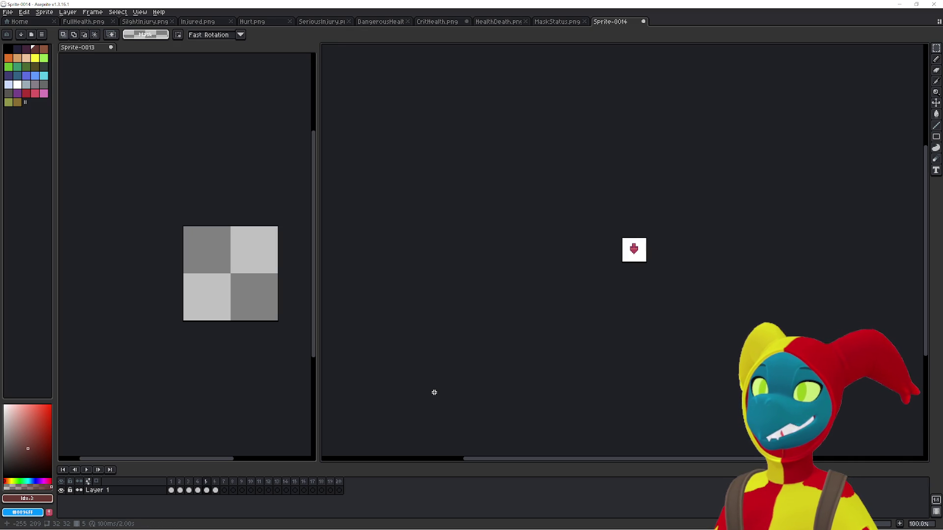
key("ctrl+a")
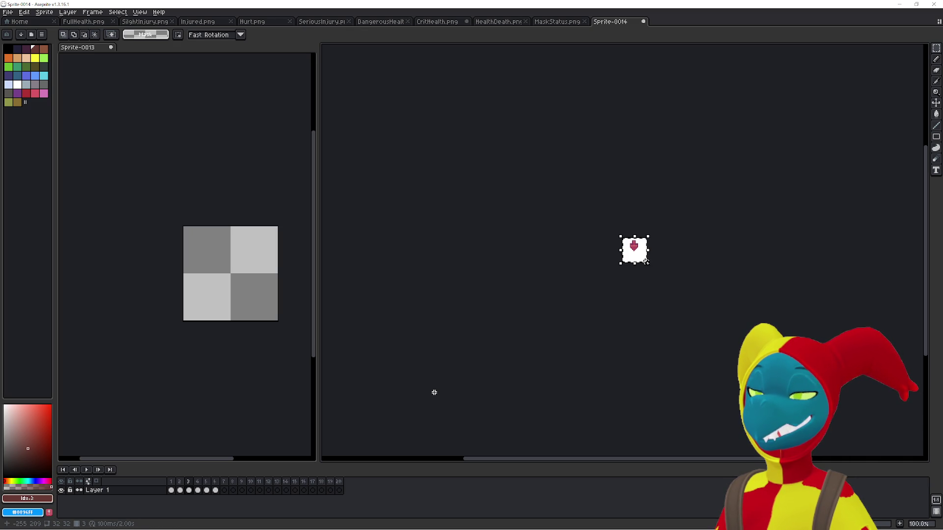
key("Right")
key("Right")
key("Right")
key("ctrl+v")
key("Return")
key("Return")
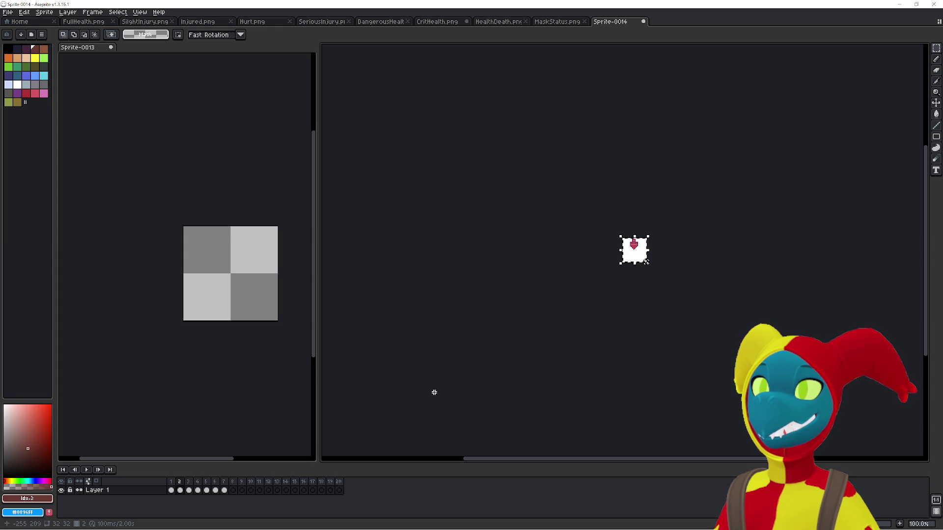
key("ctrl+t")
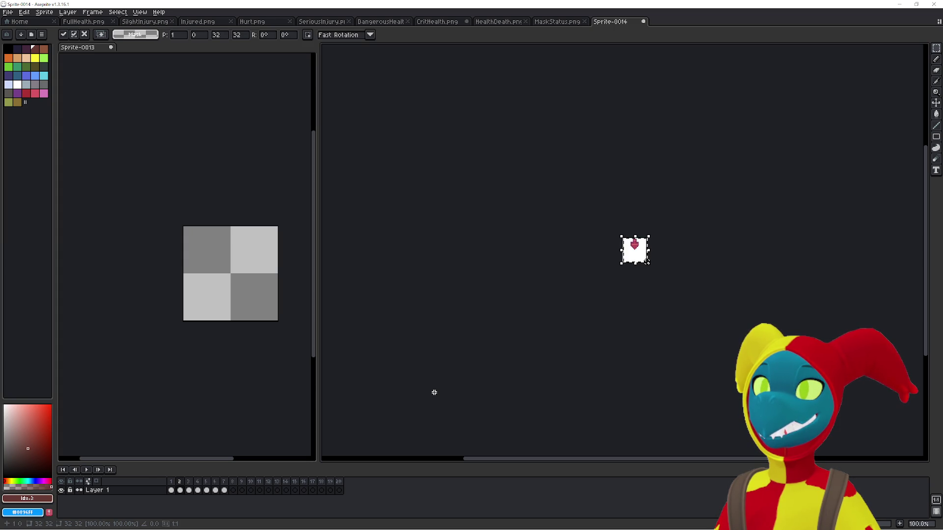
key("Return")
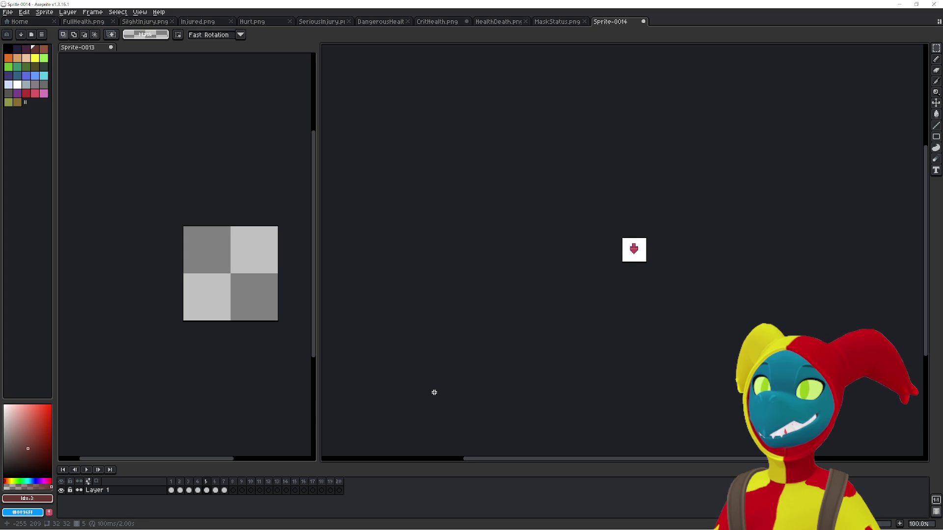
Paste the heart into new frames 8 and 9, clearing the selection in between
key("alt+n")
key("ctrl+v")
key("Return")
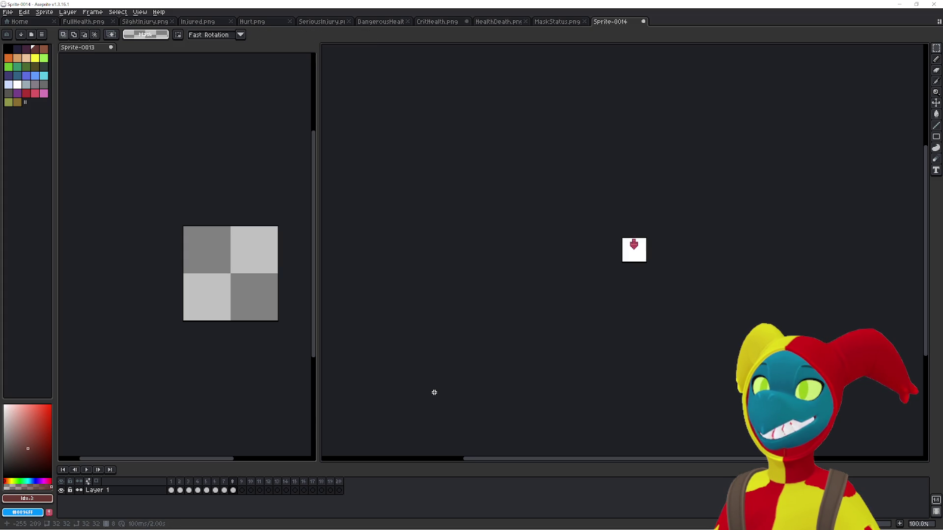
key("Left")
key("Left")
key("Left")
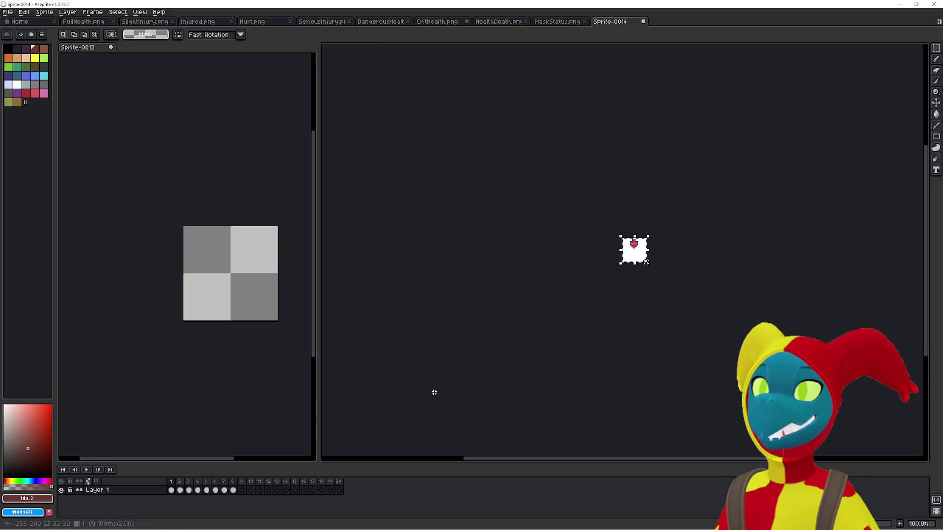
key("ctrl+d")
key("Right")
key("Right")
key("Right")
key("Right")
key("Right")
key("ctrl+v")
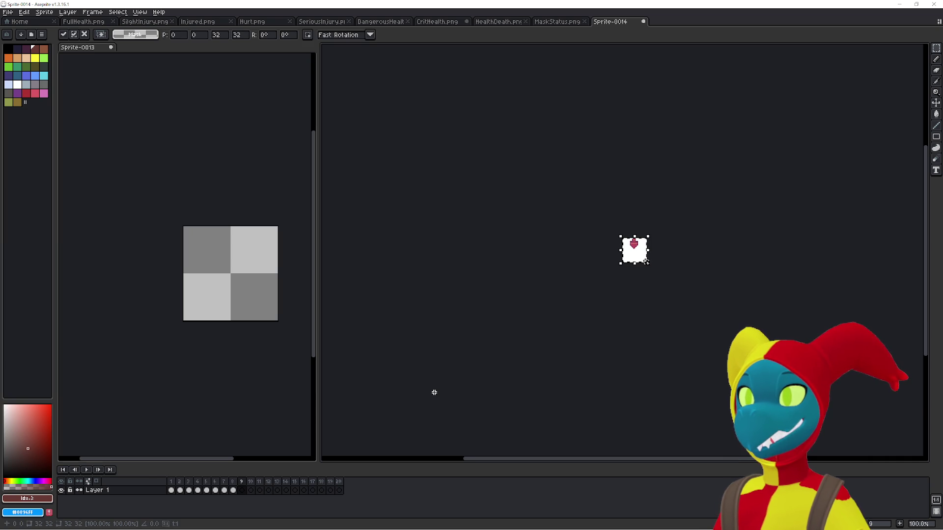
key("Return")
Delete the empty frames 10 to 20, then zoom in and play the nine-frame animation
key("Right")
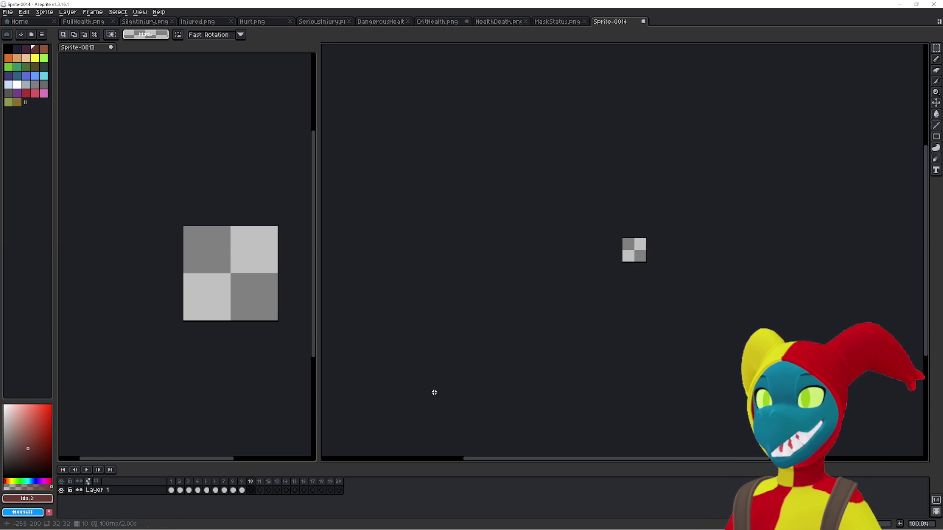
left_click_drag(250, 490, 340, 489)
key("alt+c")
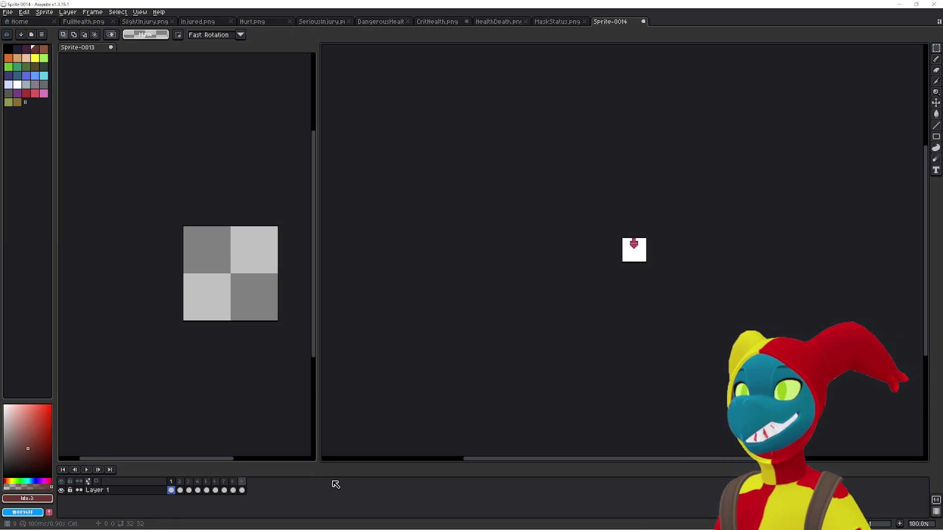
left_click(171, 482)
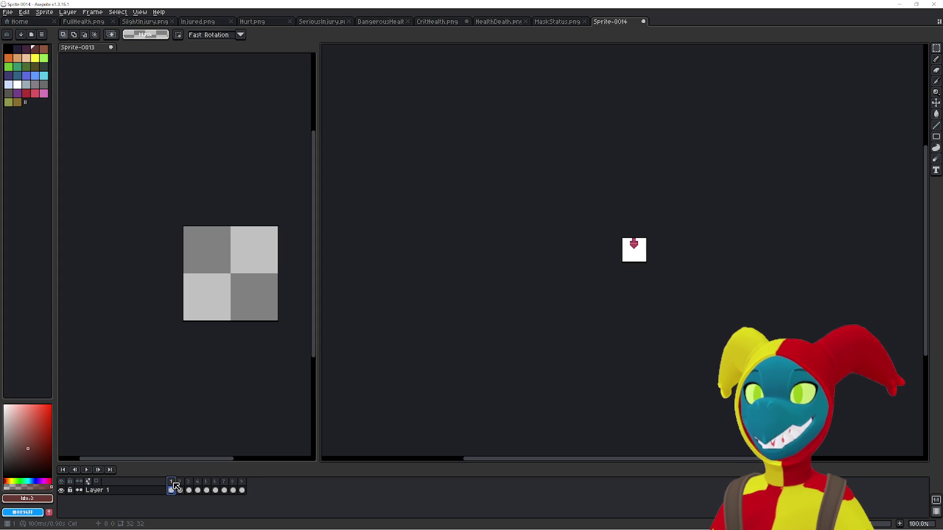
key("Right")
key("Right")
key("Right")
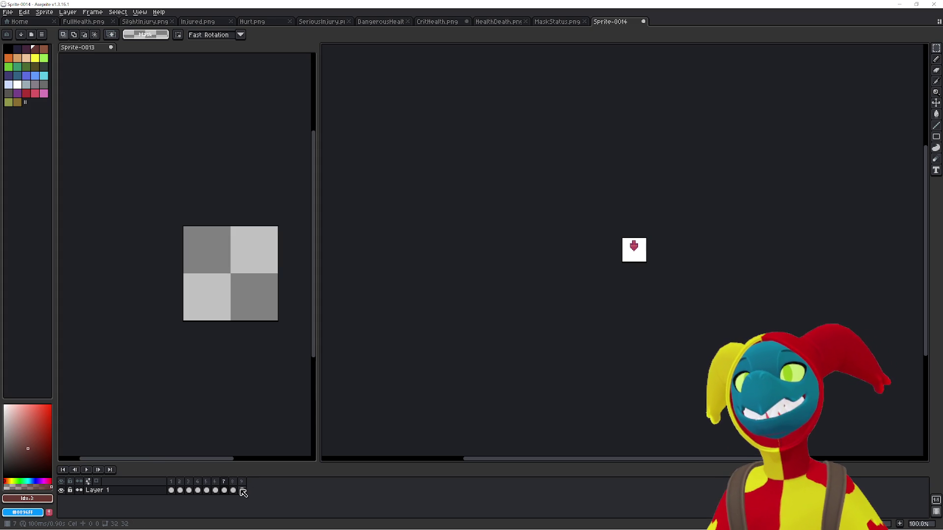
key("Right")
key("Right")
key("Right")
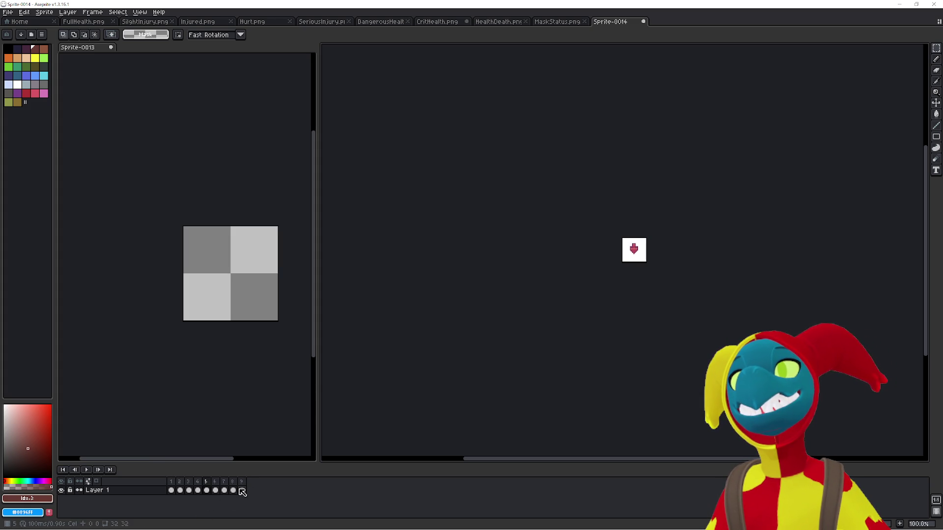
scroll(637, 294, "up", 5)
left_click_drag(650, 283, 468, 354)
left_click(86, 470)
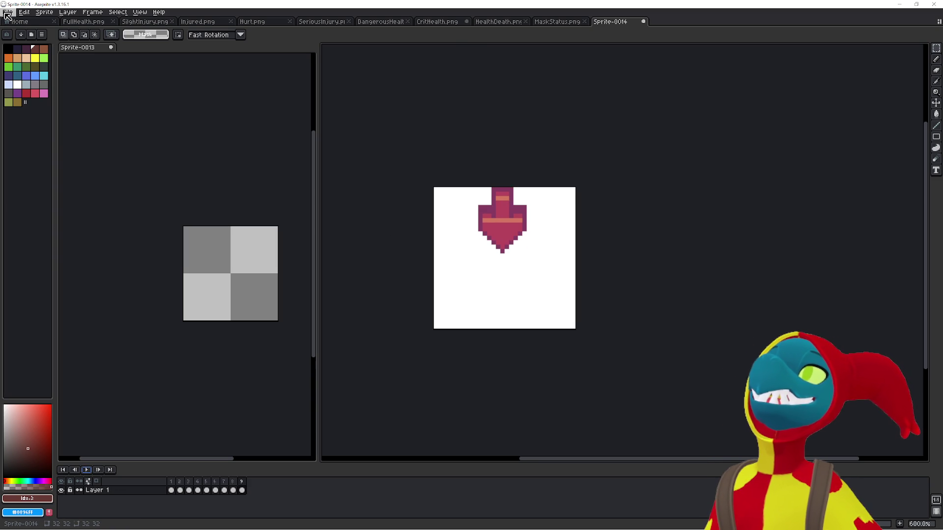
left_click(7, 12)
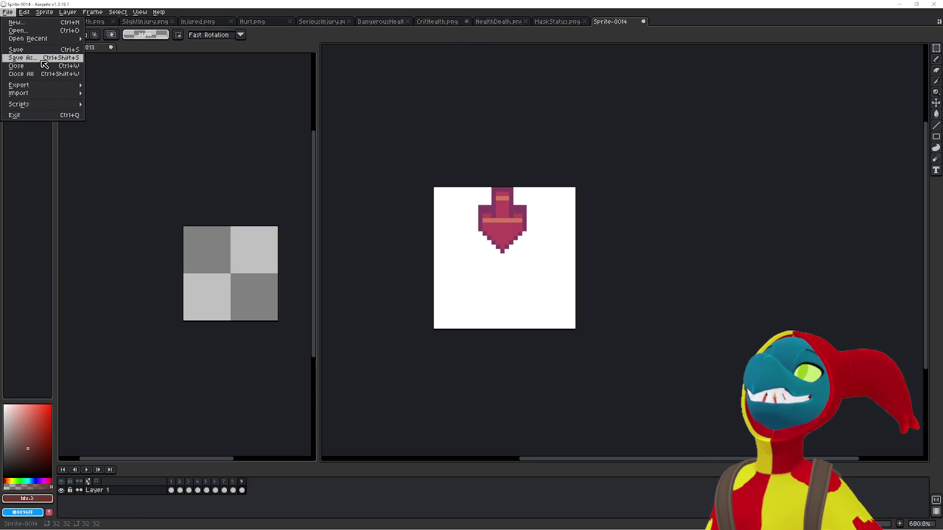
From Save As, create a new BigPointer folder inside the InGame folder
left_click(42, 61)
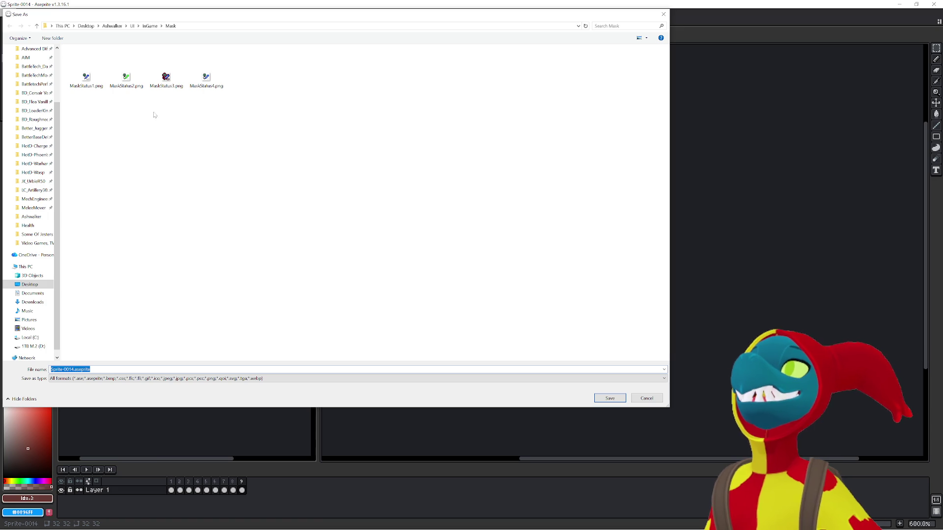
left_click(150, 26)
right_click(156, 133)
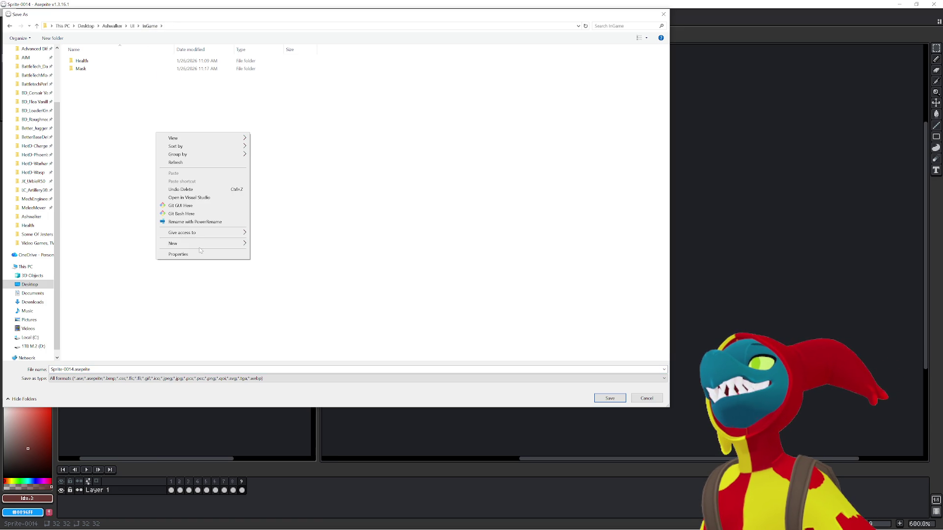
mouse_move(203, 243)
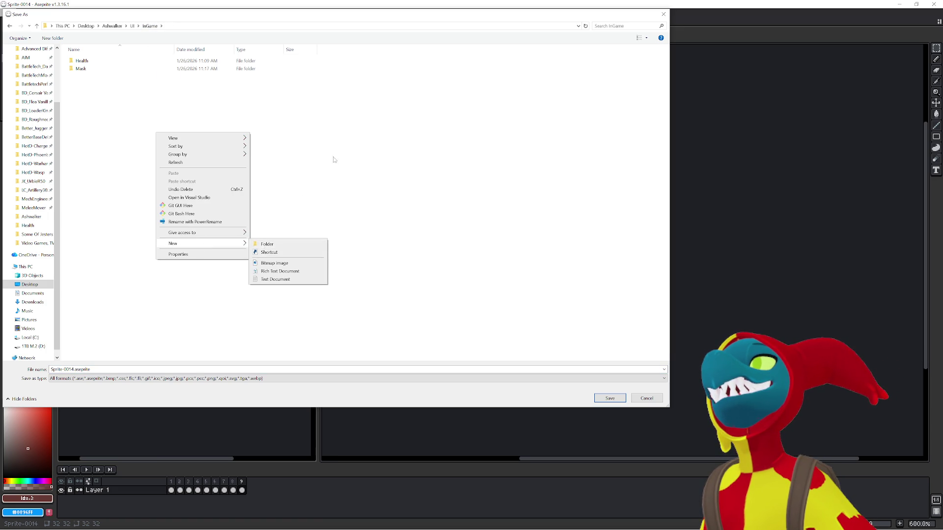
left_click(294, 152)
right_click(236, 206)
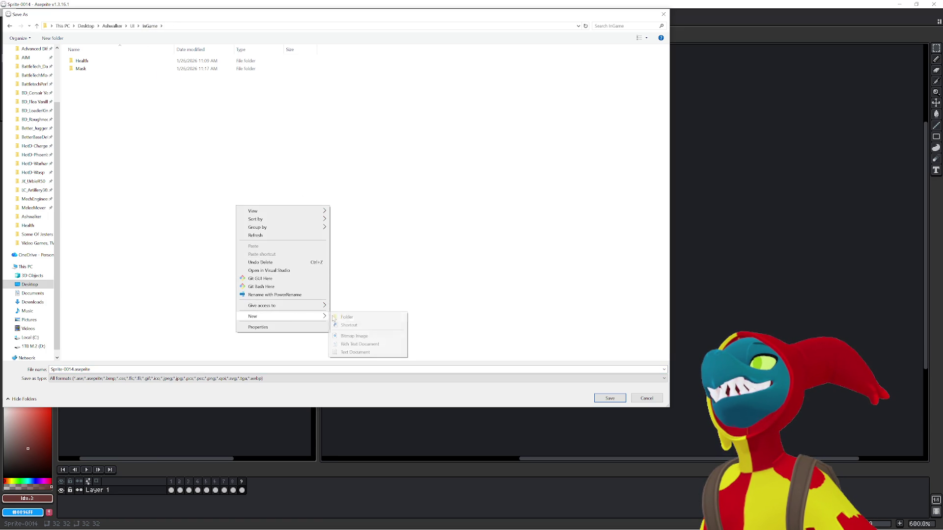
left_click(342, 316)
type("BigPointer")
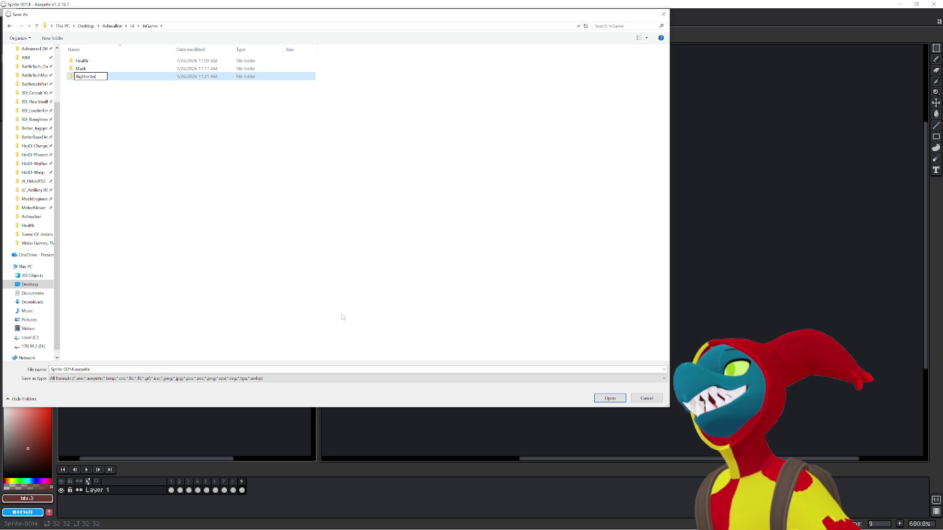
key("Return")
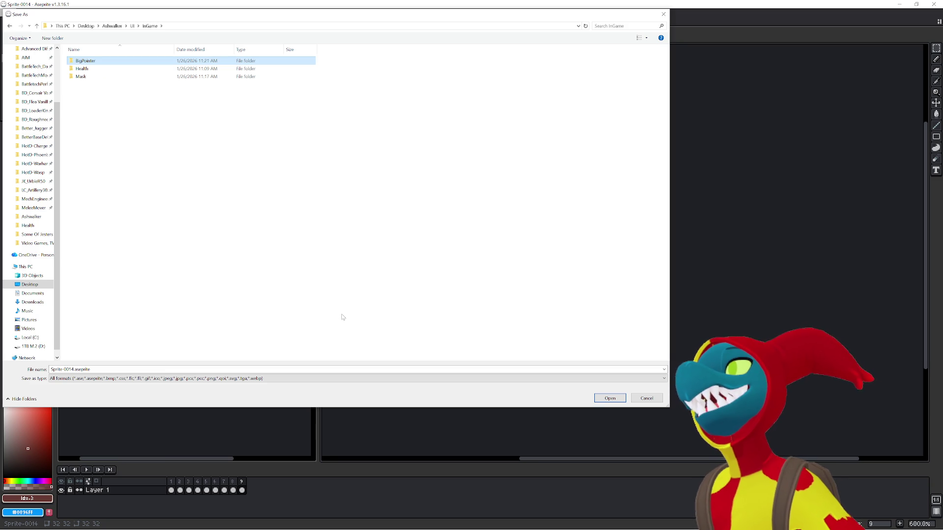
Open the BigPointer folder and save the pointer sprite there as BigPointer.png
key("Return")
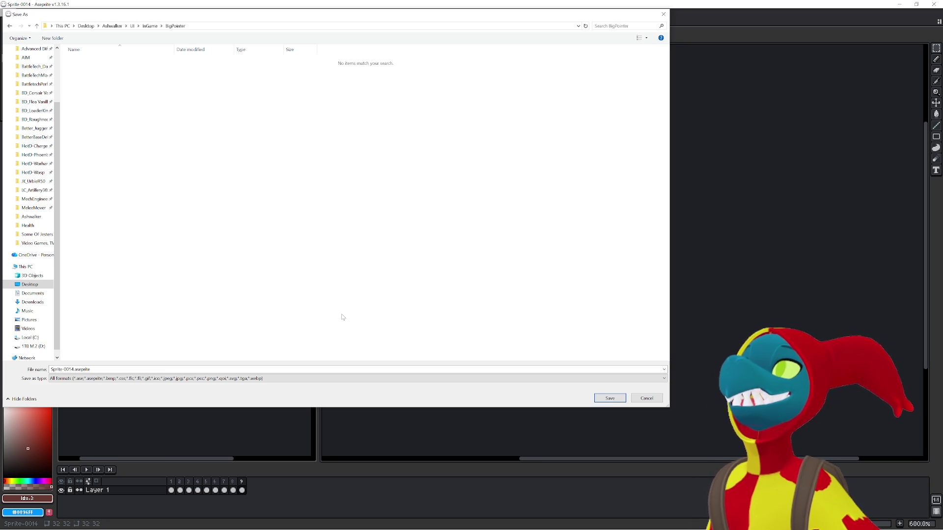
key("alt+n")
type("B")
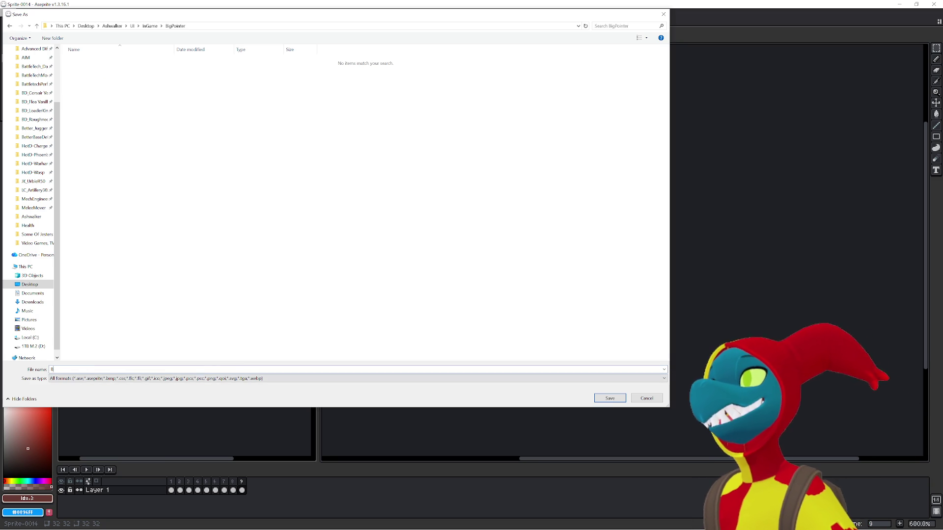
type("igPointer.pn")
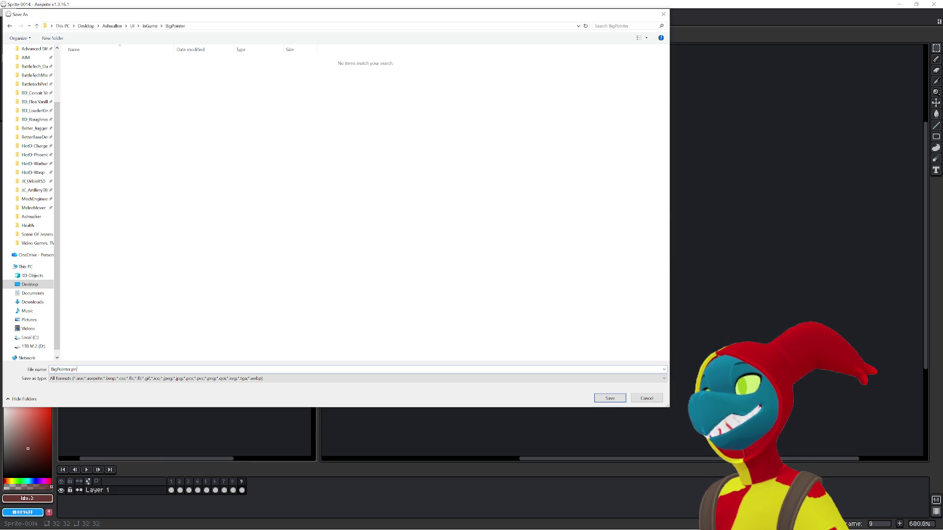
key("Return")
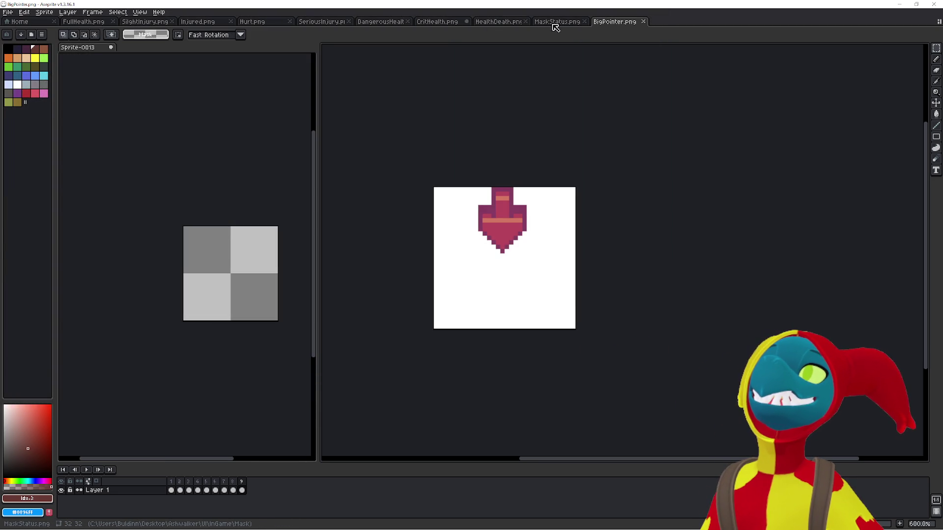
Merge Sprite-0013 and BigPointer.png into the main tab row, then delete Sprite-0013's trailing frames
left_click(131, 72)
mouse_move(93, 46)
left_mouse_down()
mouse_move(475, 46)
mouse_move(658, 96)
mouse_move(219, 88)
left_mouse_up()
mouse_move(614, 21)
left_mouse_down()
mouse_move(112, 111)
mouse_move(49, 101)
left_mouse_up()
left_click(561, 69)
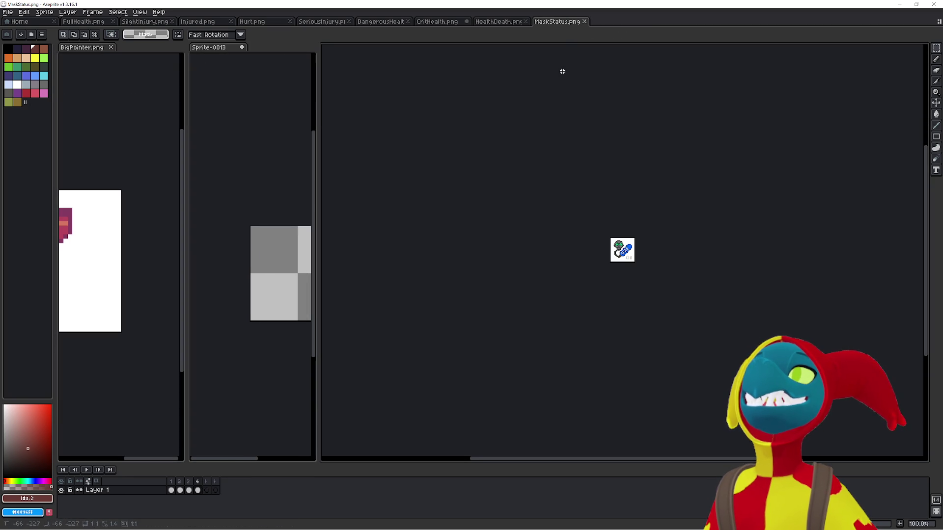
mouse_move(212, 49)
left_mouse_down()
mouse_move(568, 36)
mouse_move(598, 26)
left_mouse_up()
left_click_drag(82, 47, 671, 27)
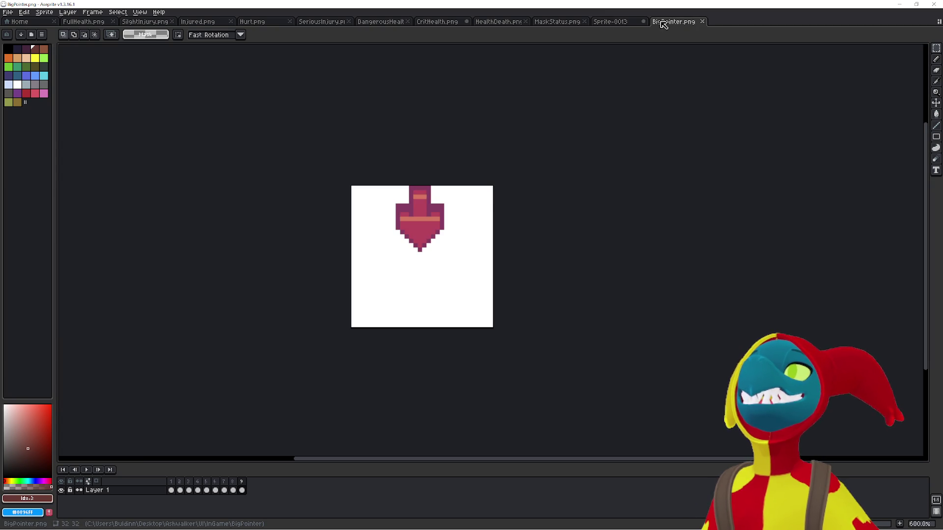
left_click_drag(674, 21, 604, 27)
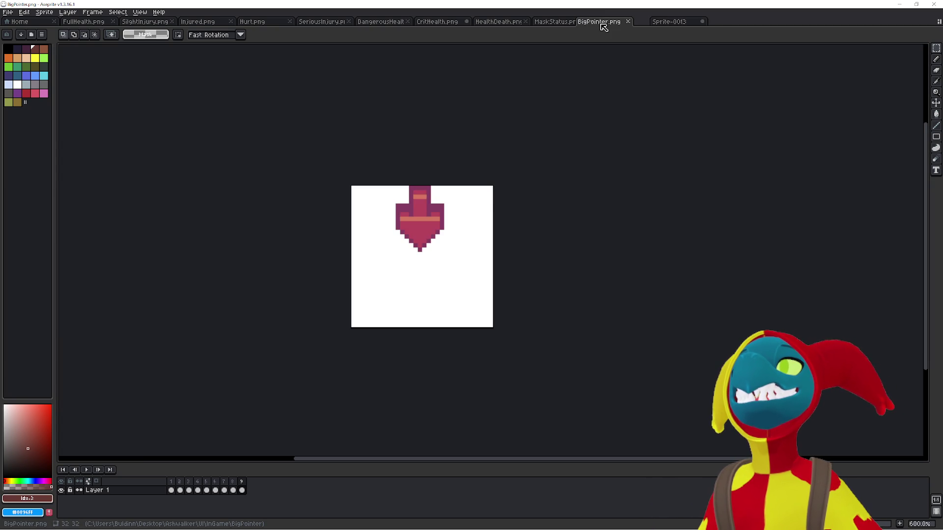
left_click(669, 22)
key("alt+Delete")
key("alt+Delete")
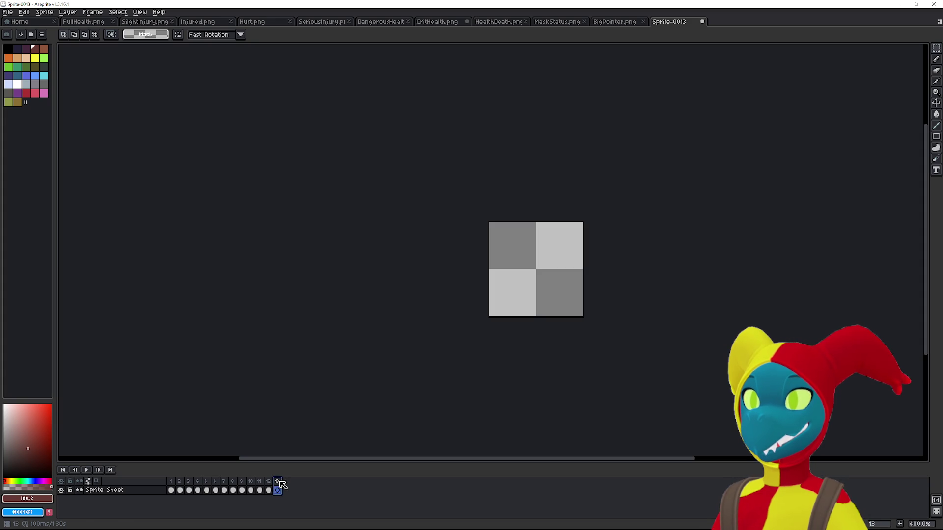
key("alt+Delete")
key("Left")
key("Left")
key("Left")
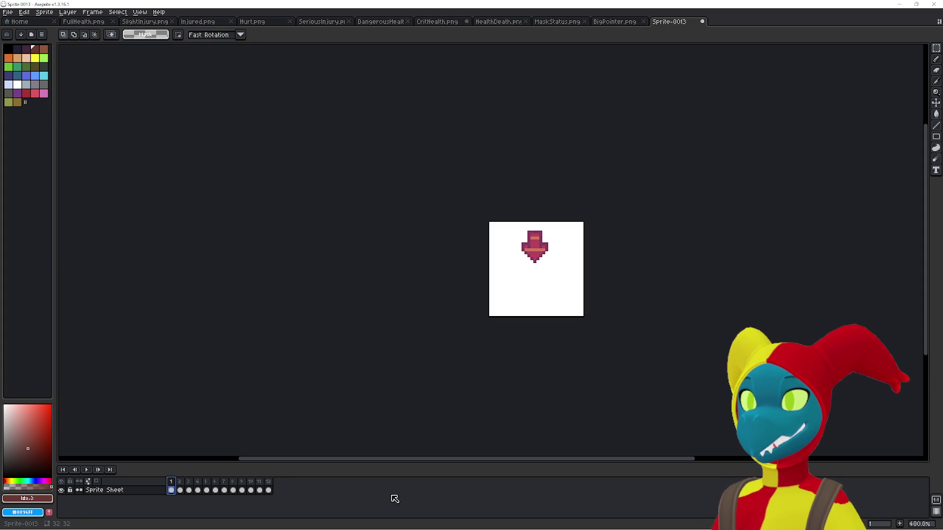
left_click(87, 470)
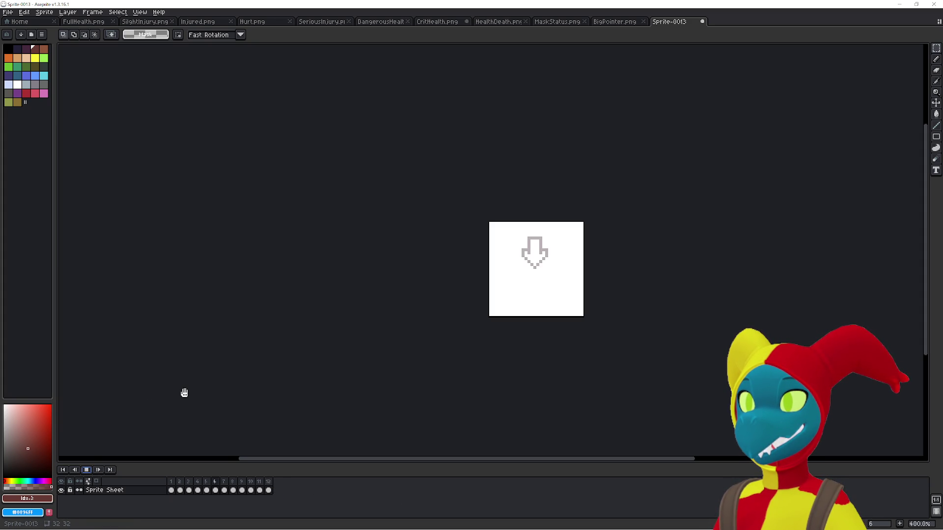
left_click(90, 470)
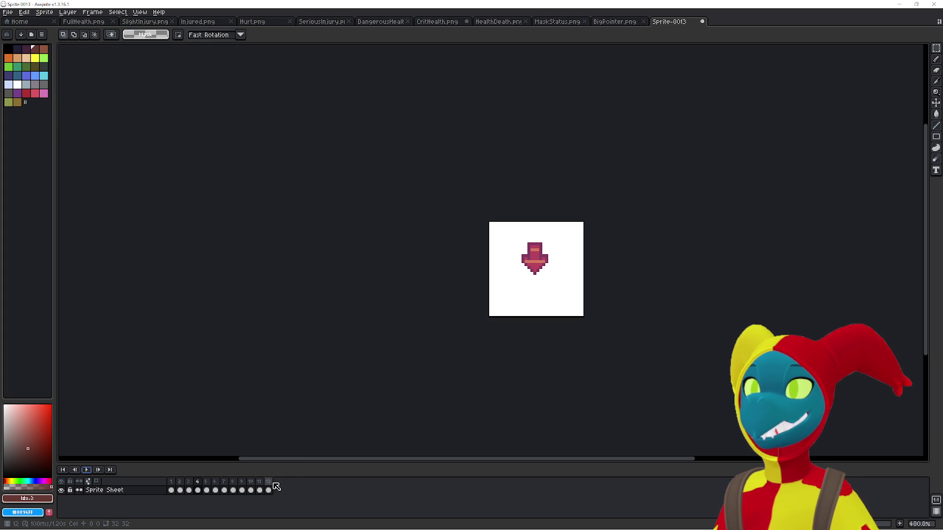
left_click(273, 488)
left_click(86, 470)
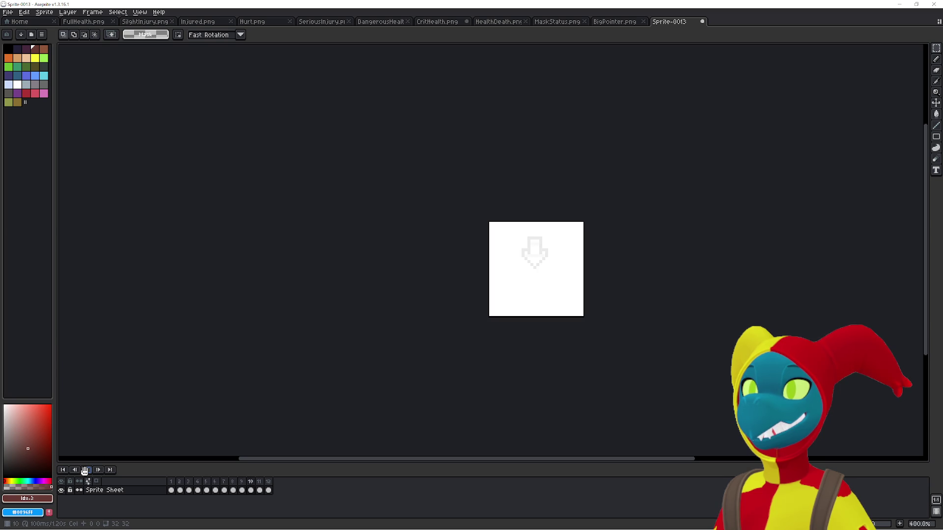
left_click(173, 491)
left_click(171, 490)
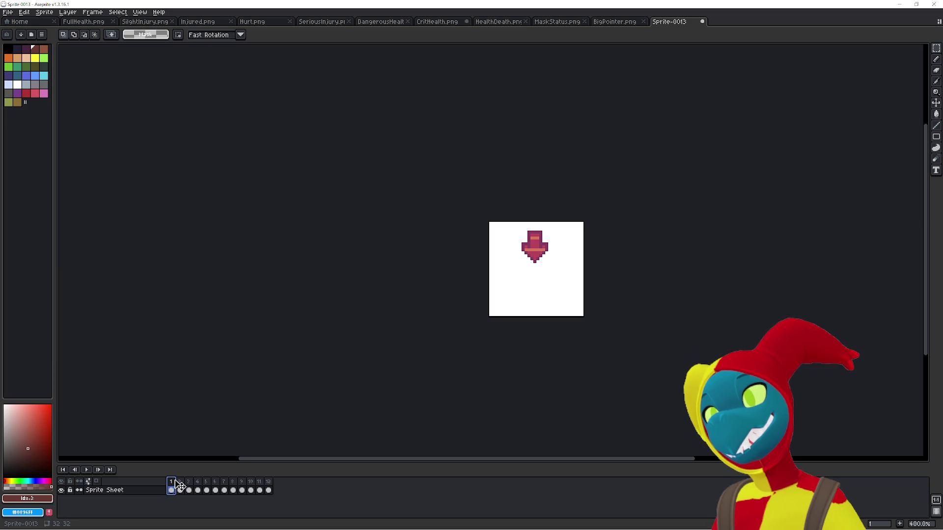
left_click(612, 22)
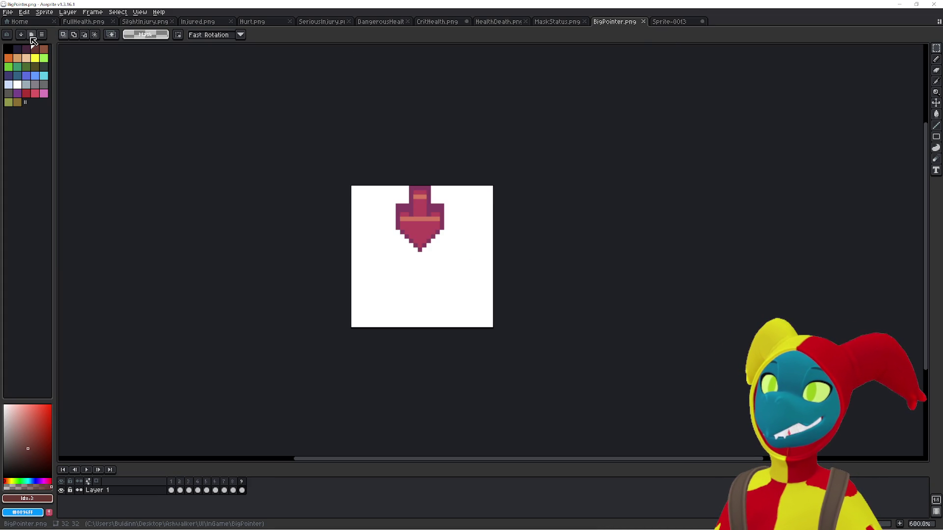
left_click(84, 470)
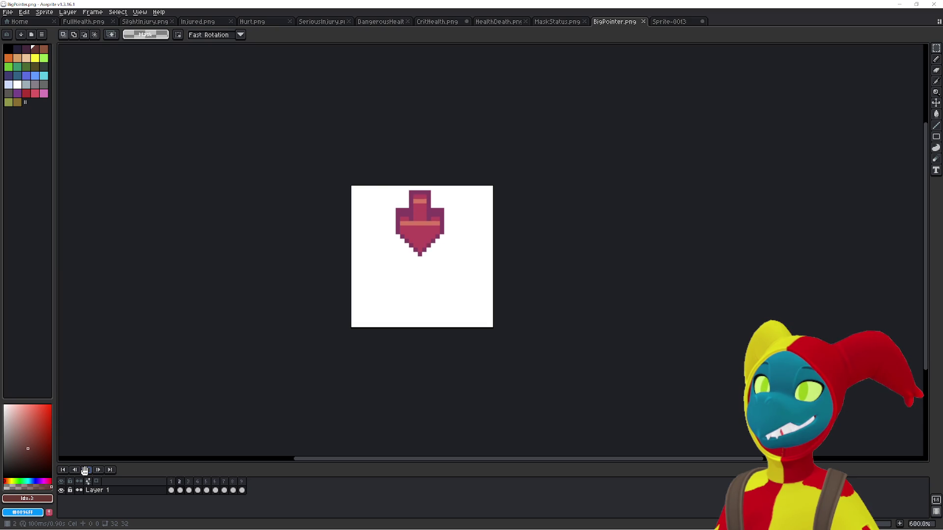
left_click(85, 470)
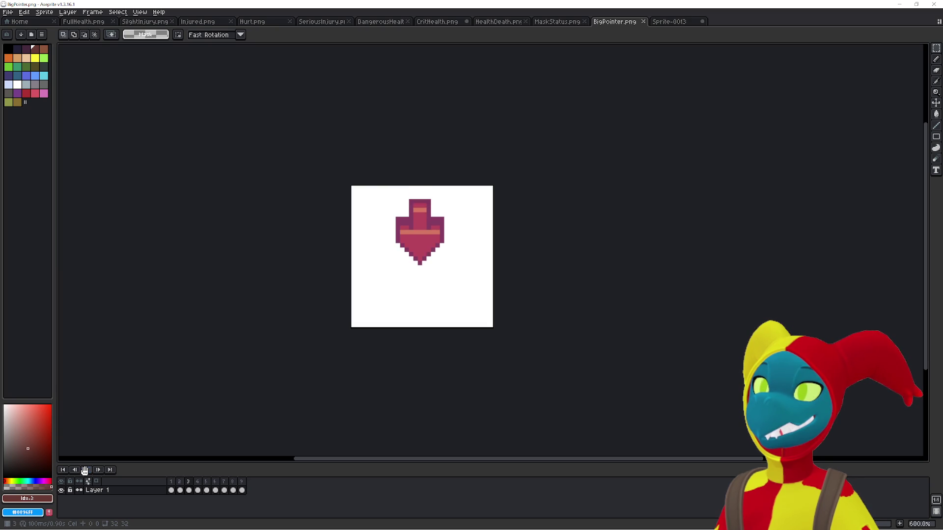
left_click(675, 20)
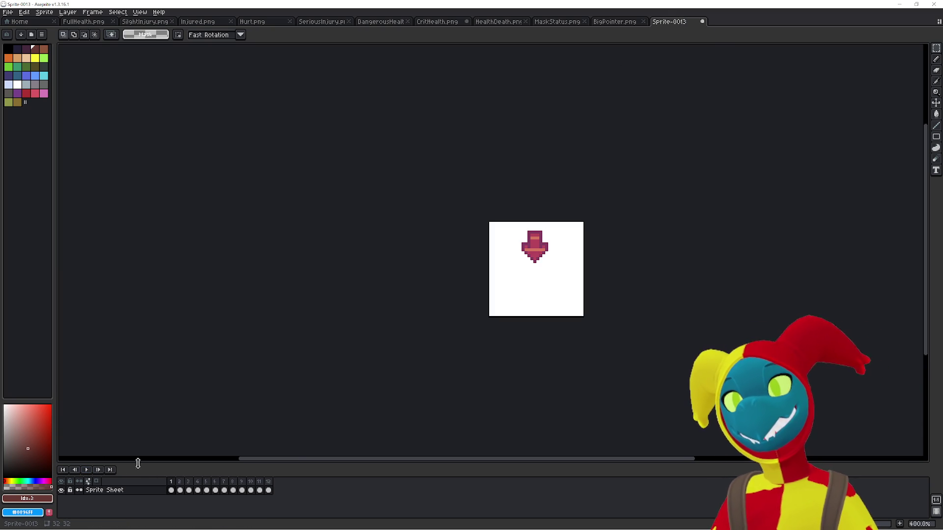
left_click(86, 470)
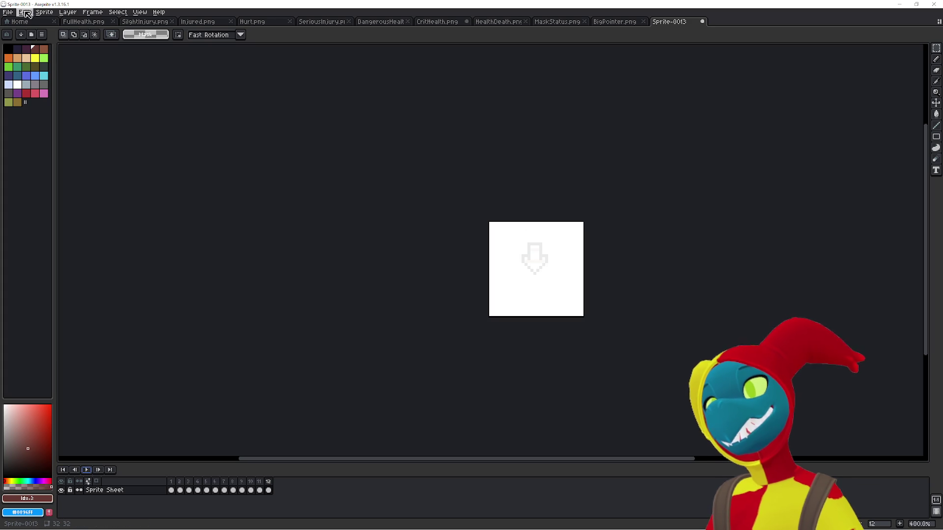
left_click(9, 11)
In Save As, go up to InGame and create a LittlePointer folder
left_click(14, 64)
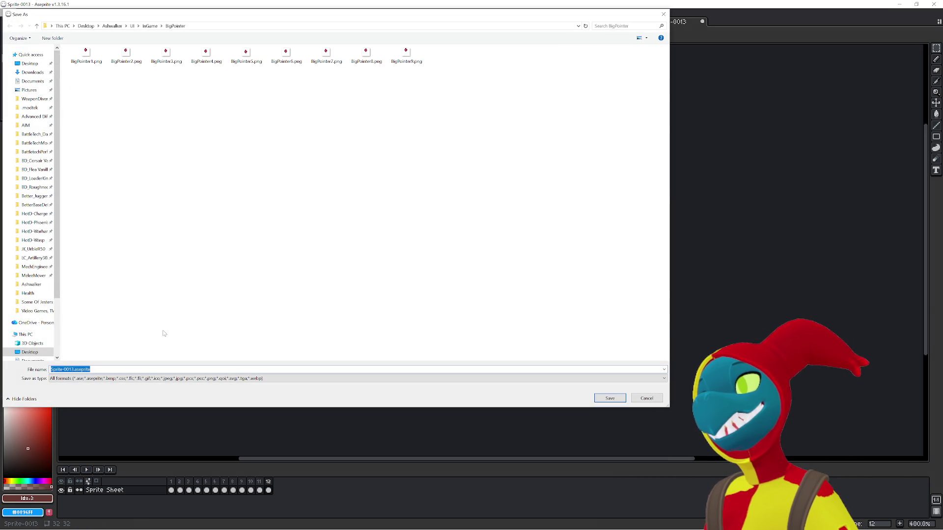
left_click(151, 26)
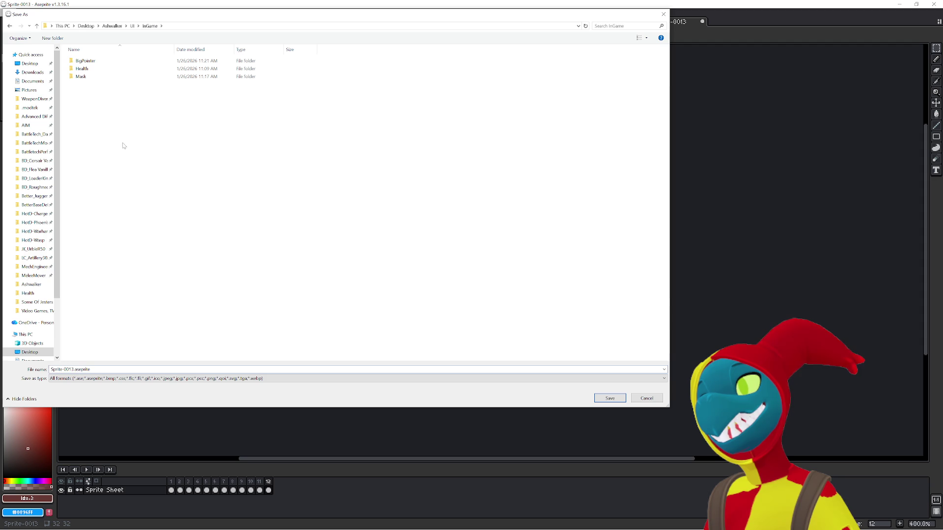
right_click(100, 99)
mouse_move(182, 208)
left_click(262, 210)
type("LittlePointer")
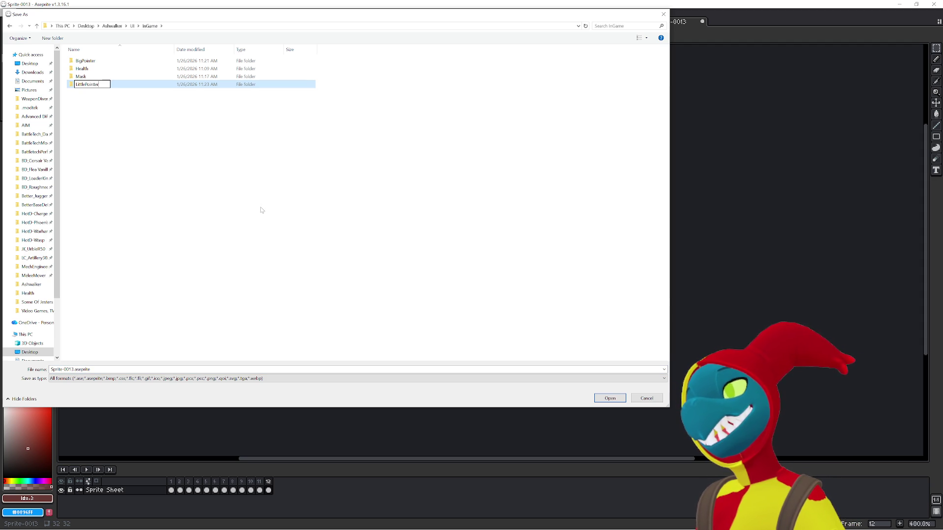
key("Return")
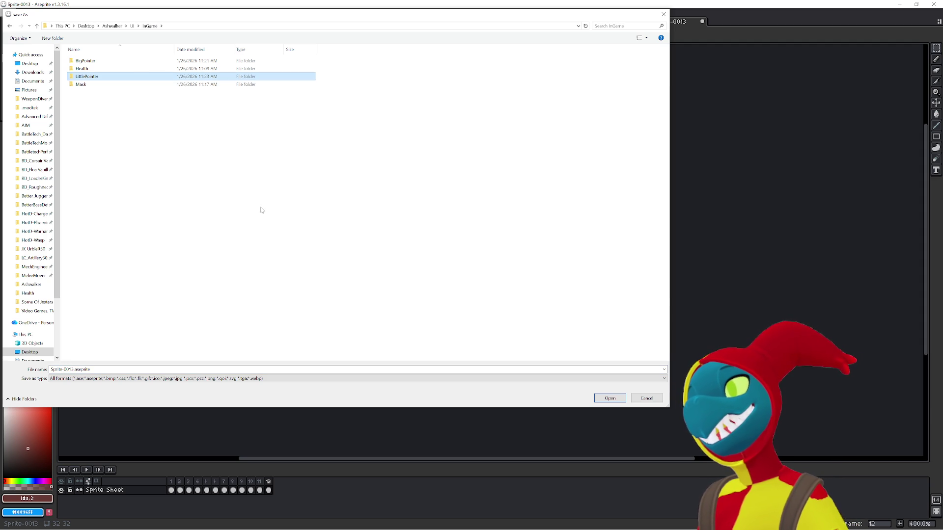
Create a Pointer folder in InGame and drag the BigPointer folder into it
right_click(118, 137)
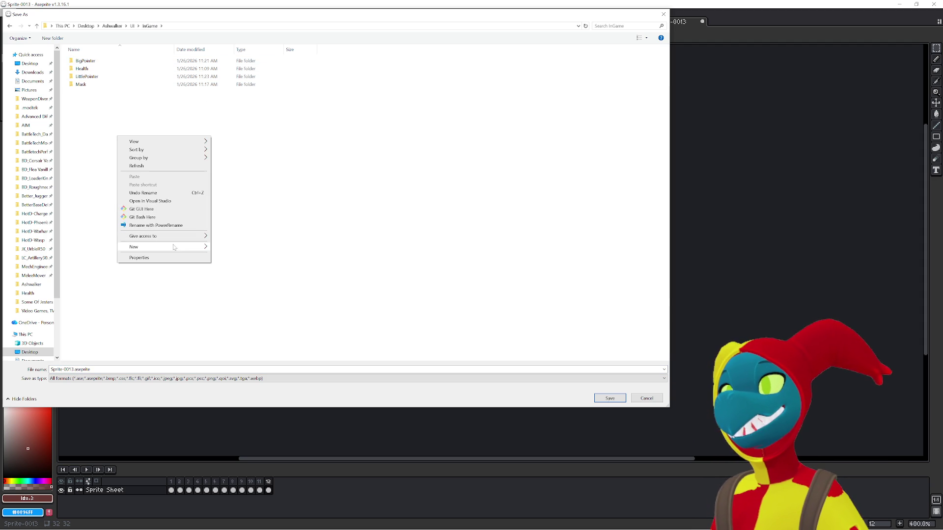
left_click(220, 248)
type("Pointer")
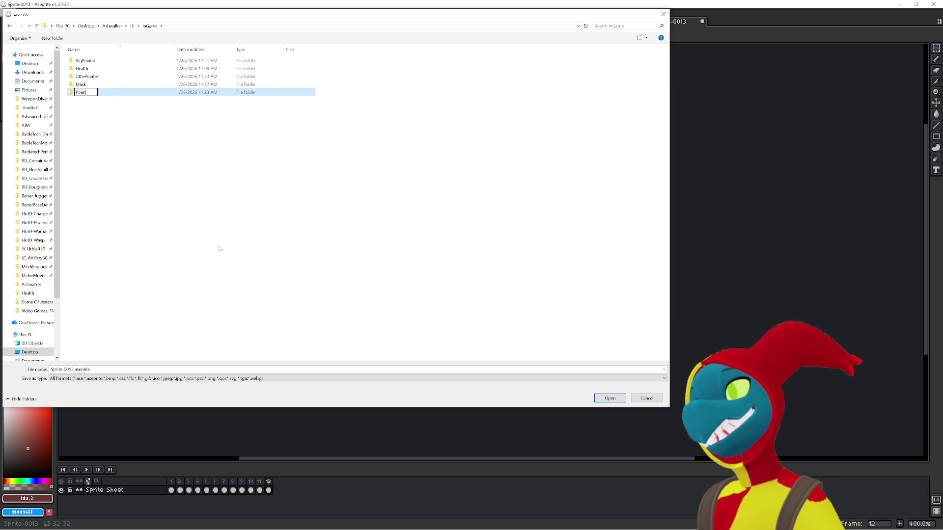
key("Return")
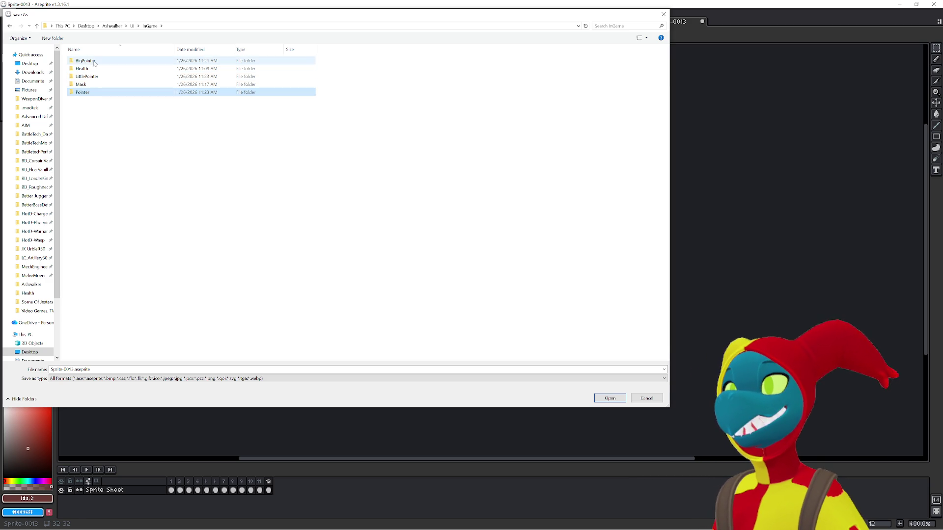
left_click(93, 61)
left_click_drag(94, 63, 84, 85)
Open the Pointer subfolder, then delete unwanted frames from the sheet, undoing one mistaken deletion
double_click(85, 77)
double_click(85, 69)
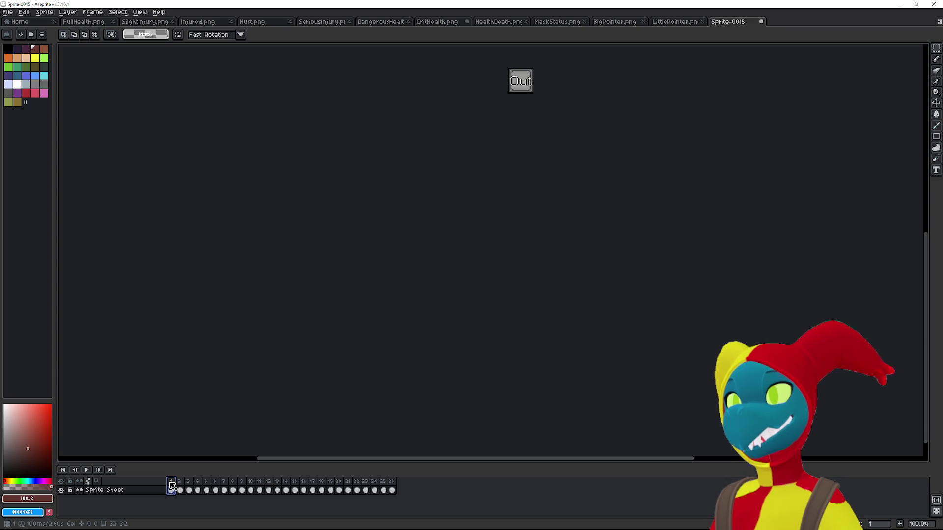
key("Delete")
key("Delete")
key("Delete")
left_click(173, 487)
key("Delete")
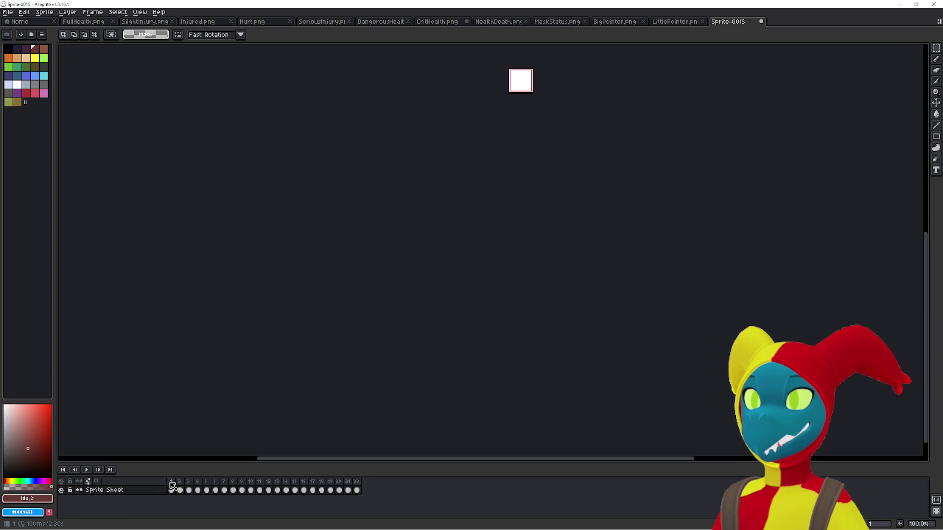
left_click(181, 488)
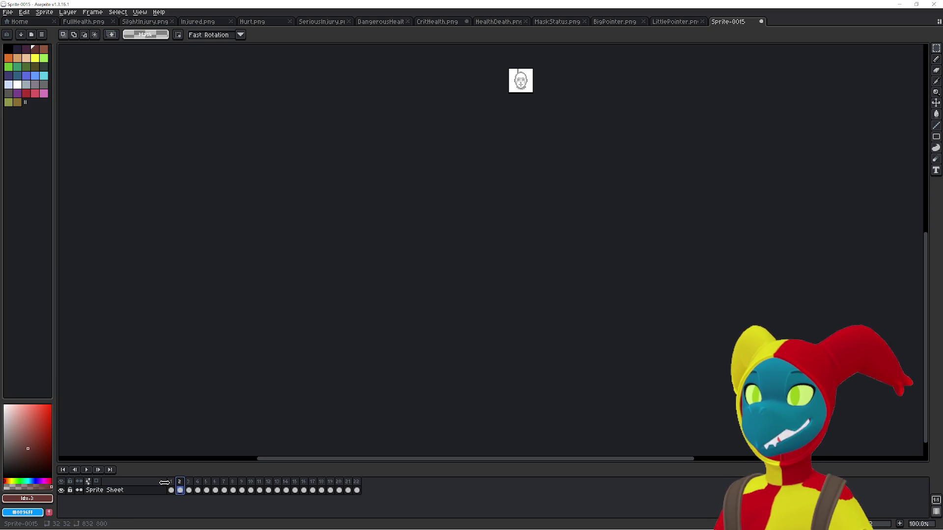
key("Delete")
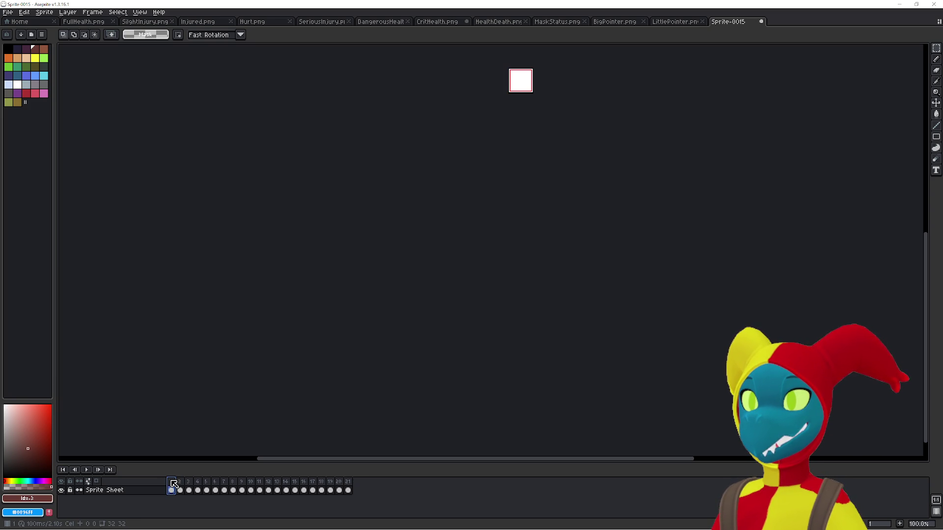
key("ctrl+z")
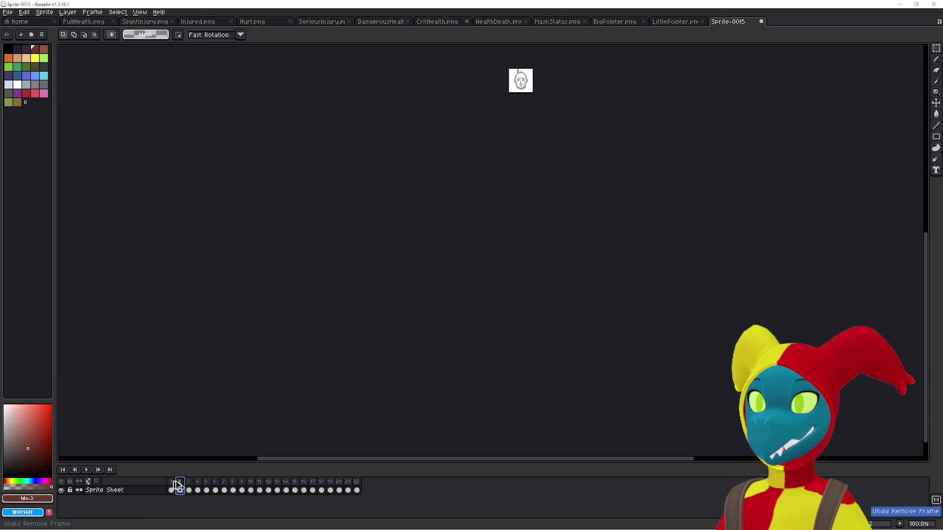
key("Delete")
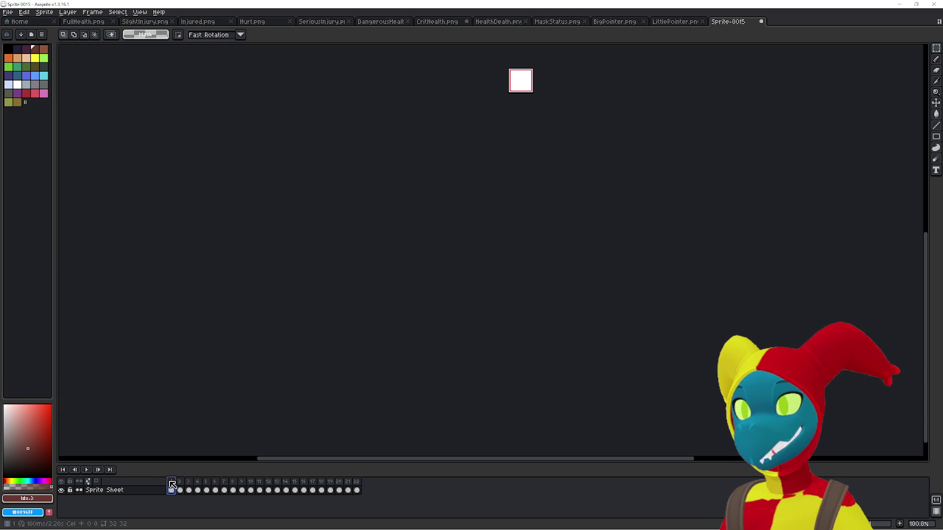
left_click(178, 486)
key("Left")
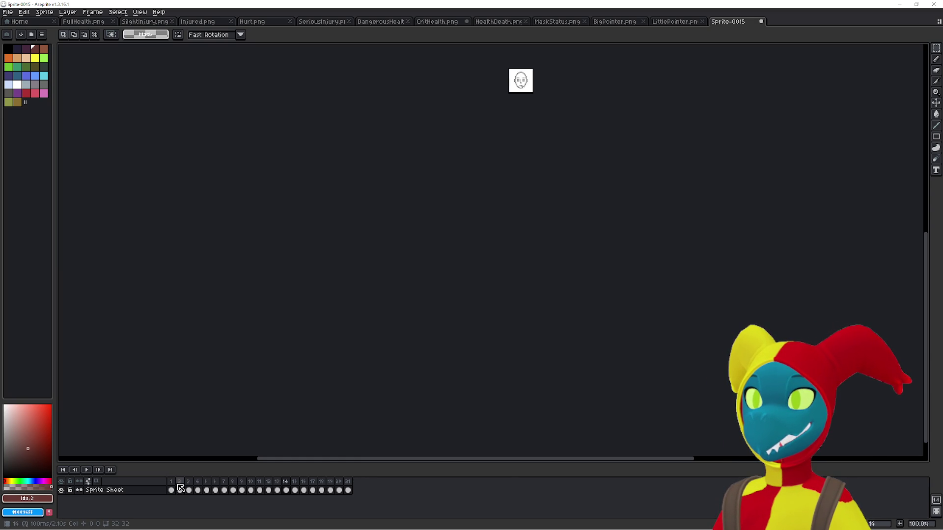
Browse frames 17–20 past the arrow sprite and select frame 18's dark square
left_click(308, 483)
key("Right")
key("Right")
key("Right")
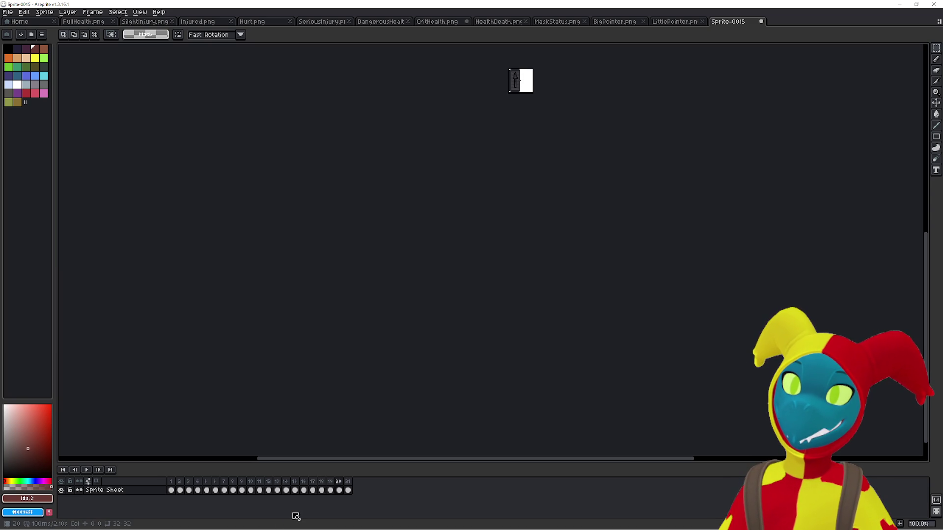
key("Left")
key("Left")
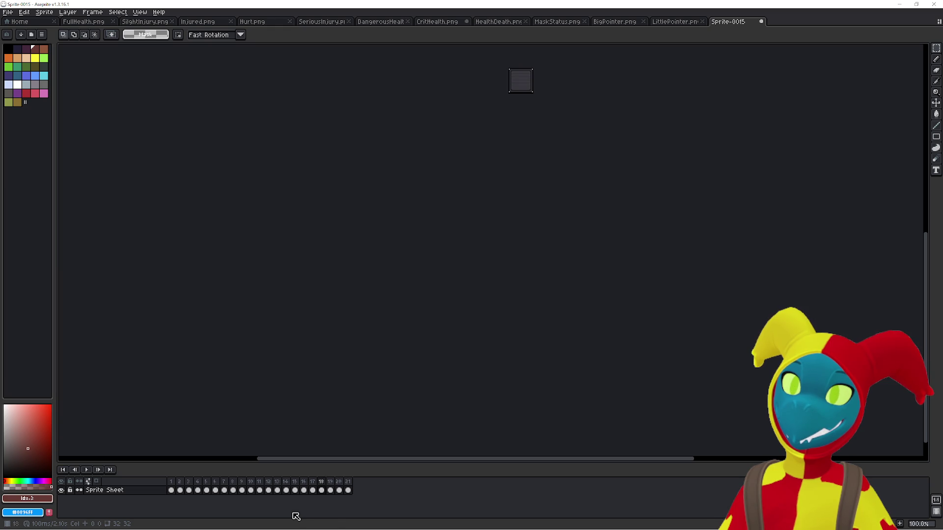
left_click(338, 495)
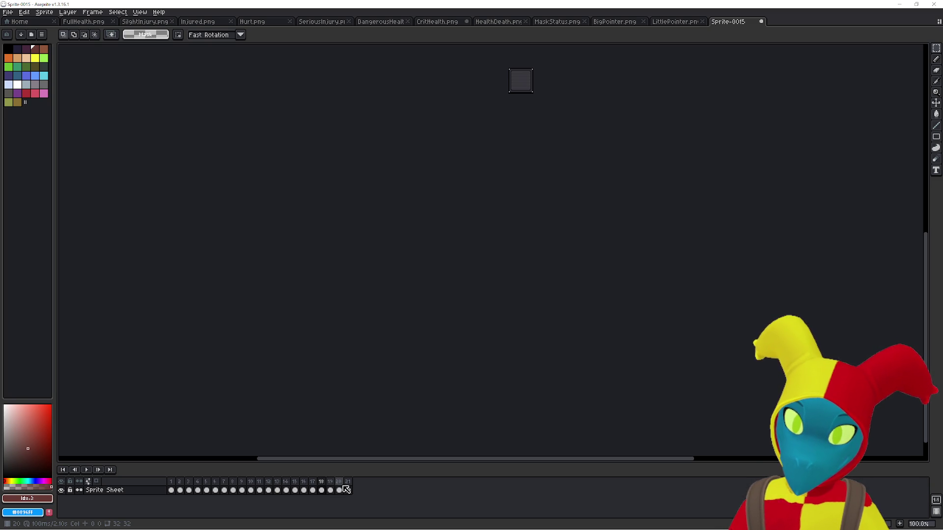
left_click(323, 486)
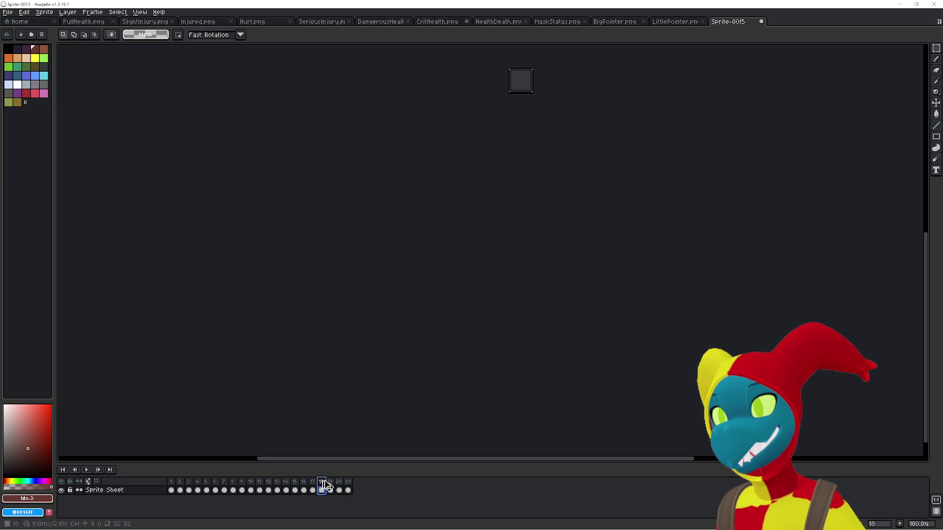
key("ctrl+n")
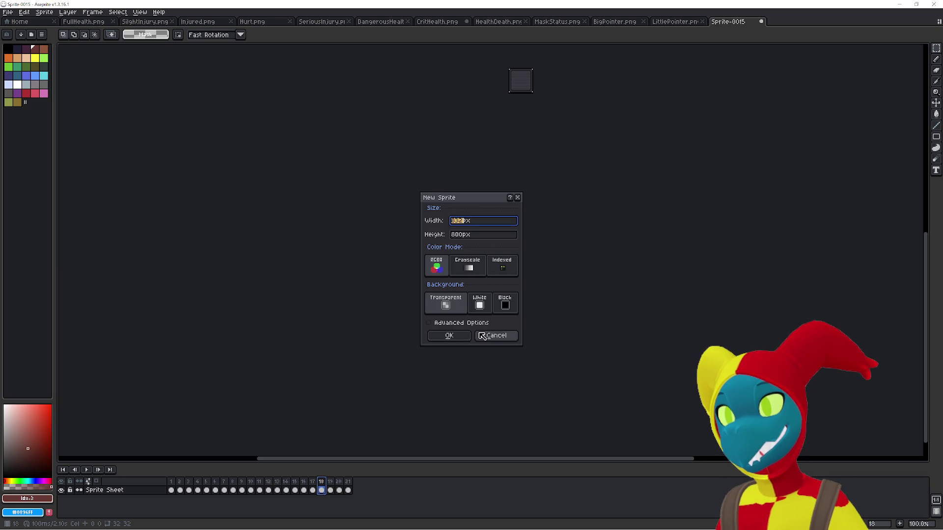
Create a new 32×32 sprite
type("32")
key("Tab")
type("32")
key("Return")
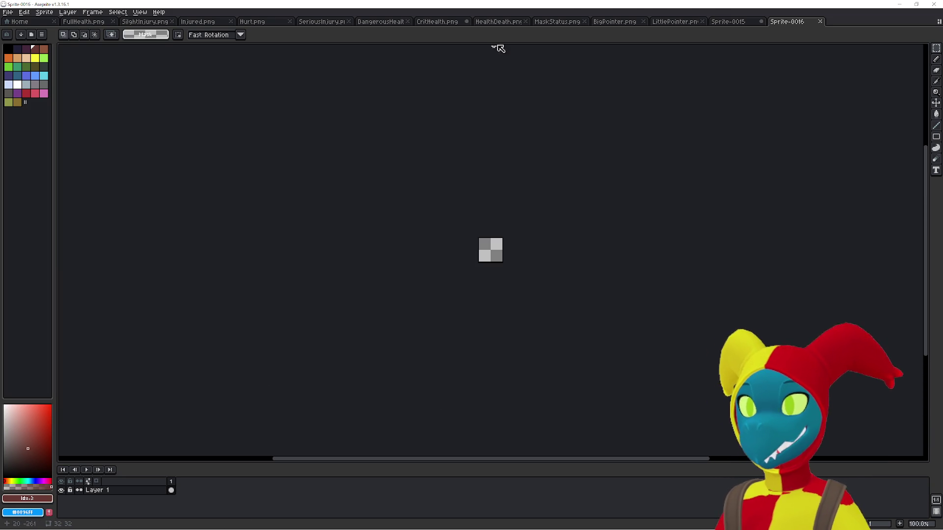
Cut the dark square from frame 18 of Sprite-0015 and paste it into Sprite-0016
left_click(719, 22)
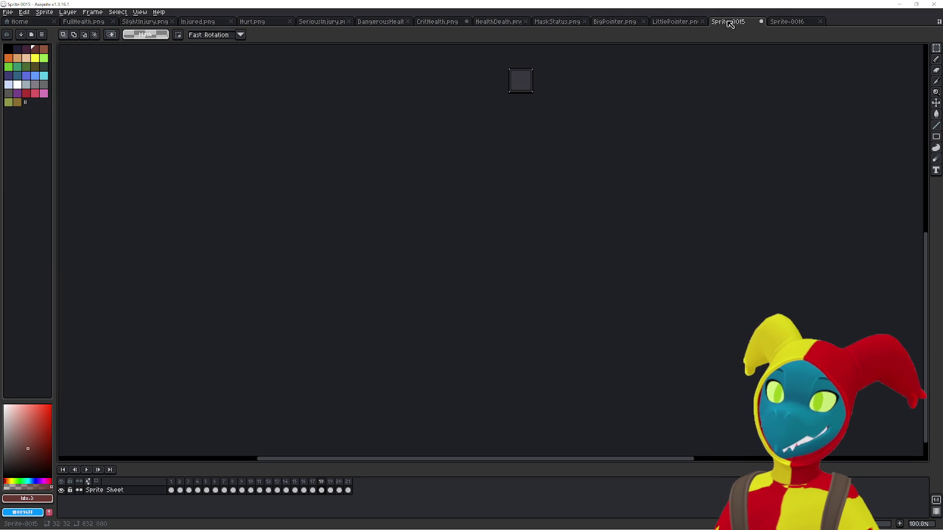
left_click(321, 490)
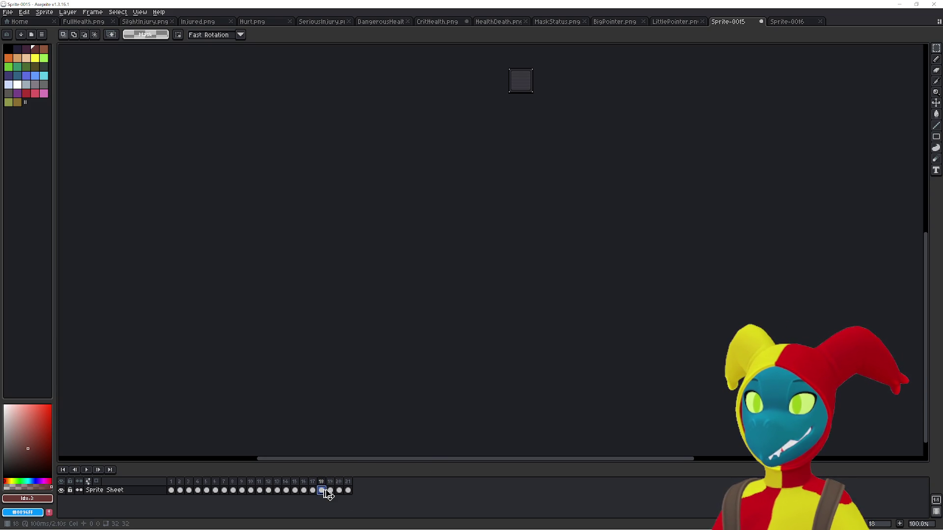
key("alt+BackSpace")
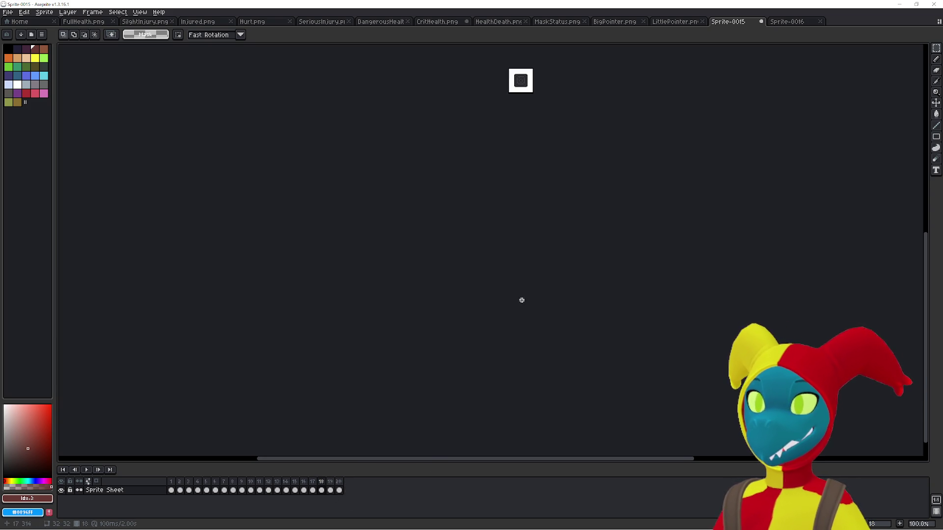
left_click(795, 23)
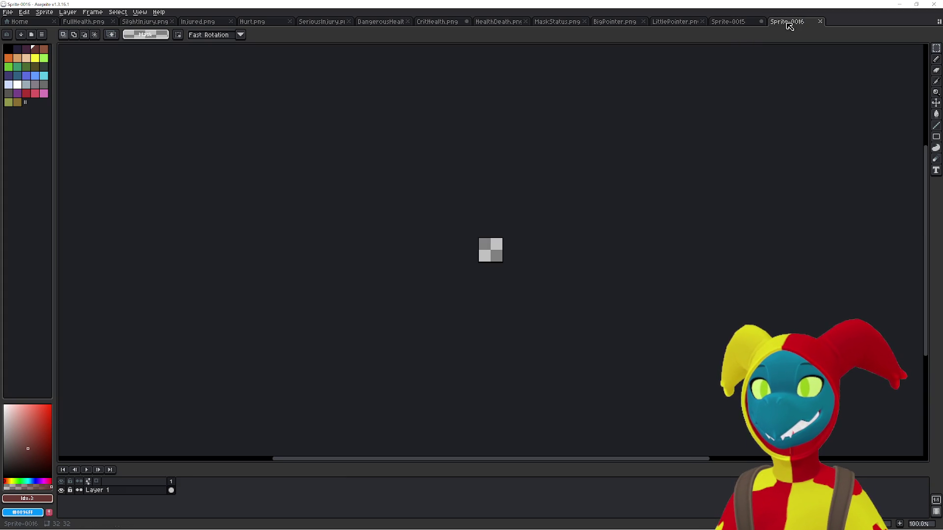
key("ctrl+v")
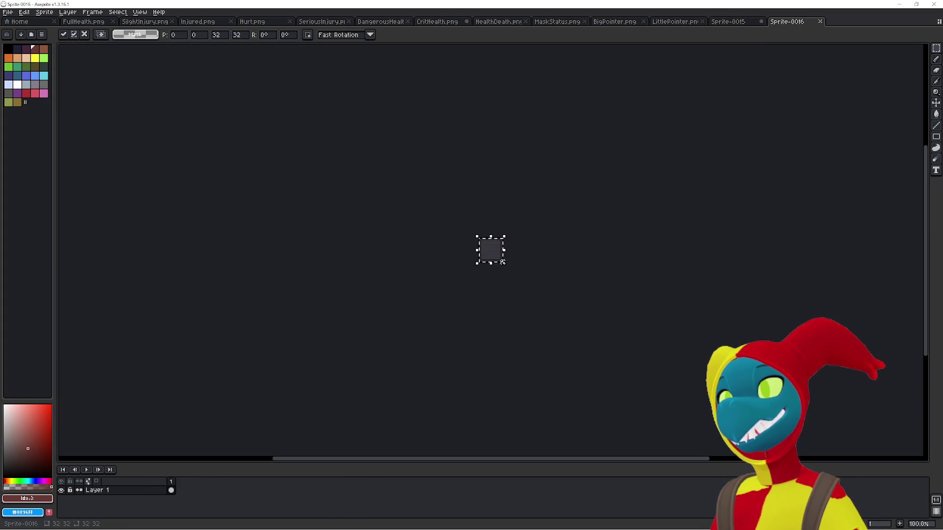
left_click(356, 309)
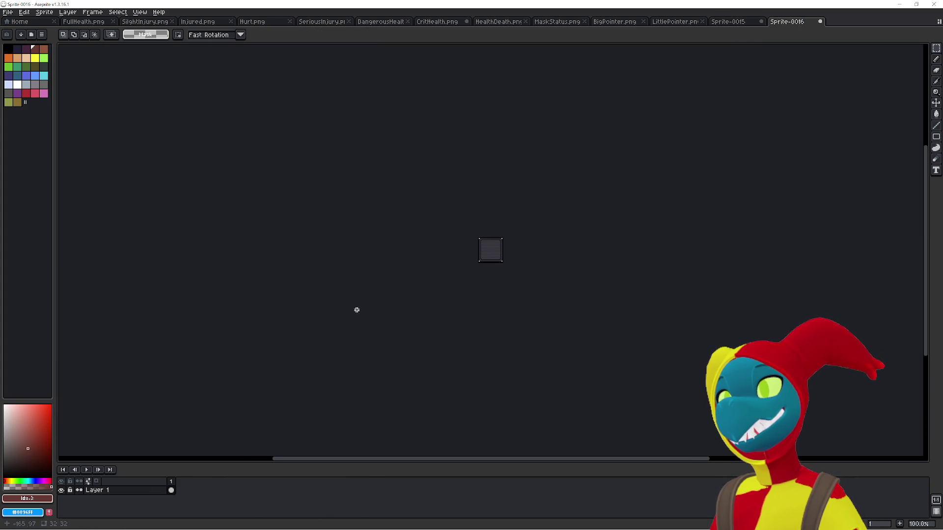
From Save As, create a new folder named Inventory inside InGame
left_click(9, 12)
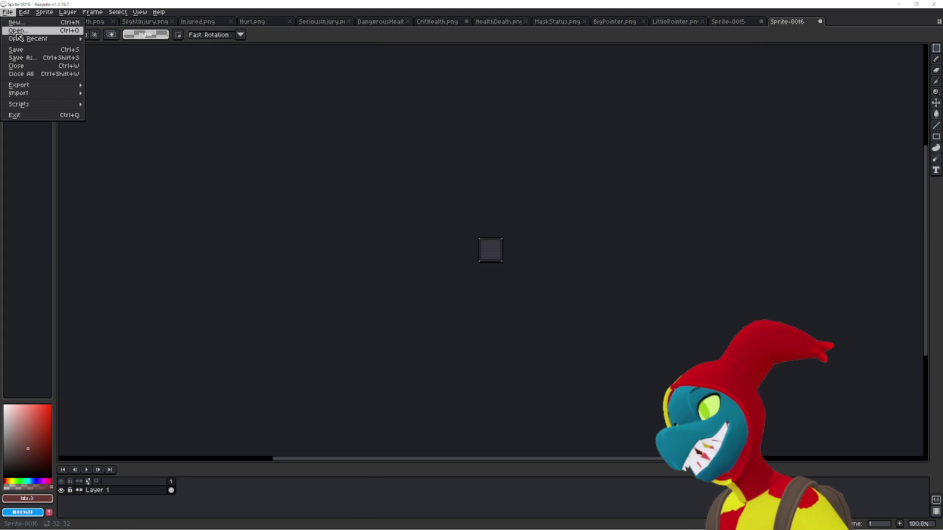
left_click(32, 58)
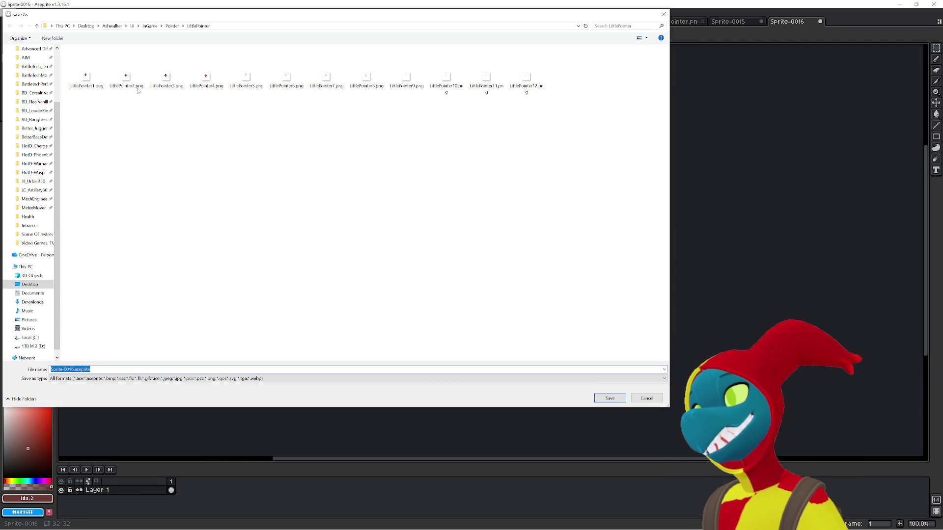
left_click(151, 26)
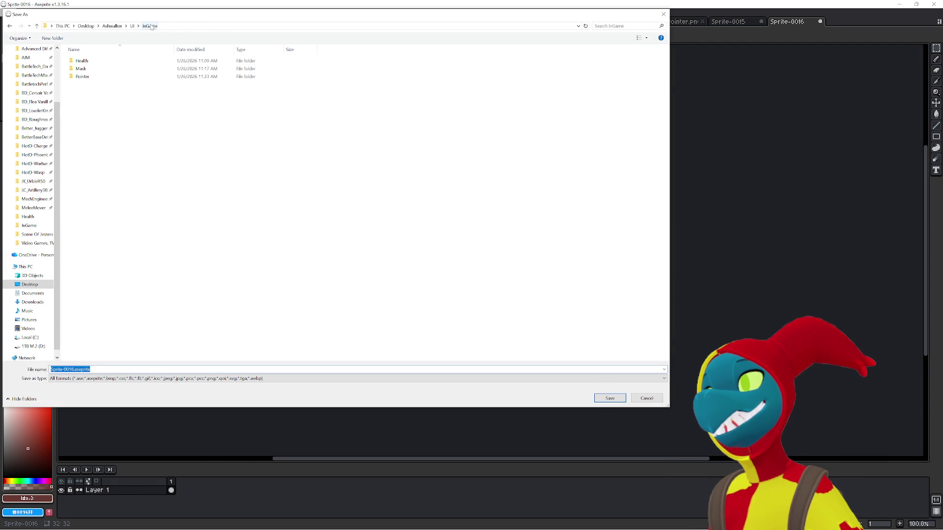
right_click(138, 121)
mouse_move(202, 233)
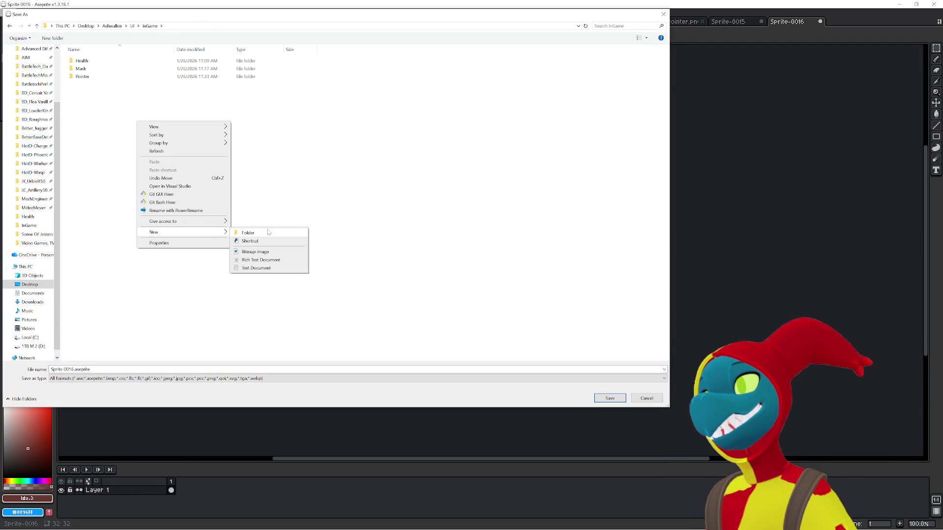
left_click(269, 233)
left_click(127, 114)
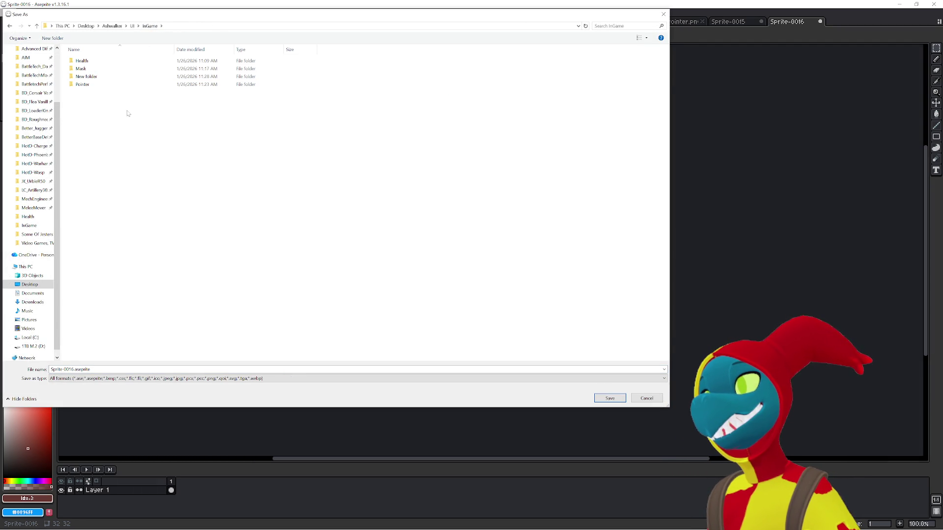
left_click(87, 76)
left_click(86, 77)
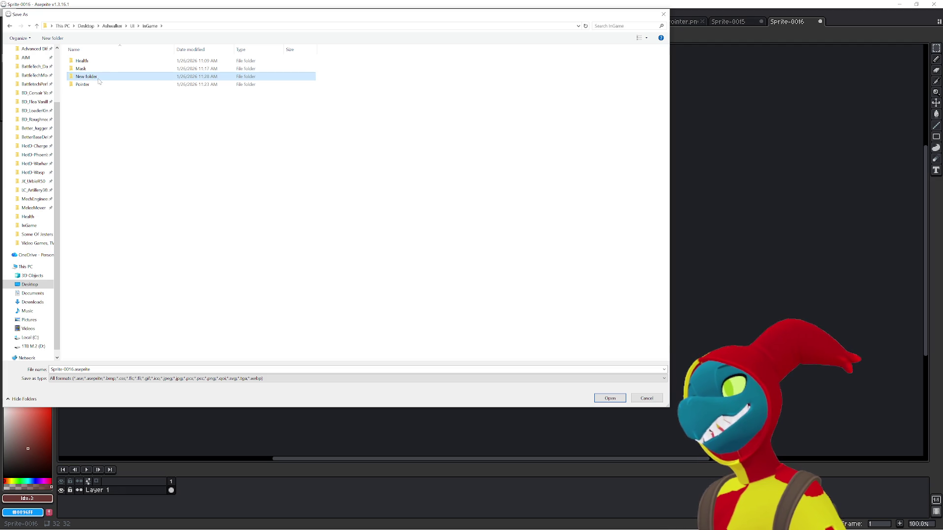
type("Invent")
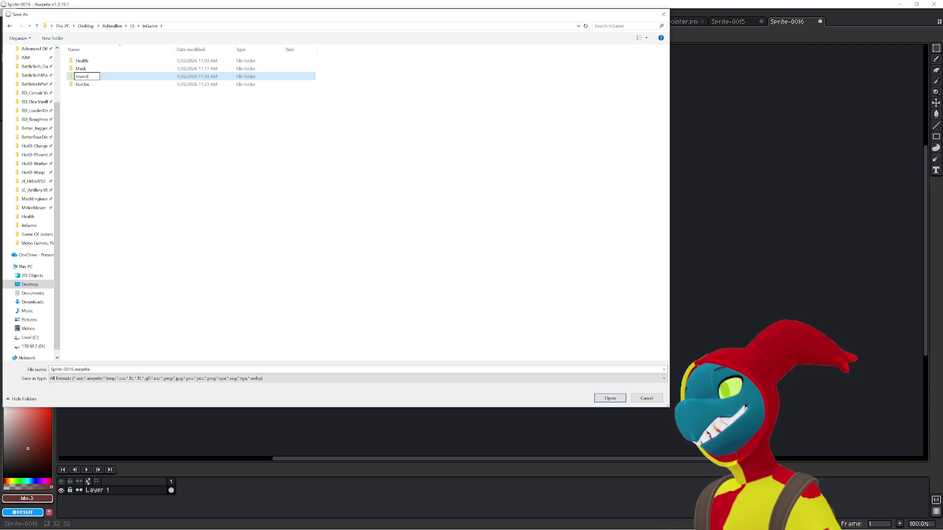
key("Return")
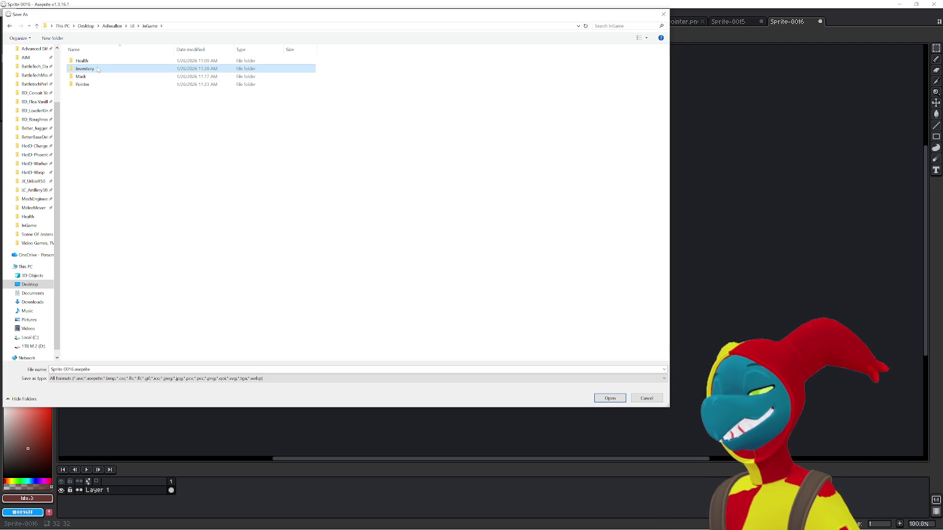
Open the Inventory folder and save the sprite as InventoryGridBackground.png
key("Return")
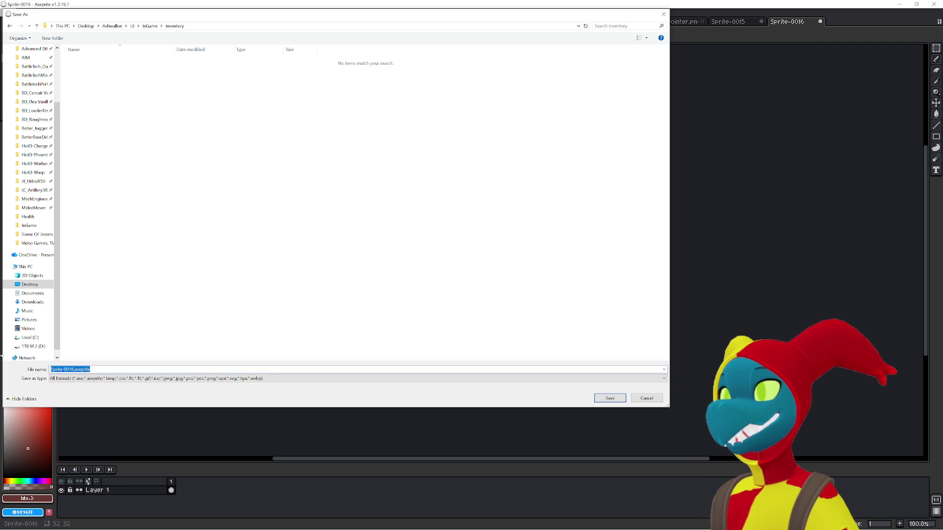
type("InventoryGridBackg")
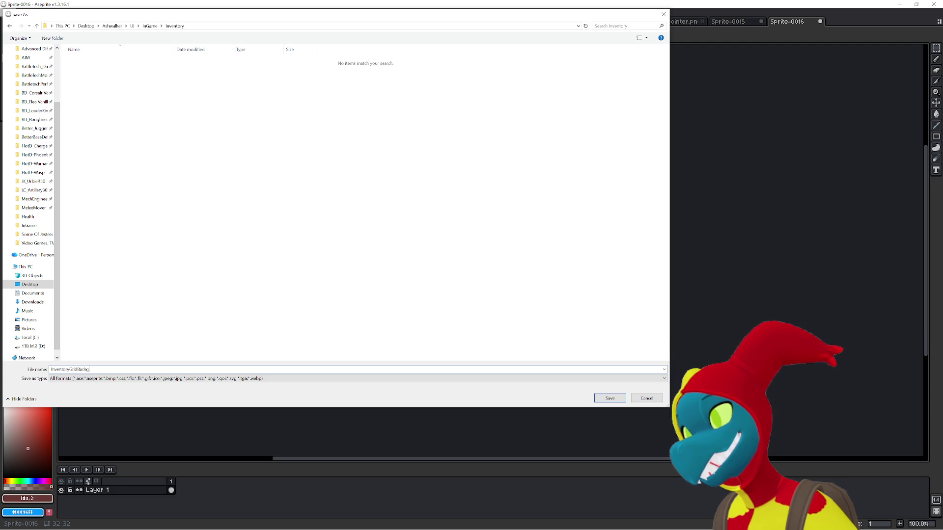
type("round")
key("ctrl+a")
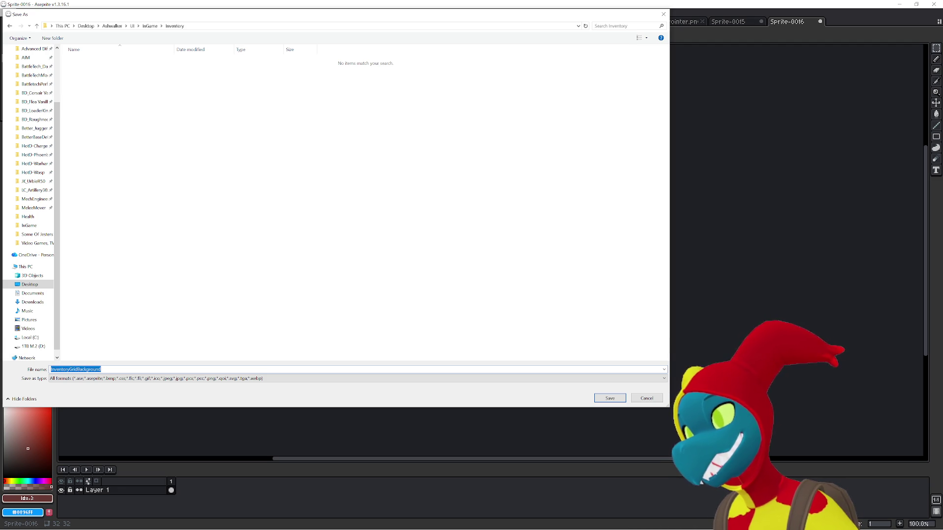
left_click(138, 369)
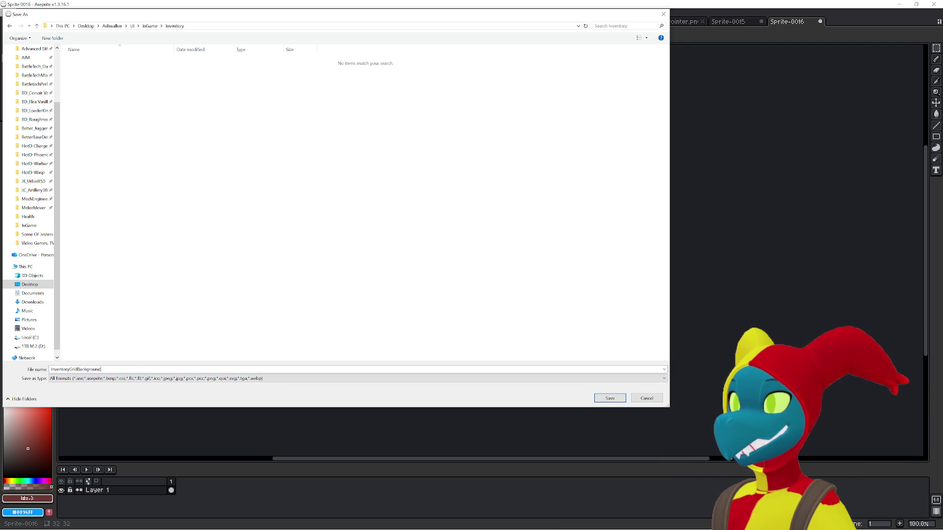
type(".png")
key("Return")
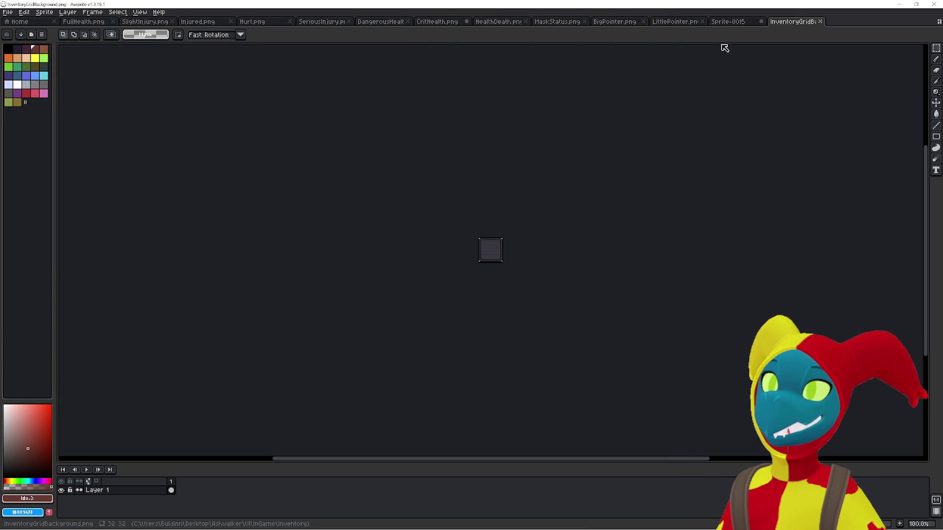
Switch to Sprite-0015 and step through its frames, checking the sunglasses and skull icons
left_click(737, 25)
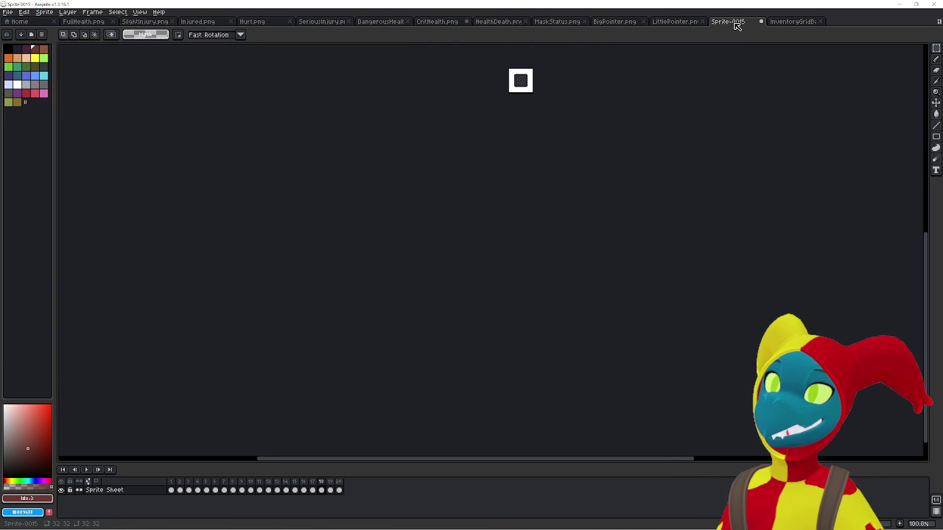
key("Right")
key("Right")
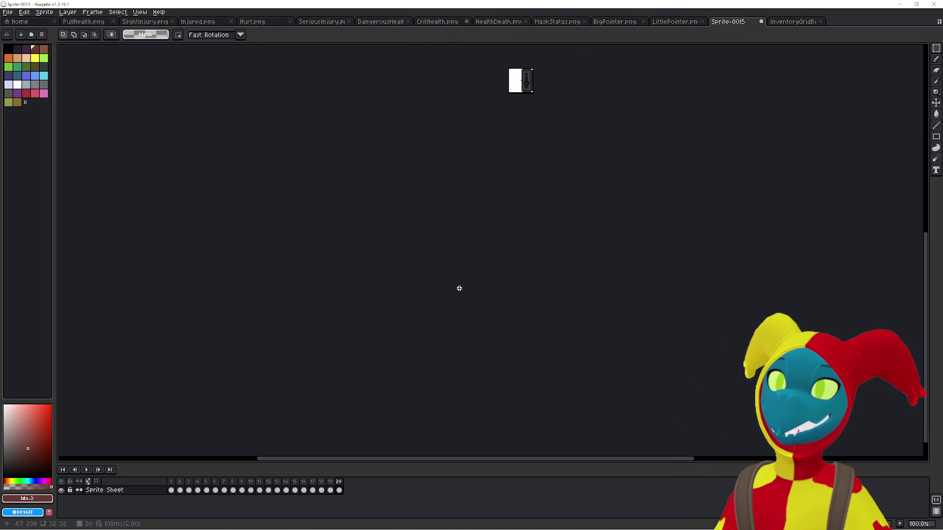
key("Left")
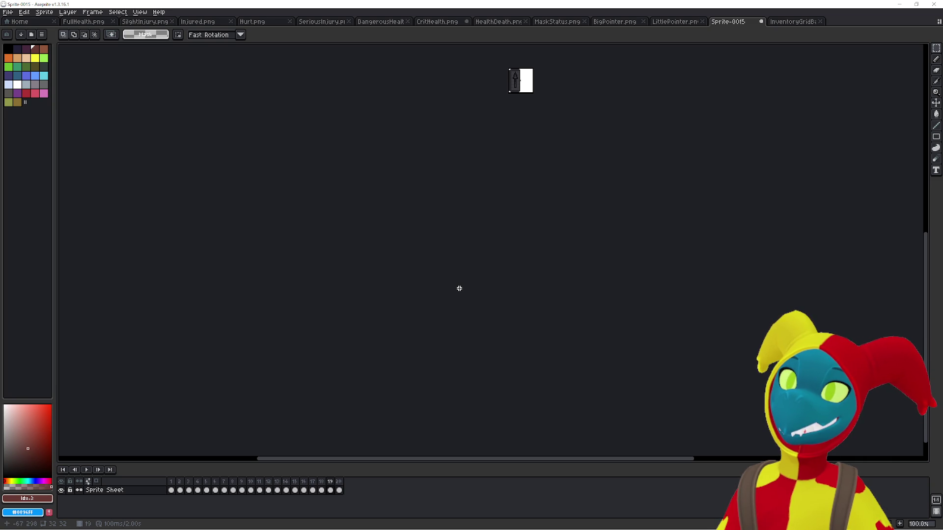
key("Right")
key("Right")
key("Right")
key("Right")
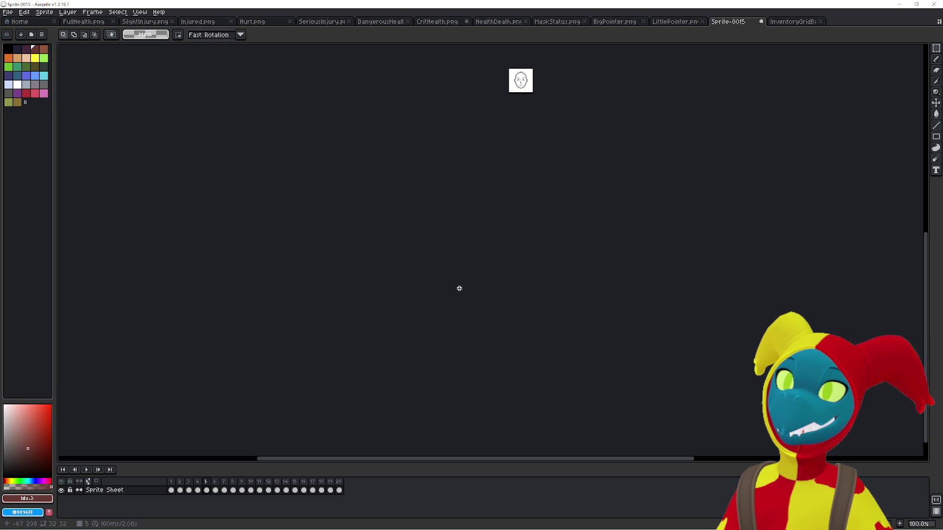
key("Right")
key("Right")
key("Right")
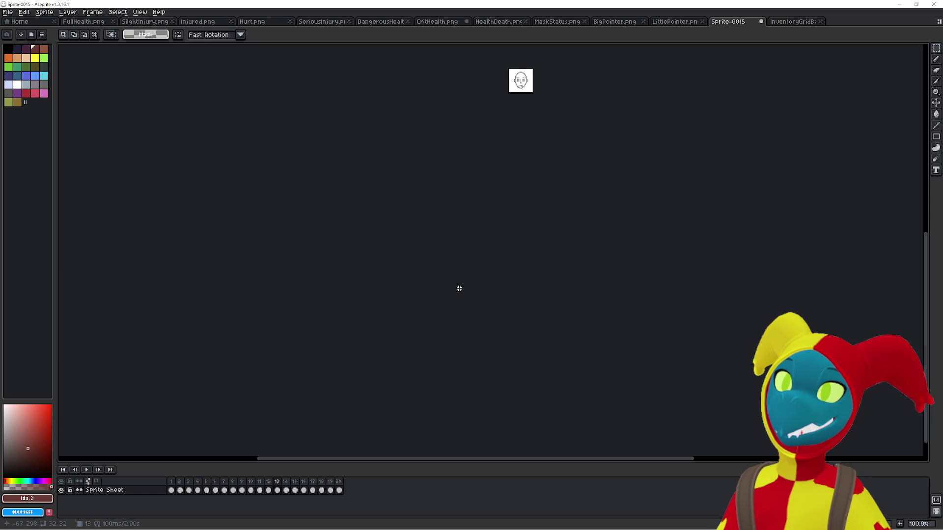
key("Right")
key("Right")
key("Right")
key("Right")
key("Right")
key("Left")
key("Left")
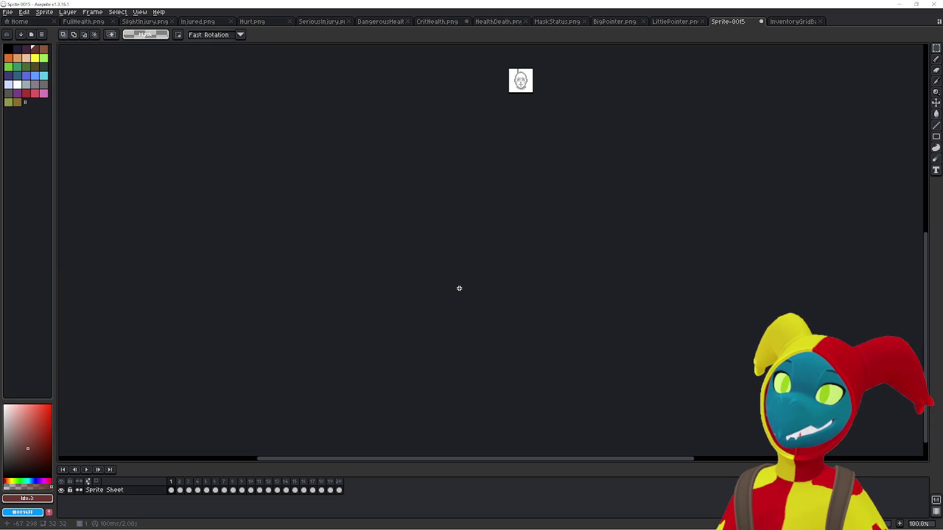
key("Right")
key("Right")
key("Right")
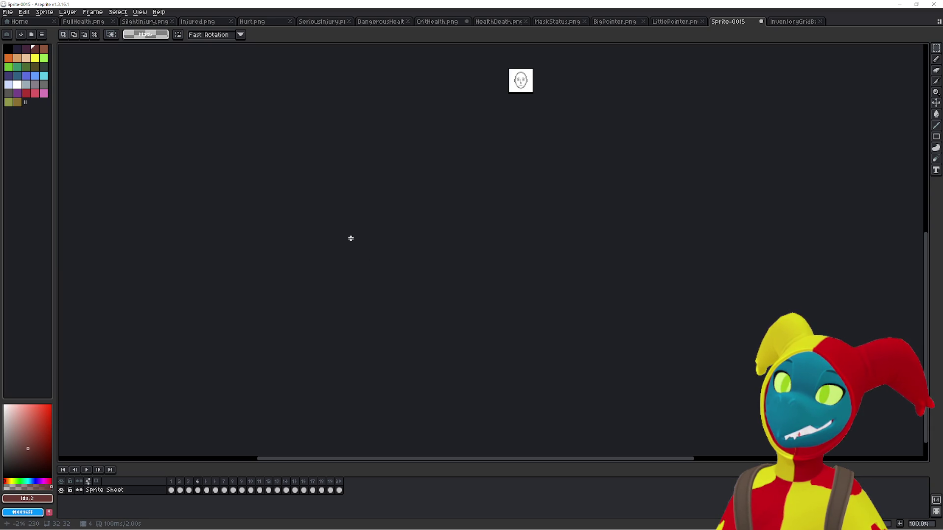
key("Right")
key("Right")
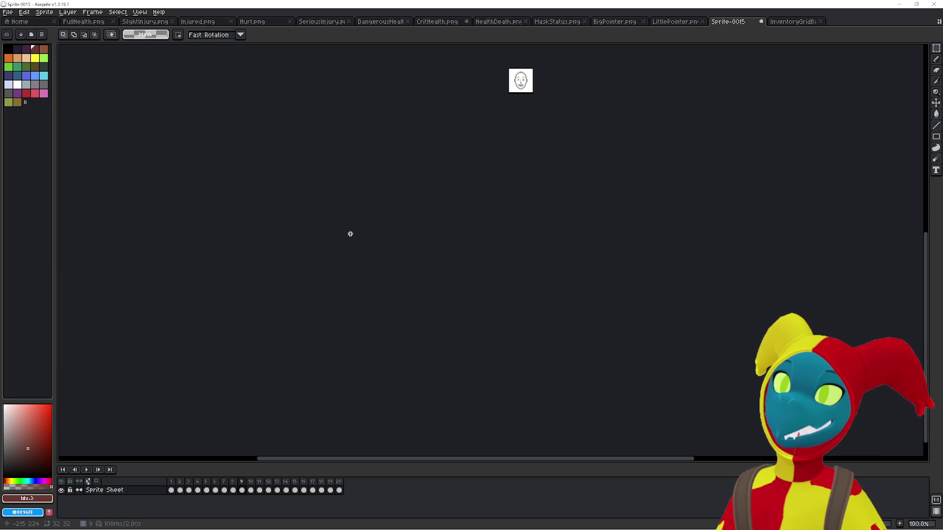
key("Right")
key("Right")
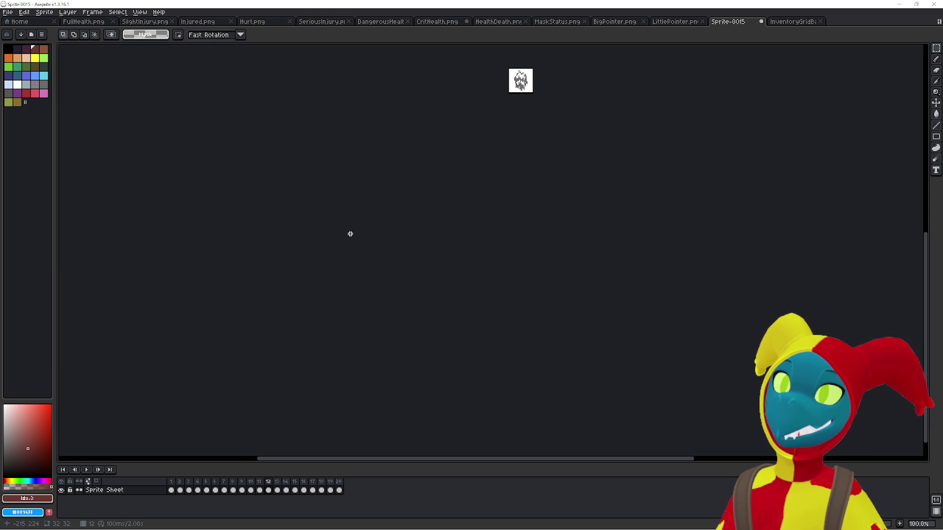
key("Right")
key("Right")
key("Right")
key("Right")
key("Right")
key("Right")
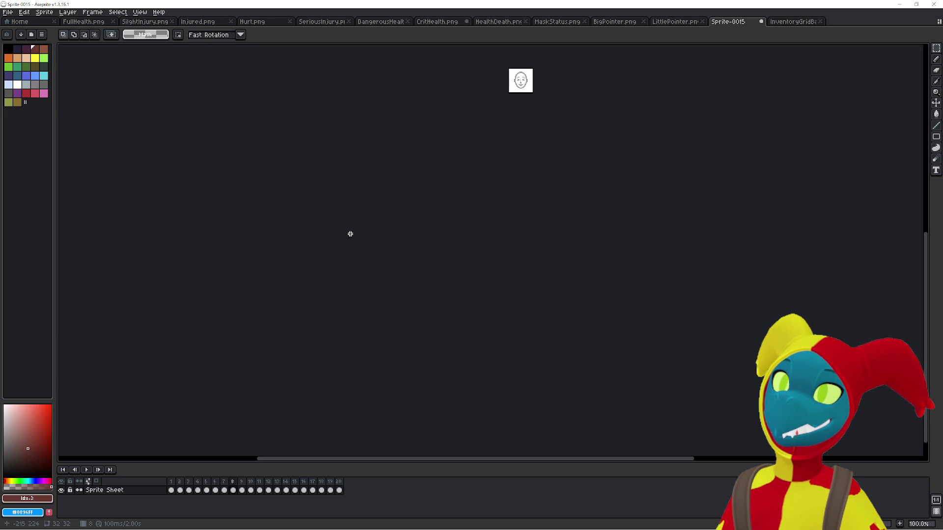
key("Left")
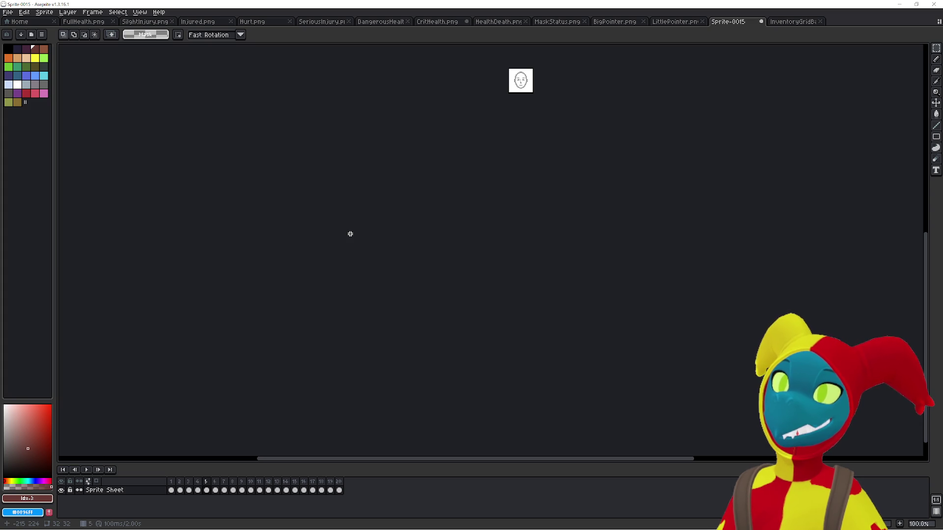
key("Right")
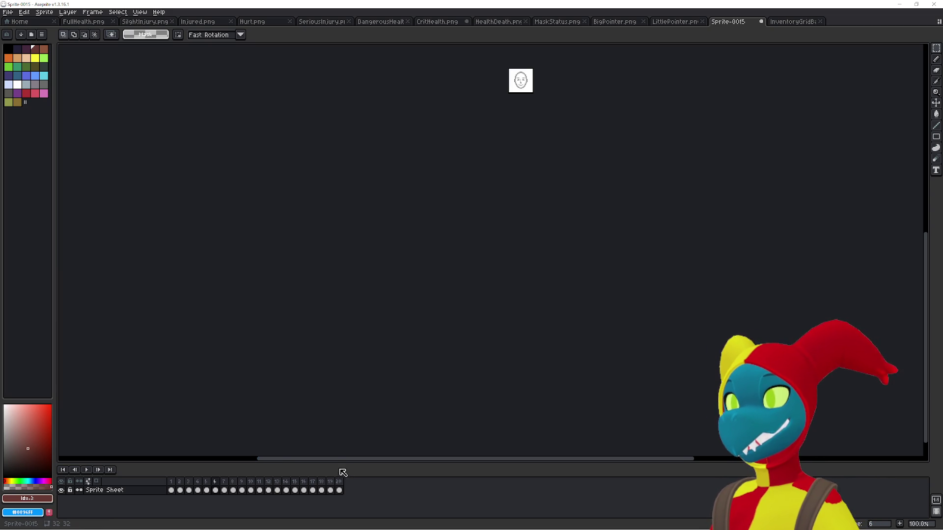
key("Right")
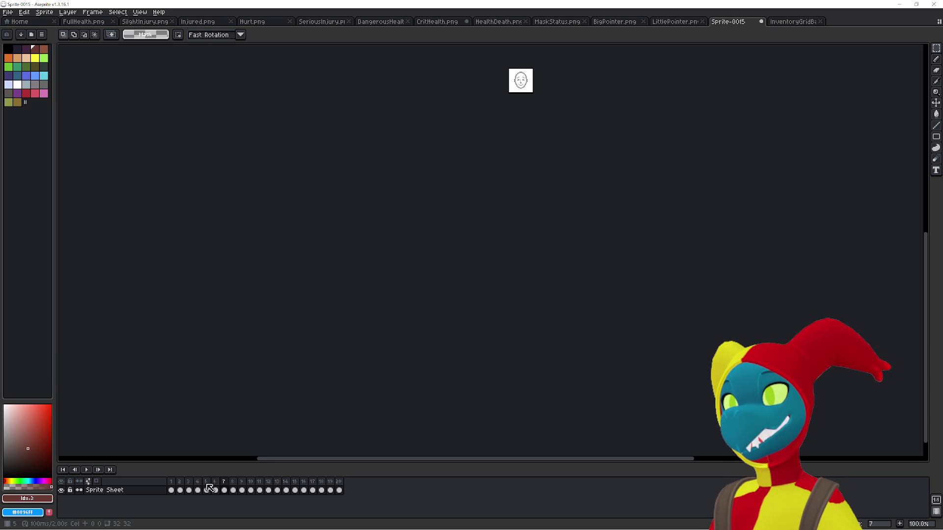
Delete the extra last frame, then preview the icons from frame 14
right_click(171, 482)
left_click(146, 507)
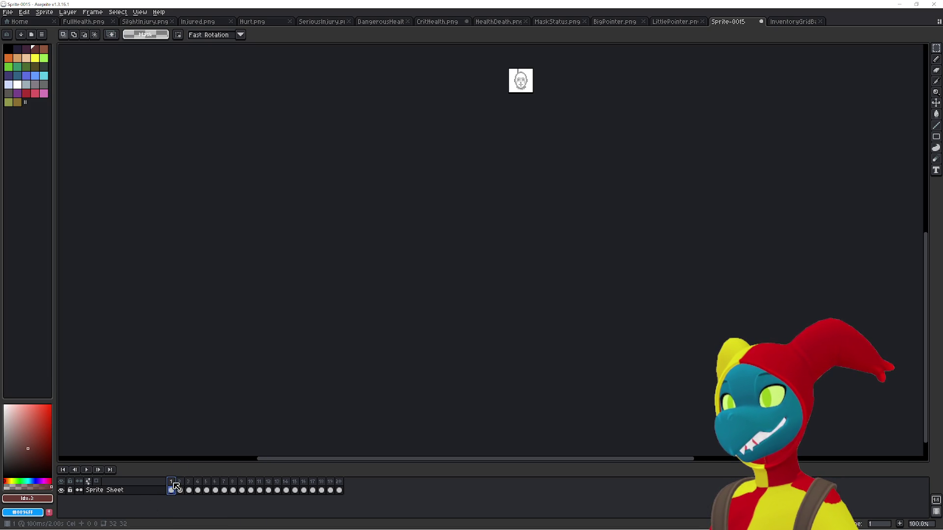
key("alt+c")
left_click(288, 483)
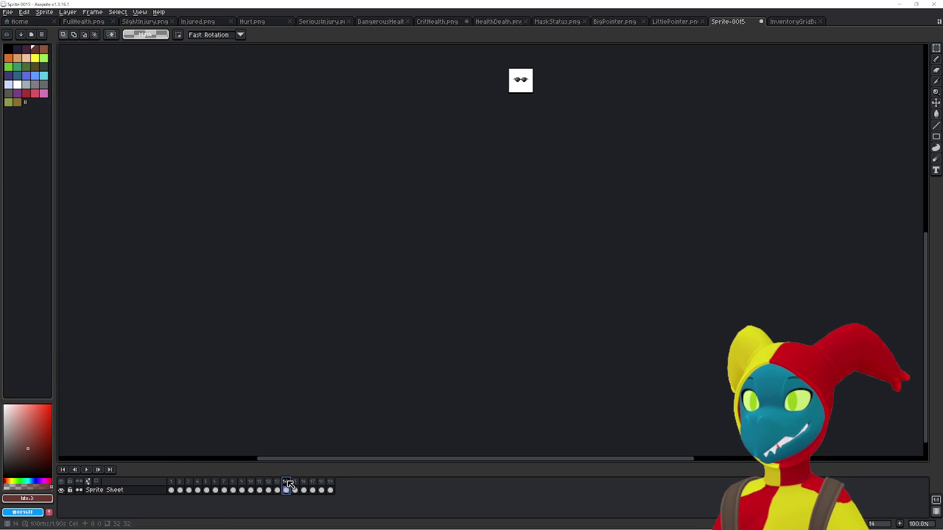
key("Return")
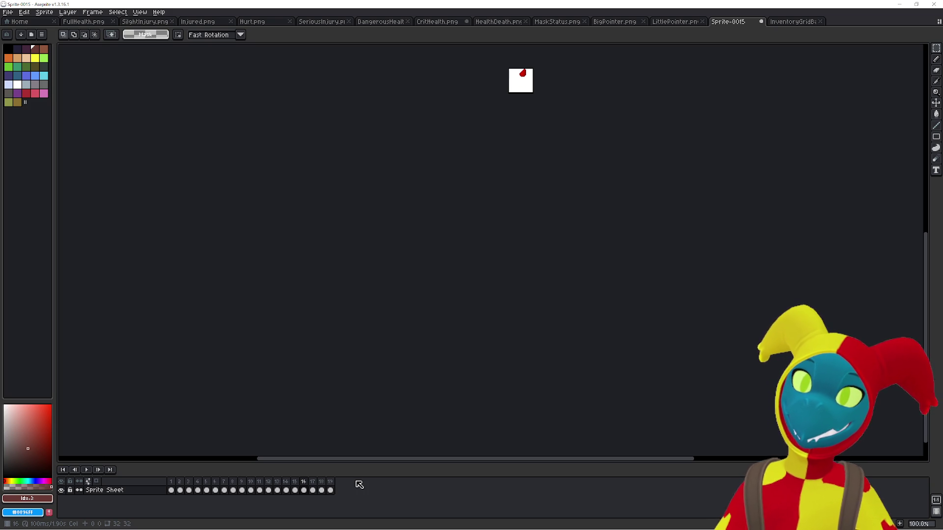
Clear and remove frame 16, then check the up- and down-arrow icons in frames 16–17
key("Delete")
key("alt+BackSpace")
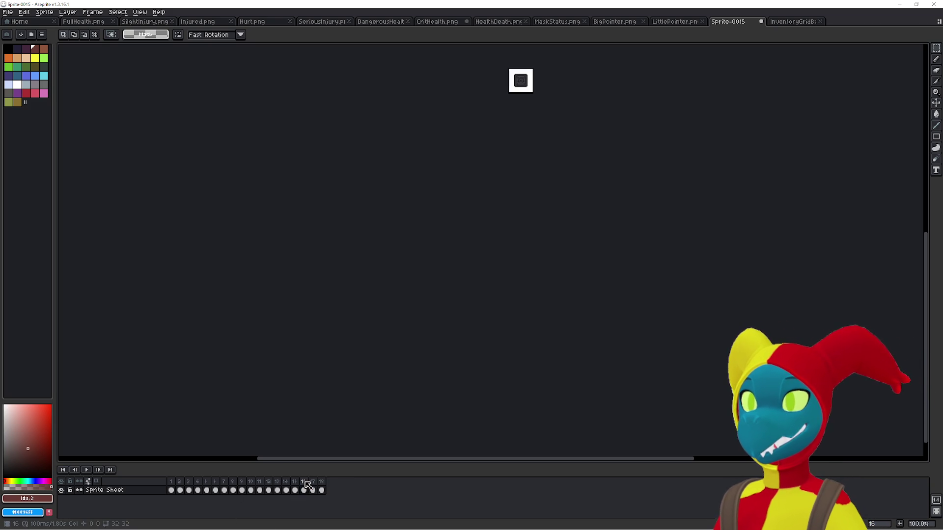
key("alt+BackSpace")
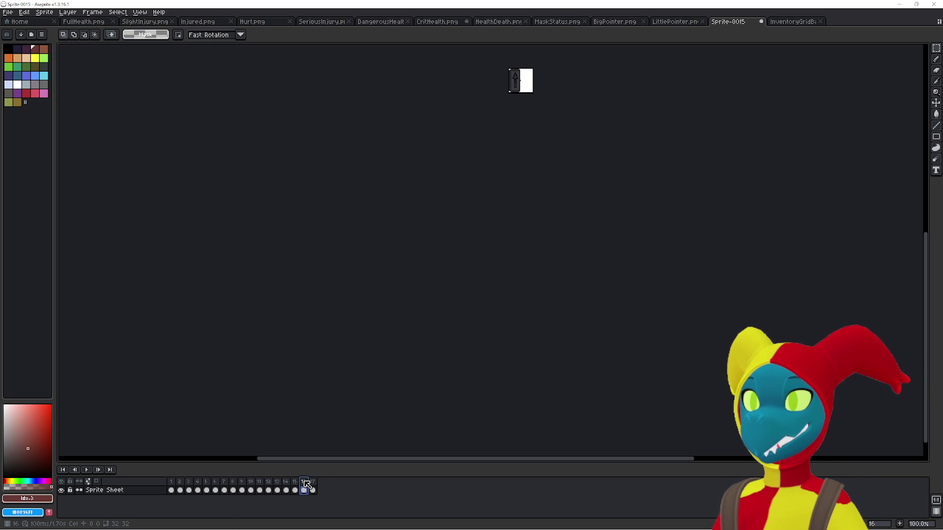
left_click(312, 487)
left_click(304, 486)
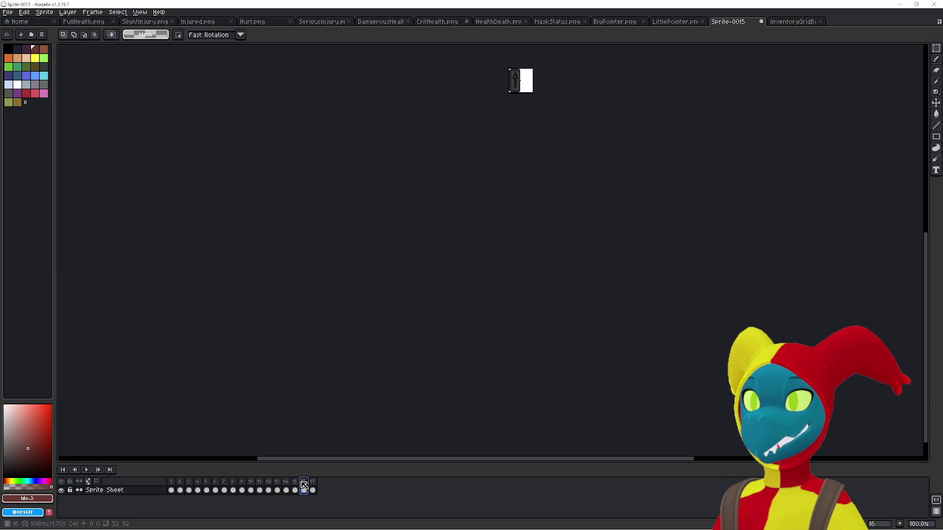
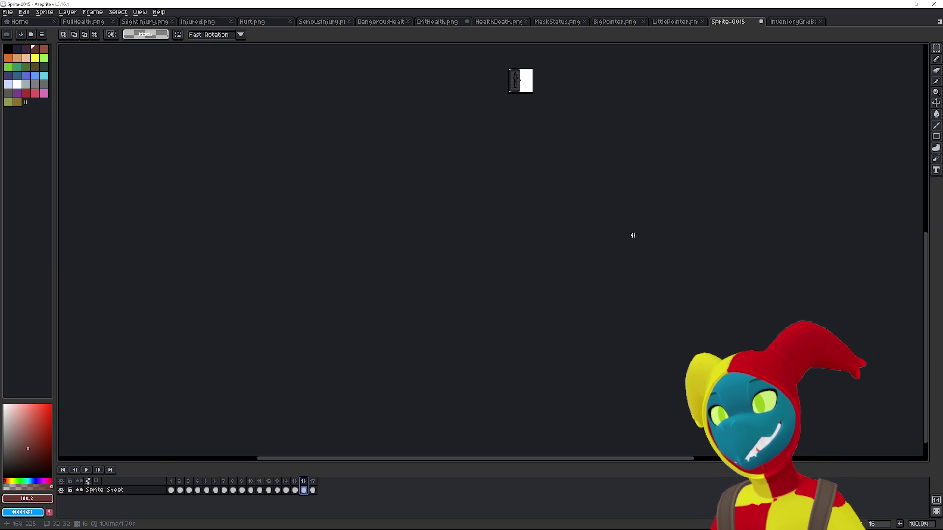
Select all of frame 16's sprite and rotate it 90° clockwise
key("Escape")
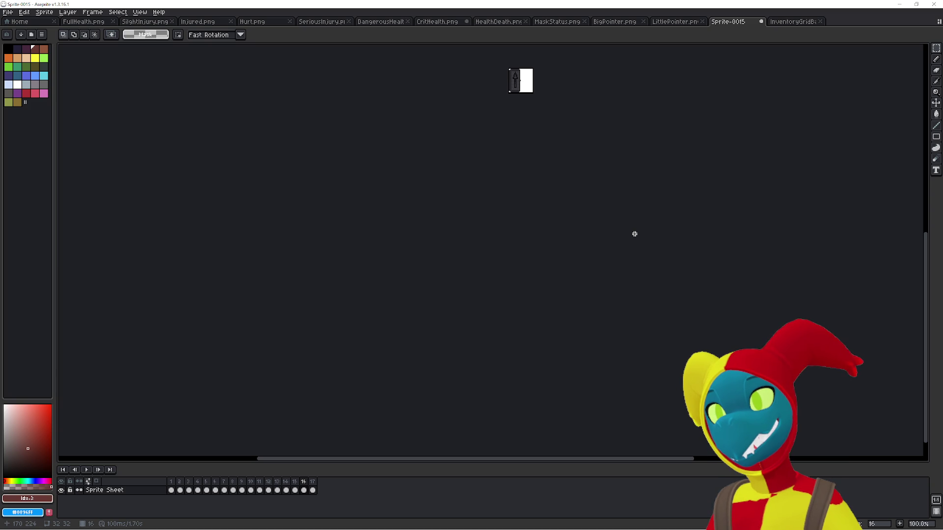
key("ctrl+a")
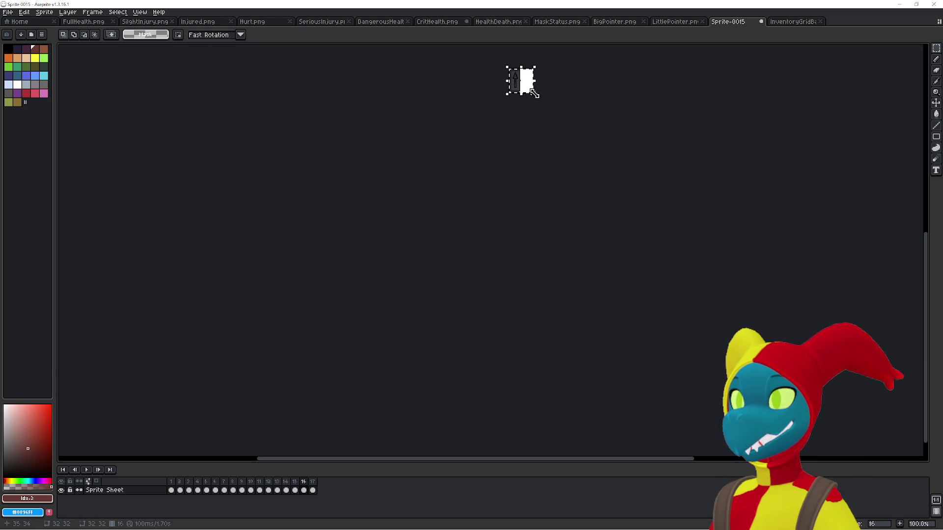
left_click(8, 12)
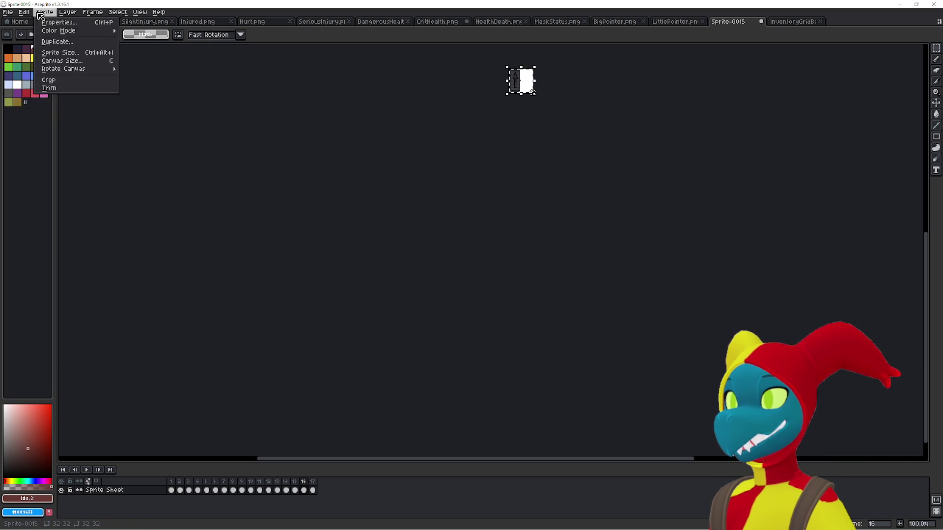
mouse_move(44, 12)
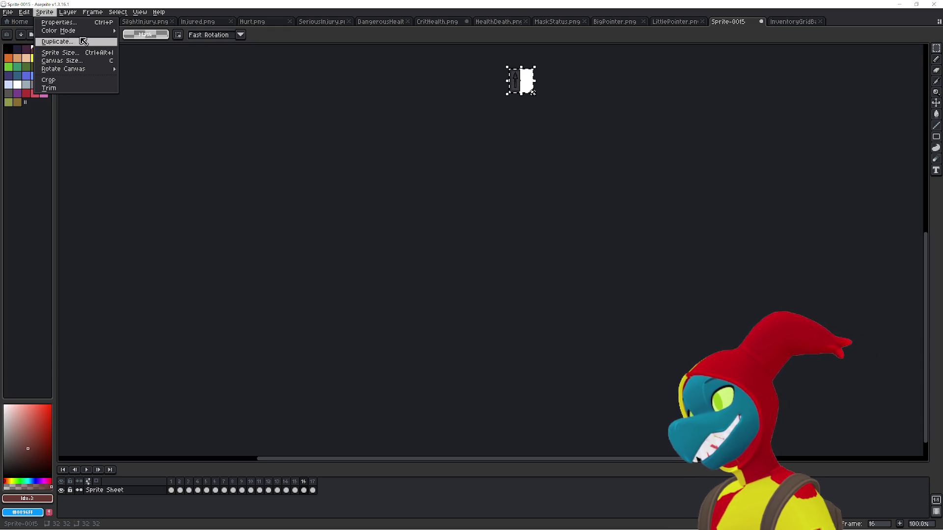
mouse_move(98, 69)
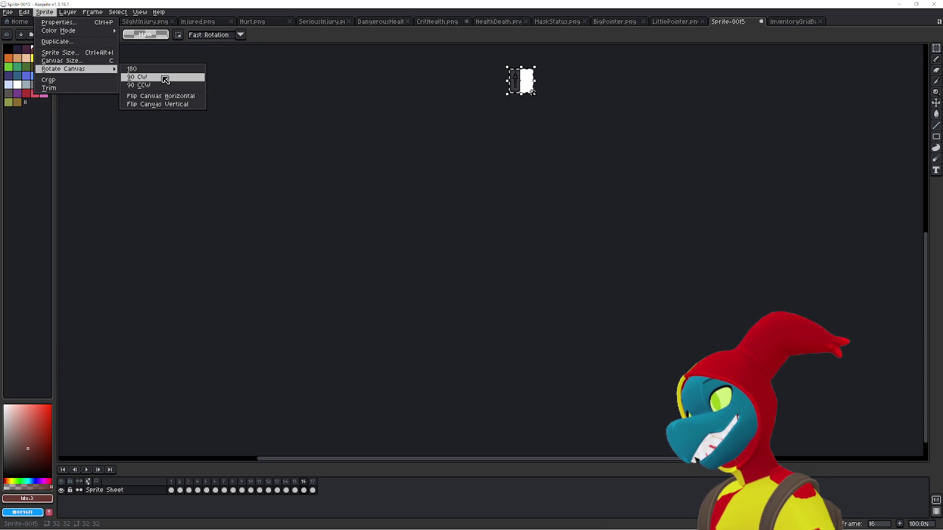
left_click(165, 79)
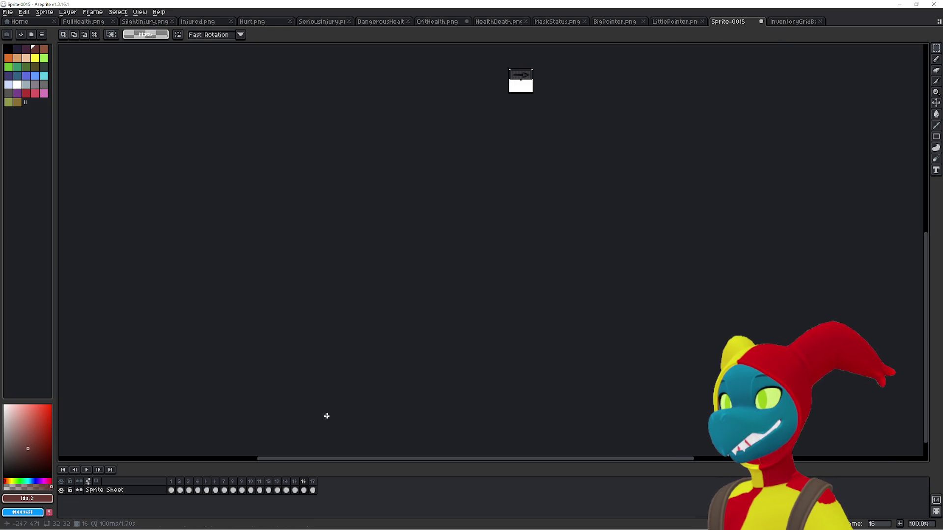
Undo the rotation, reselect all of frame 16, and switch to InventoryGridBackground.png
left_click(295, 490)
left_click(305, 488)
left_click(314, 484)
left_click(304, 485)
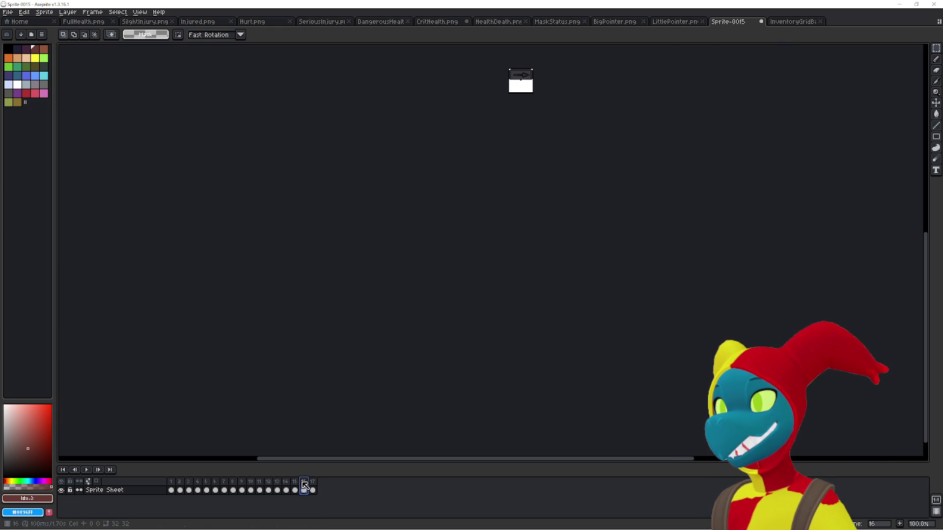
key("ctrl+z")
key("ctrl+z")
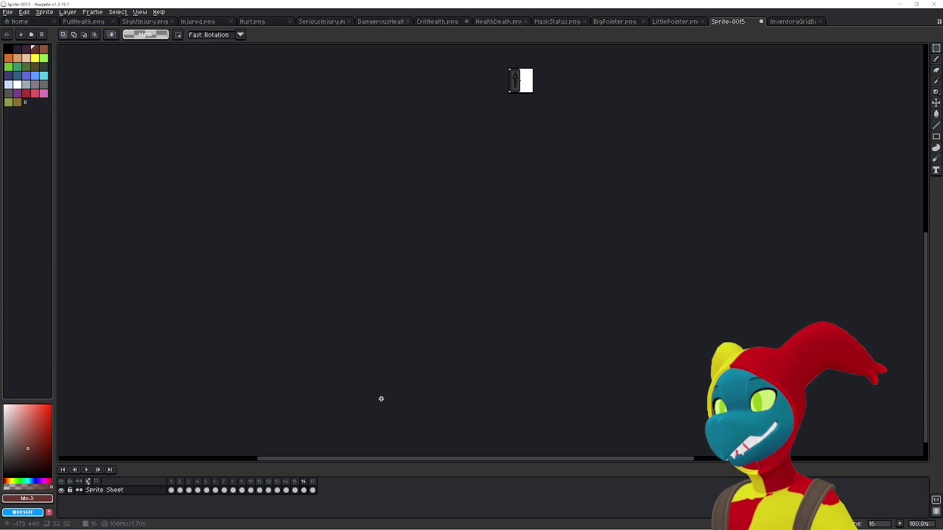
left_click(315, 487)
left_click(308, 486)
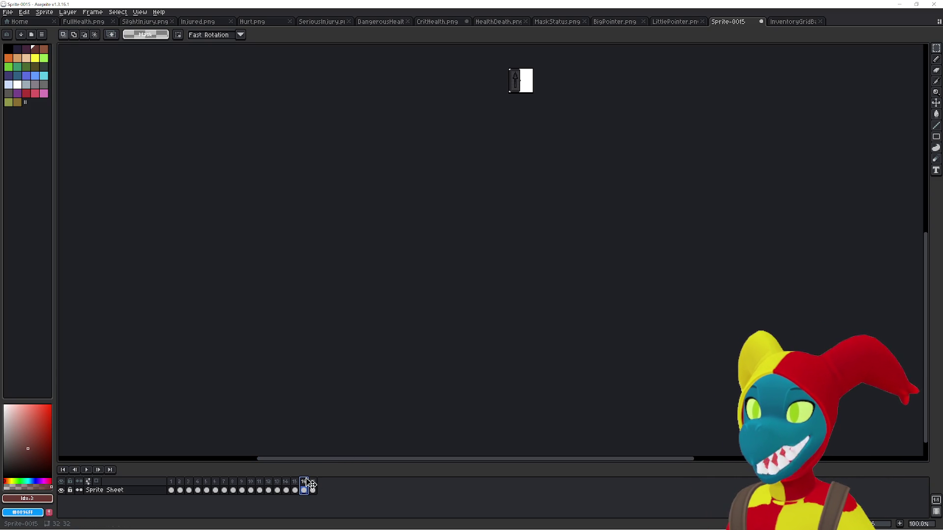
key("ctrl+a")
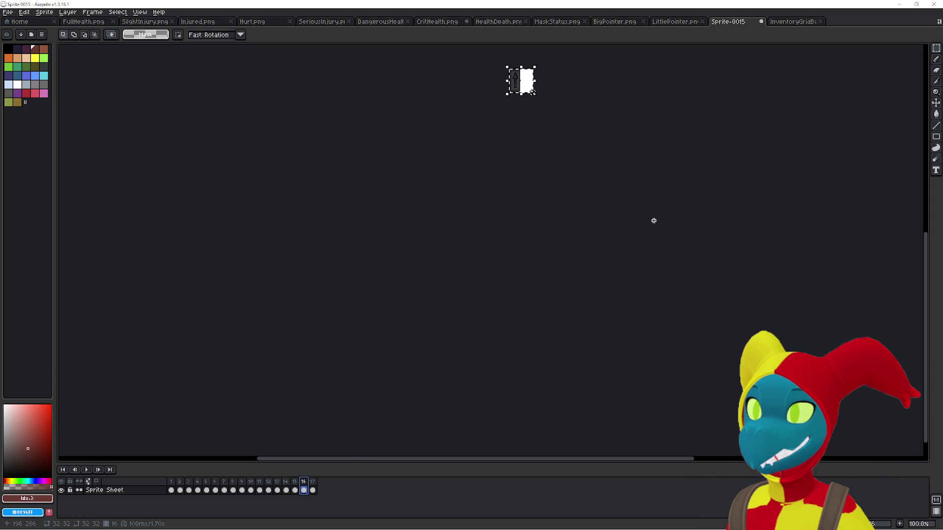
left_click(793, 21)
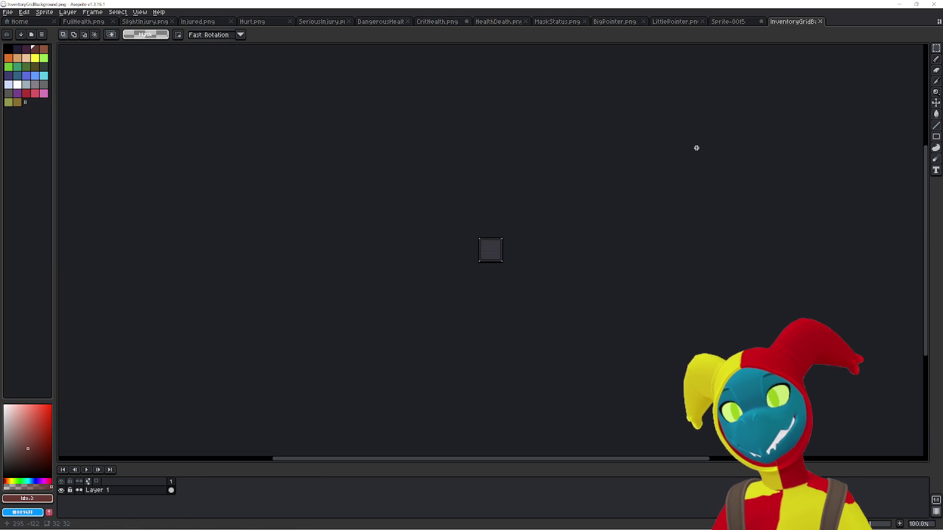
Create a new 32x32 sprite, Sprite-0017, and add a second frame
key("alt+n")
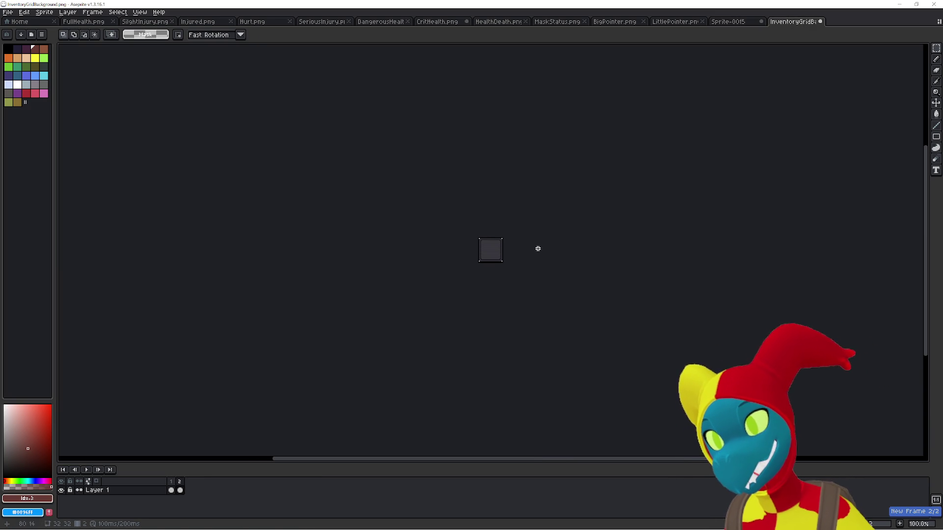
key("ctrl+z")
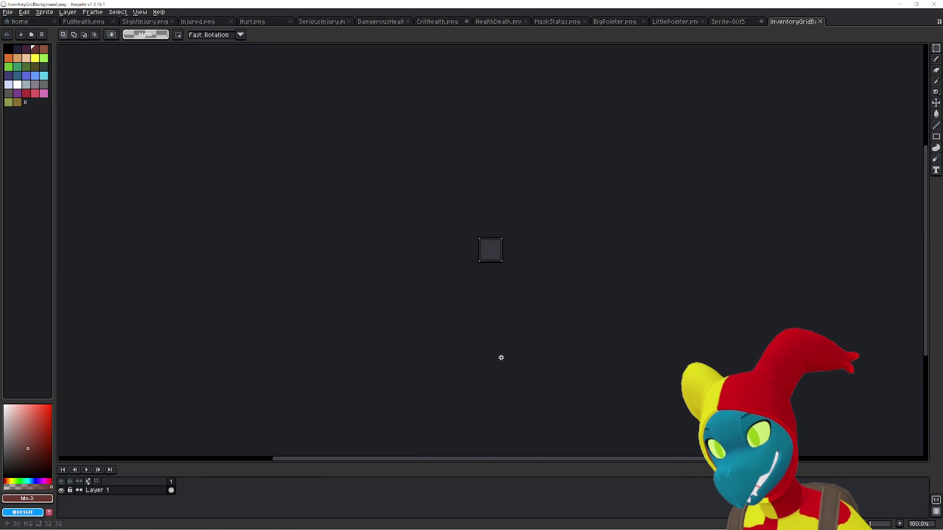
key("ctrl+n")
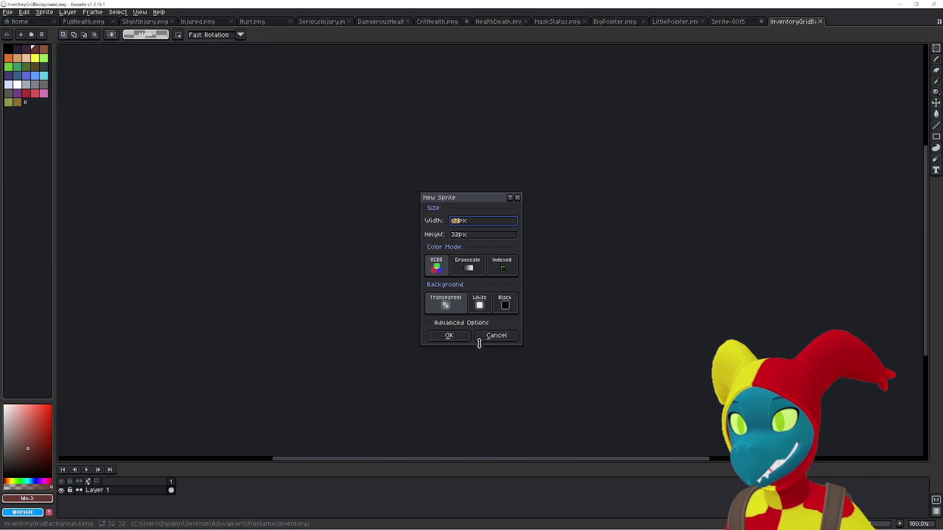
key("Return")
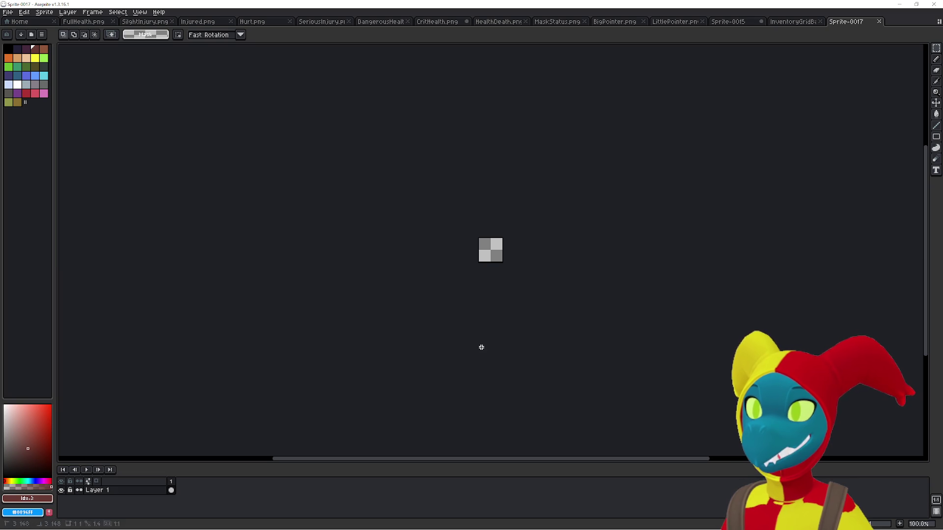
key("alt+n")
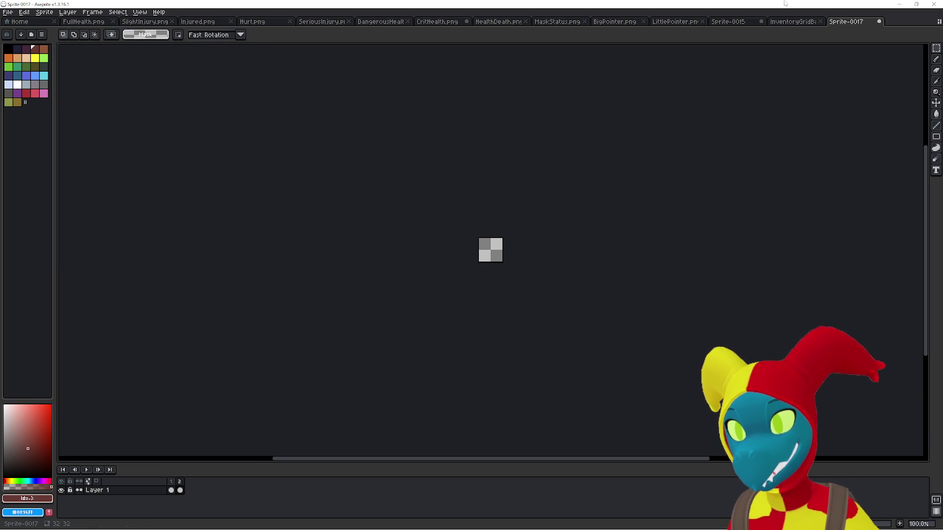
Paste the copied pointer image into frame 1 of Sprite-0017
left_click(732, 23)
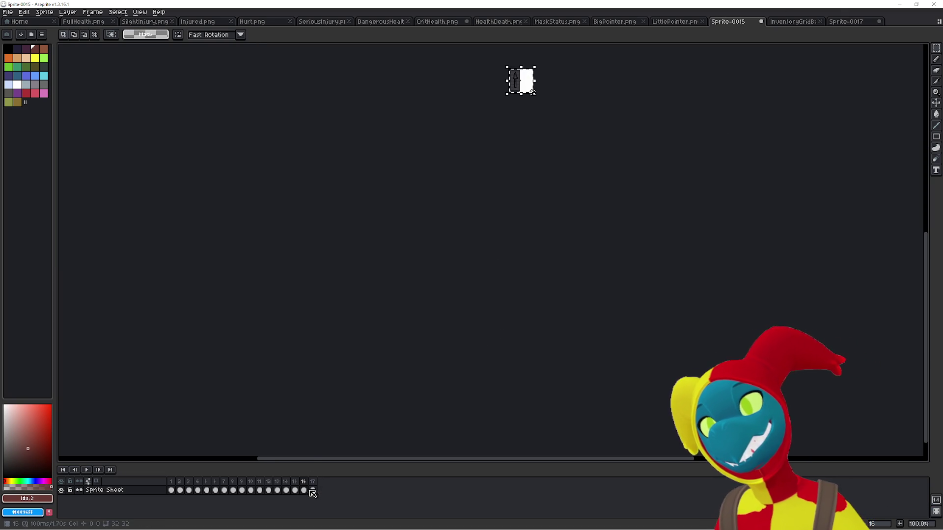
left_click(800, 24)
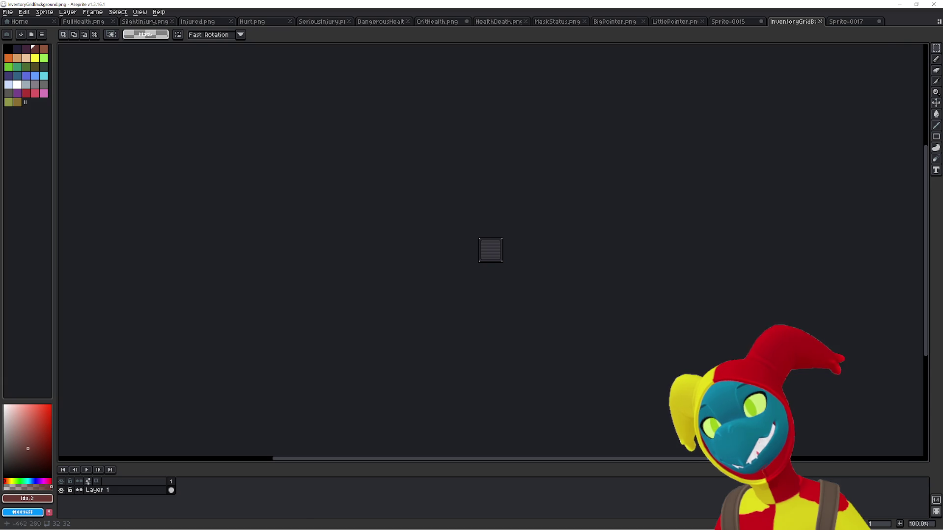
left_click(853, 24)
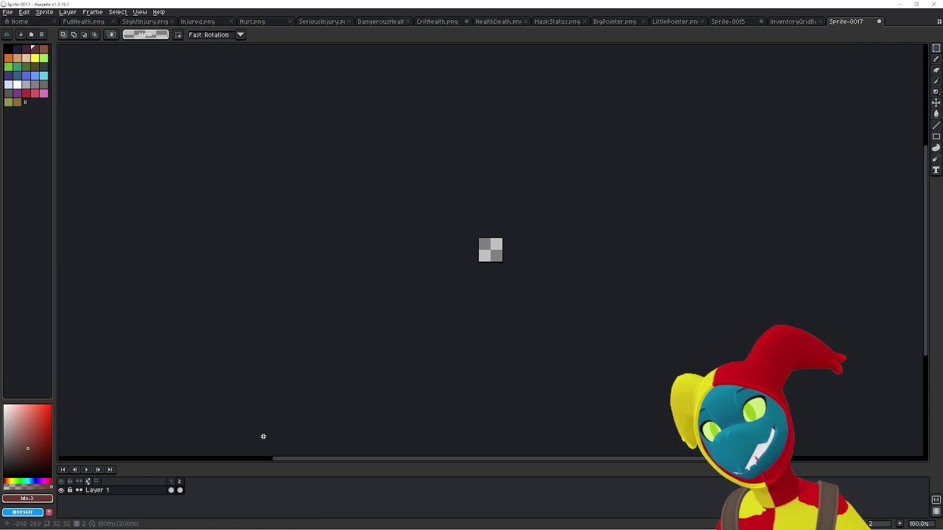
left_click(180, 490)
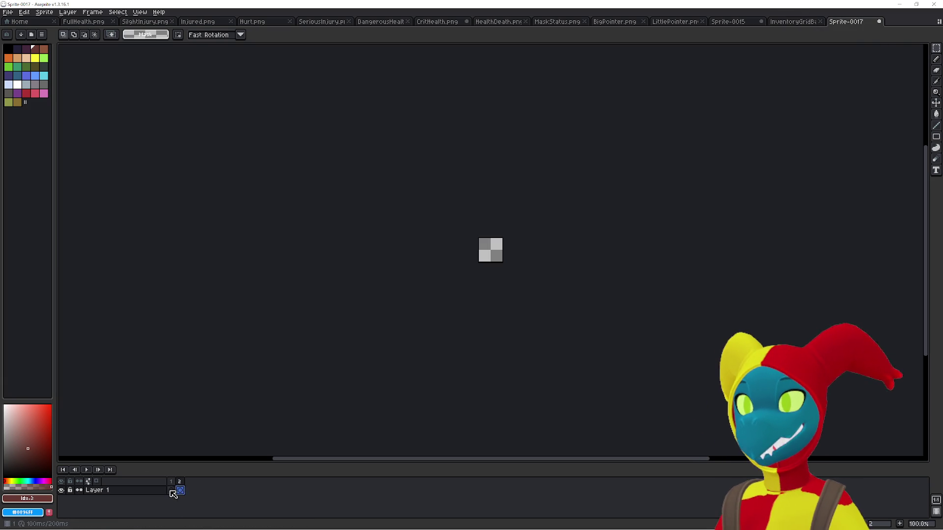
left_click(171, 490)
key("ctrl+v")
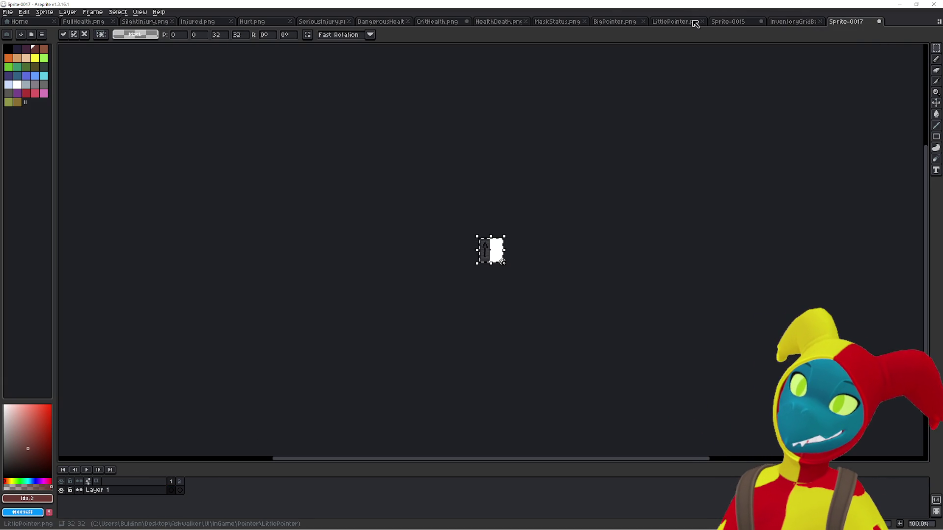
Delete frames 16 and 17 from Sprite-0015
left_click(721, 22)
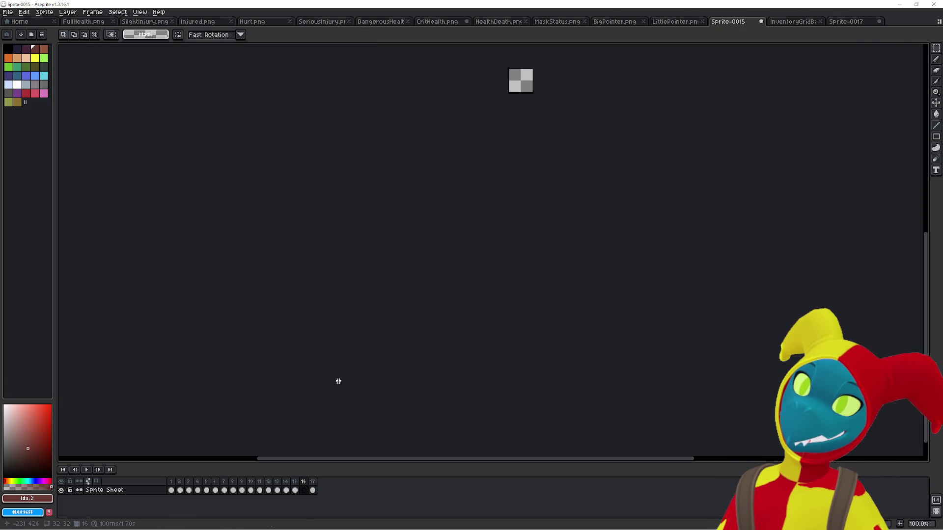
left_click(313, 491)
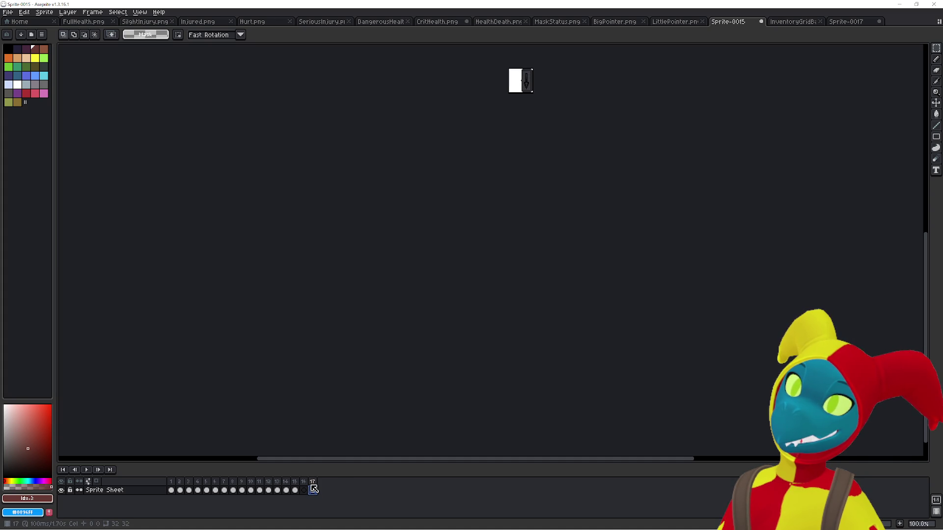
key("Delete")
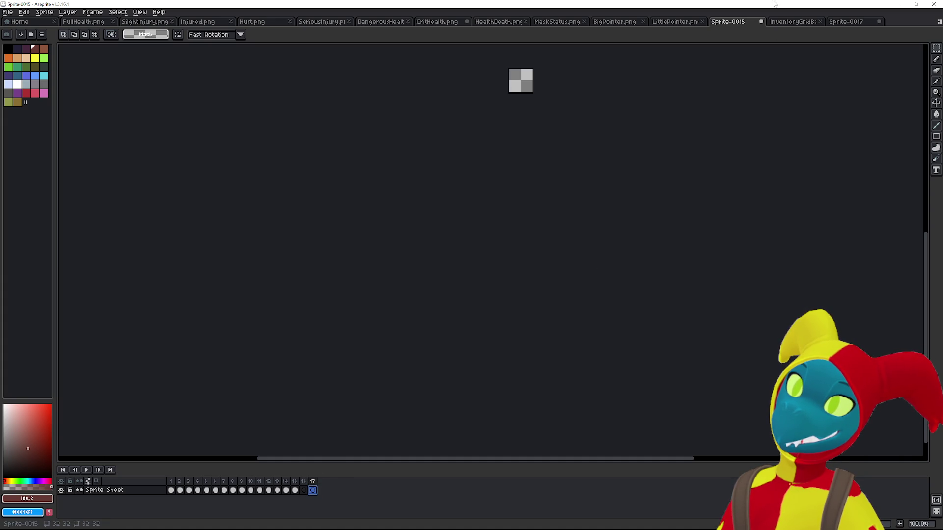
key("Delete")
key("Delete")
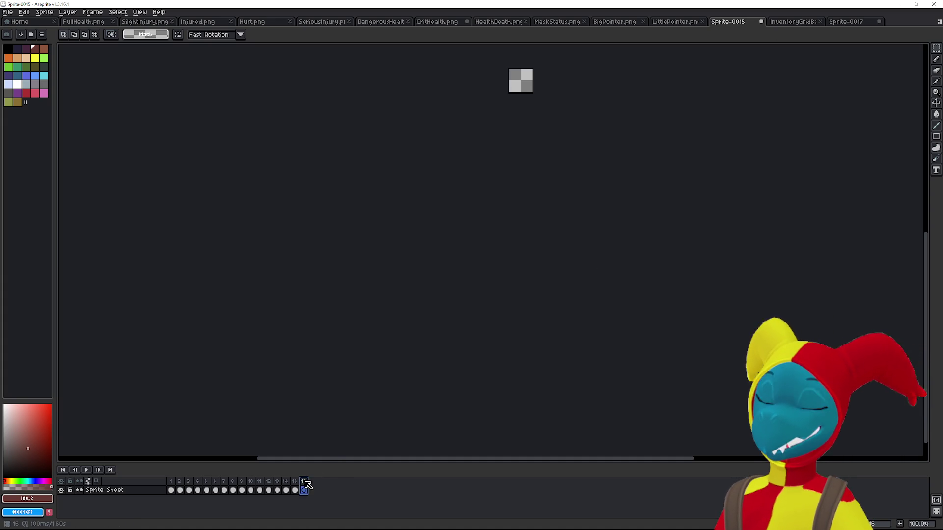
Place the pointer into Sprite-0017's frame 2 and rotate the sprite 90° clockwise
left_click(827, 22)
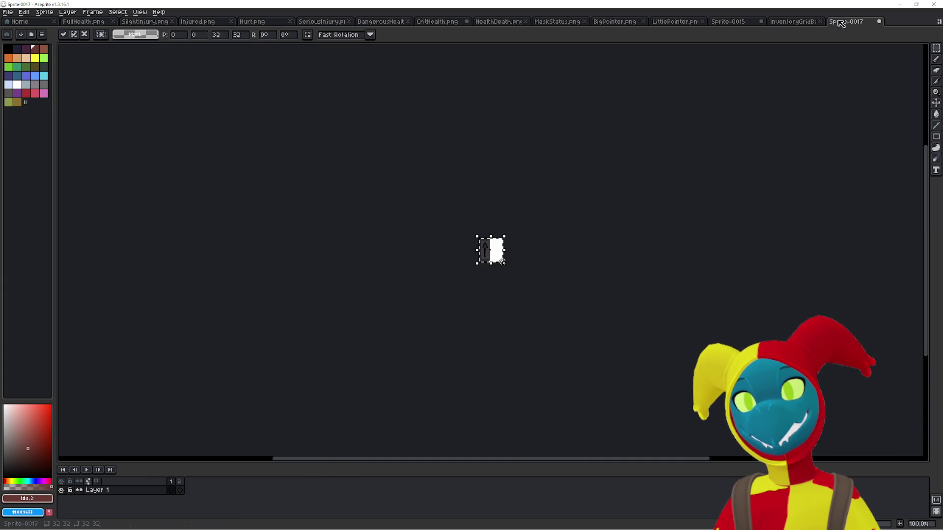
left_click(179, 490)
key("ctrl+d")
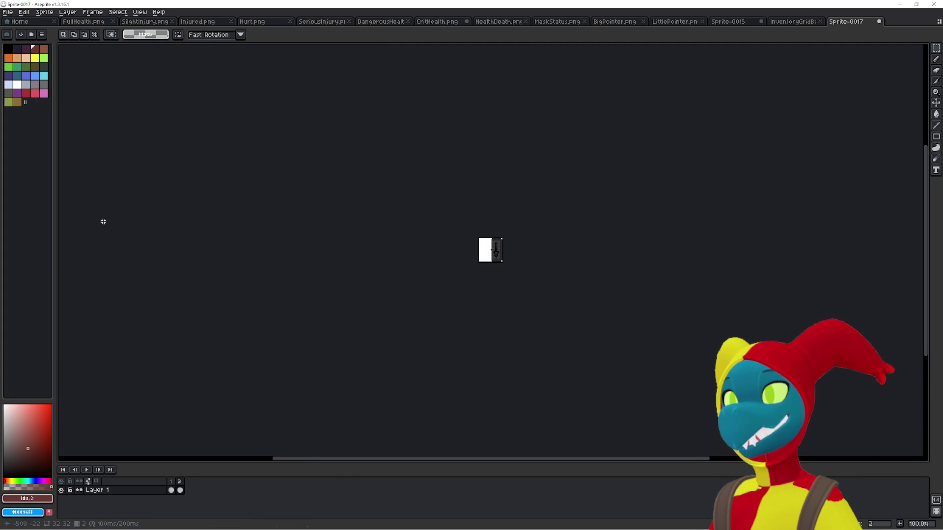
left_click(45, 13)
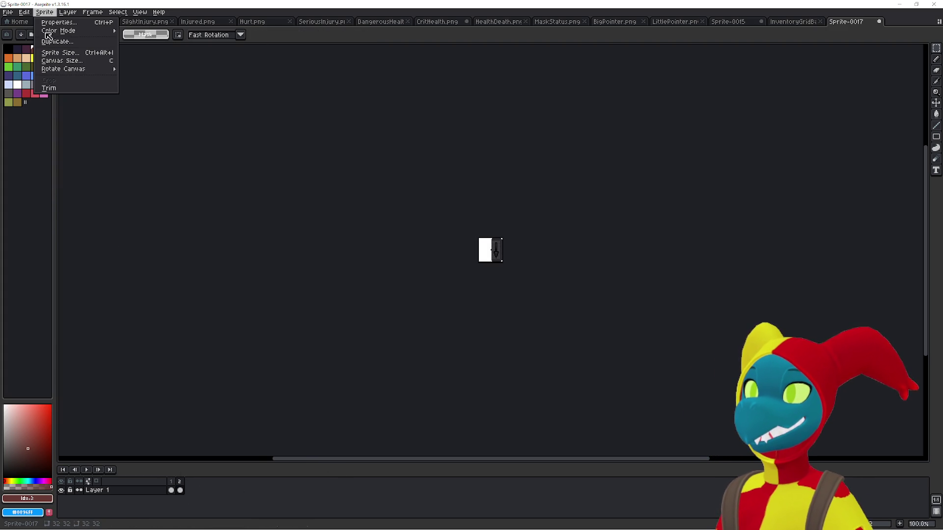
mouse_move(81, 69)
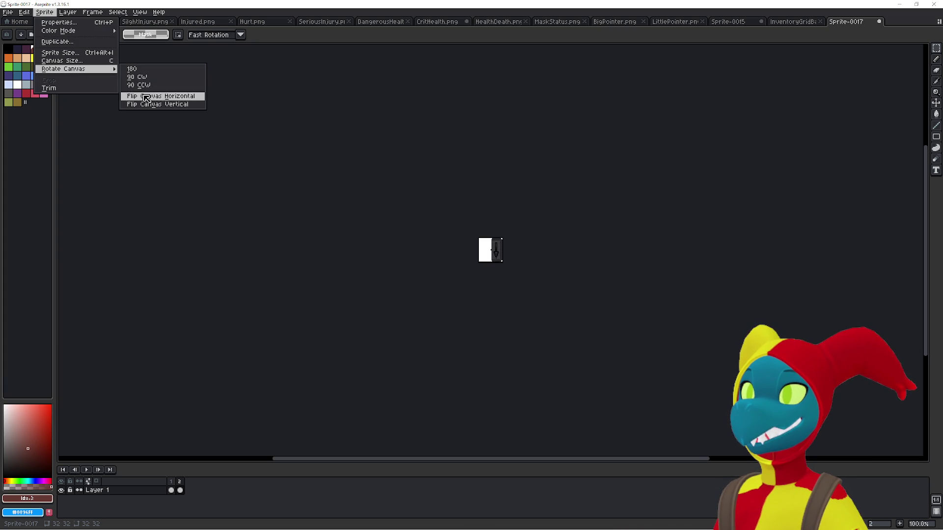
left_click(138, 77)
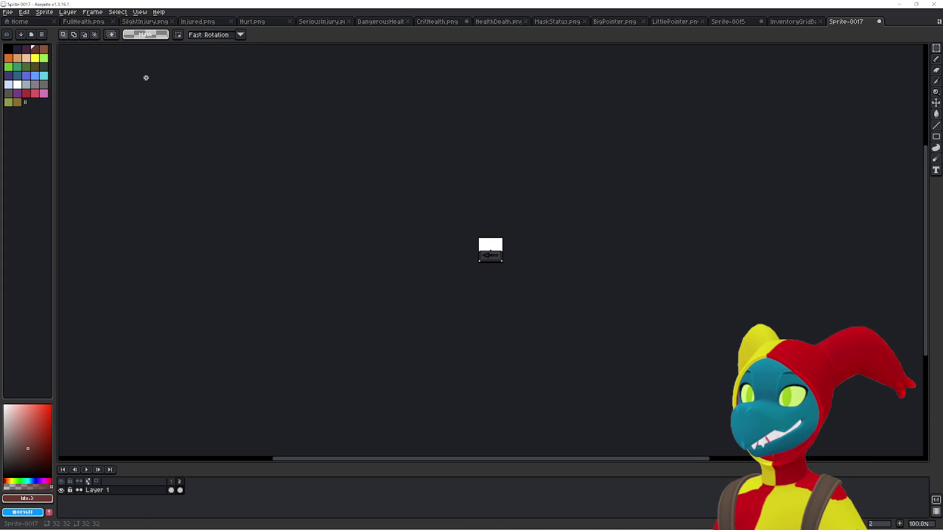
left_click(172, 486)
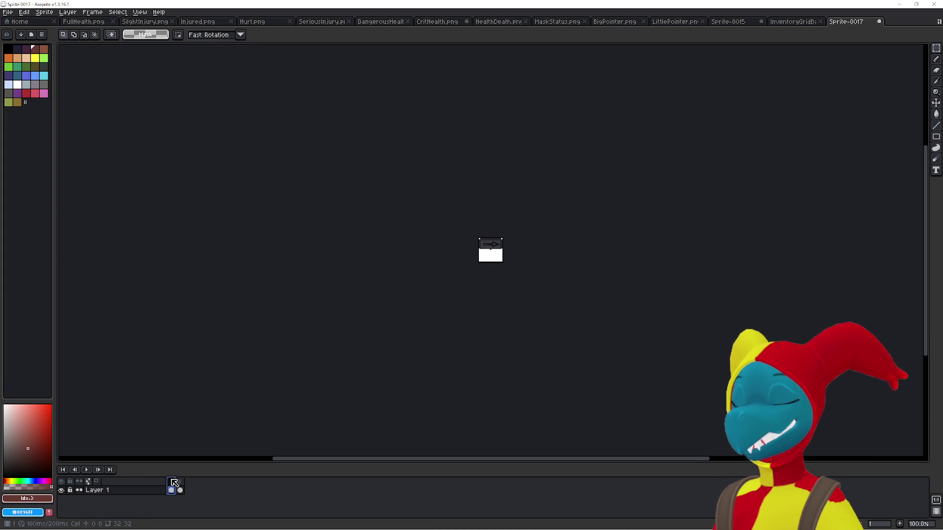
left_click(481, 308)
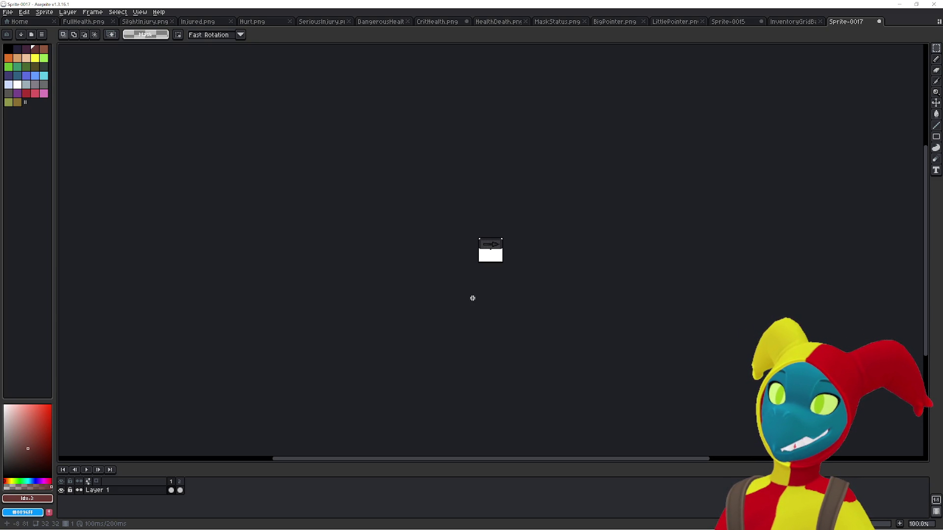
Marquee-select frame 2's dark pointer panel and move it to the canvas top at 0,0
scroll(424, 239, "up", 5)
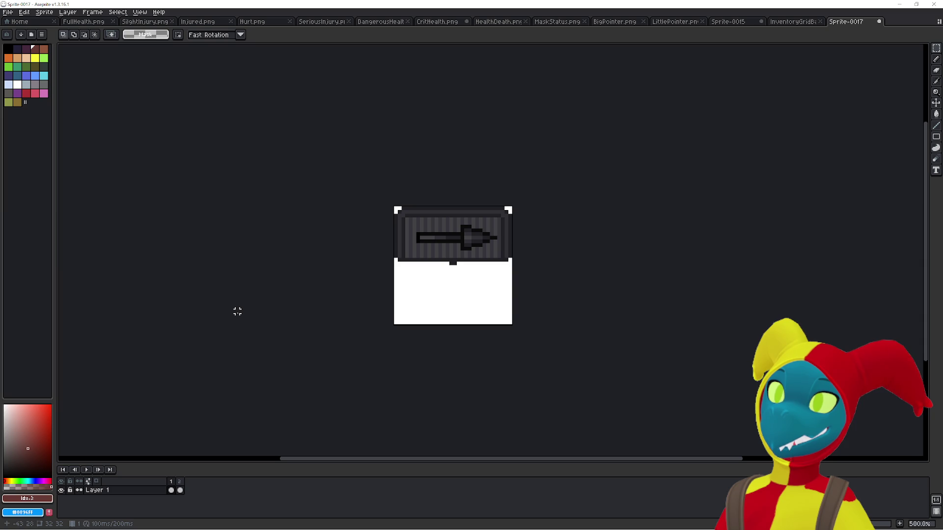
key("Right")
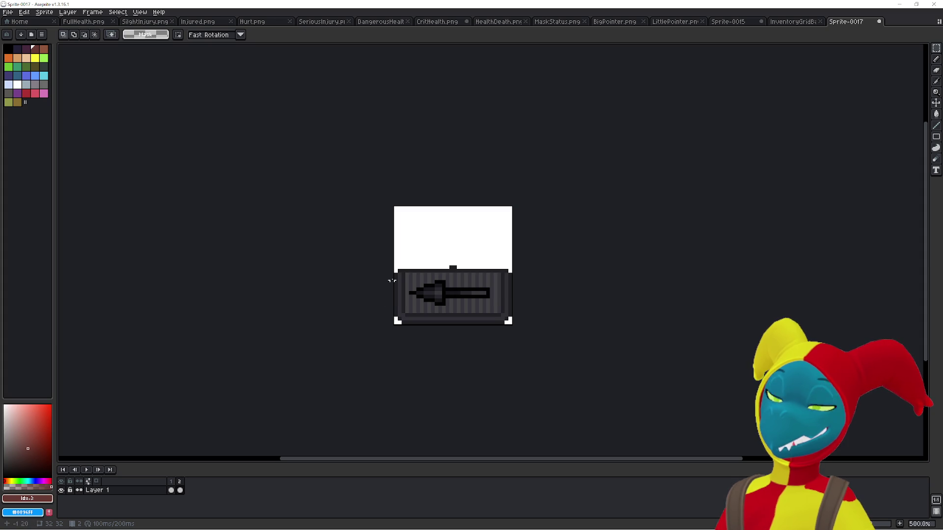
mouse_move(395, 270)
left_mouse_down()
mouse_move(514, 326)
mouse_move(484, 295)
mouse_move(489, 251)
left_mouse_up()
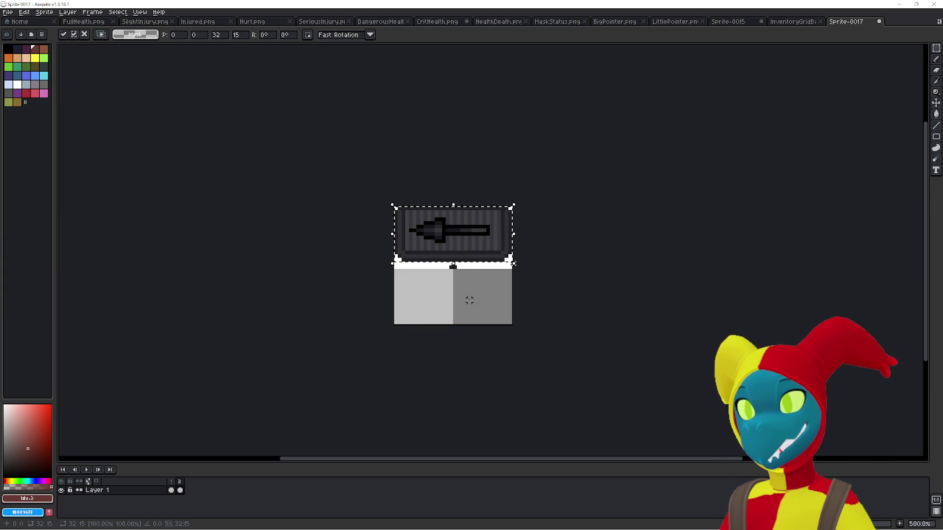
key("shift+p")
key("Escape")
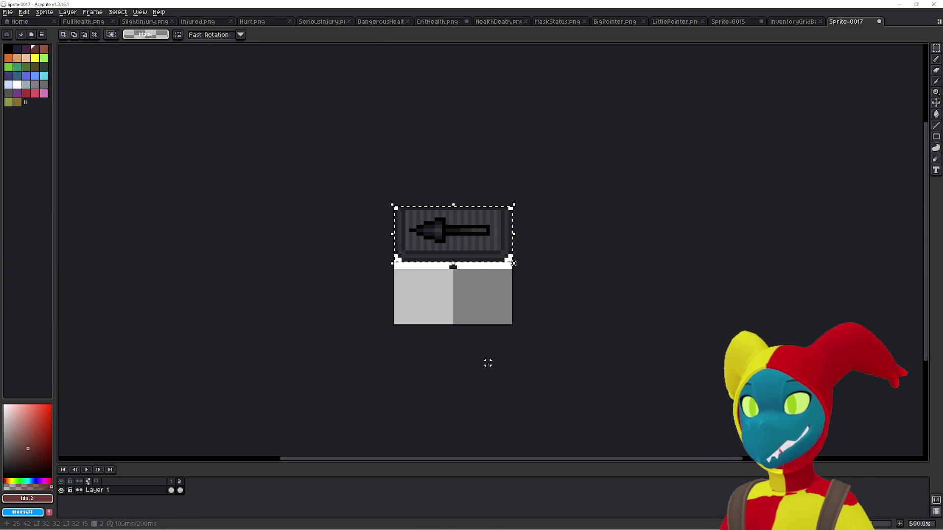
left_click(414, 300)
Bucket-fill the empty area below frame 2's panel with white
key("i")
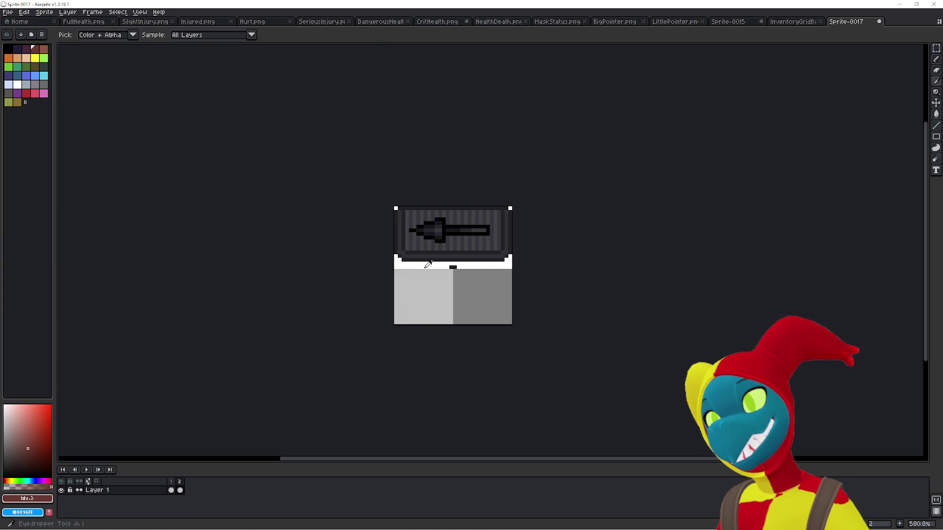
left_click(426, 266)
key("g")
left_click(421, 305)
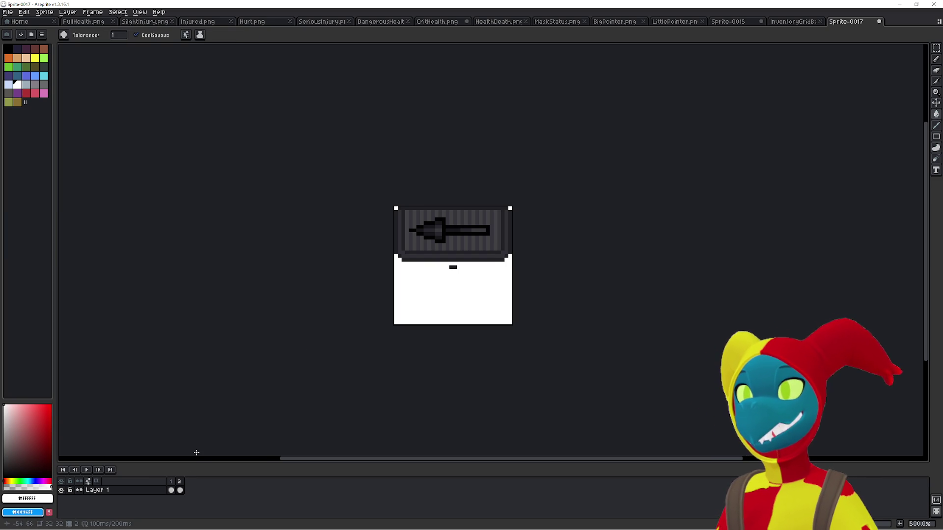
Select frame 1's dark panel with a rectangle marquee and move it to the canvas bottom
left_click(171, 490)
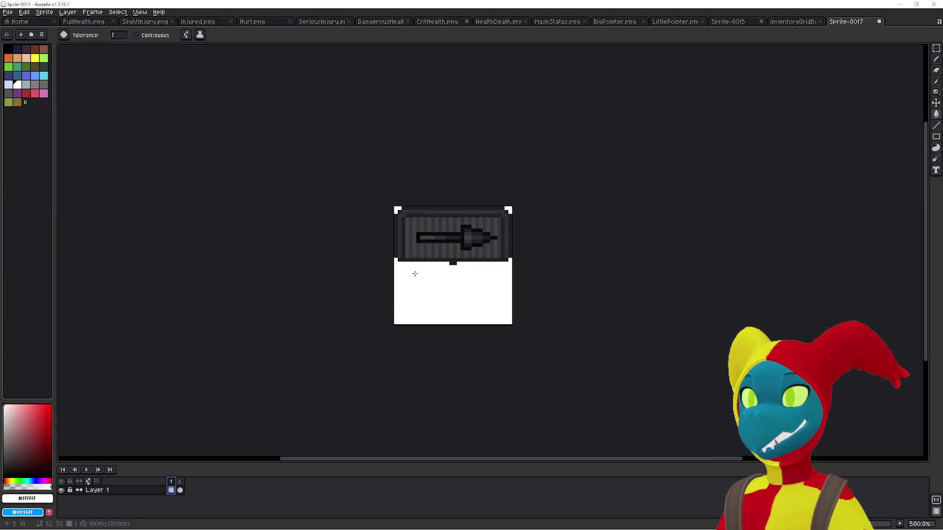
key("w")
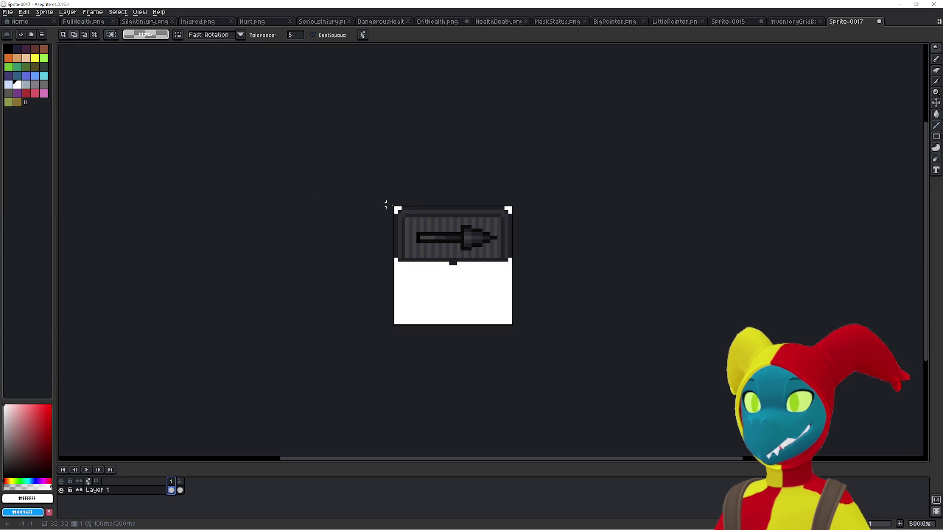
key("ctrl+shift+l")
key("Escape")
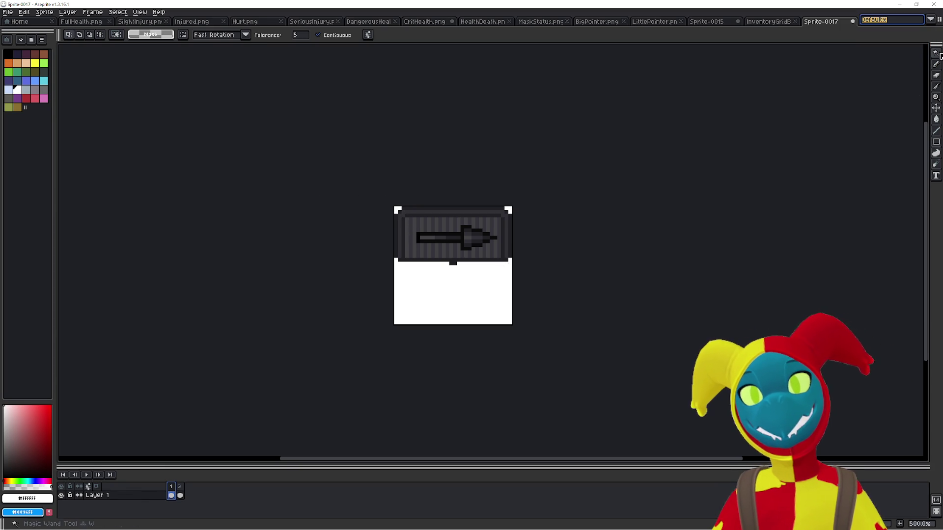
left_click(936, 52)
left_click(881, 53)
mouse_move(396, 208)
left_mouse_down()
mouse_move(511, 251)
mouse_move(513, 267)
mouse_move(476, 278)
mouse_move(478, 297)
left_mouse_up()
left_click(540, 260)
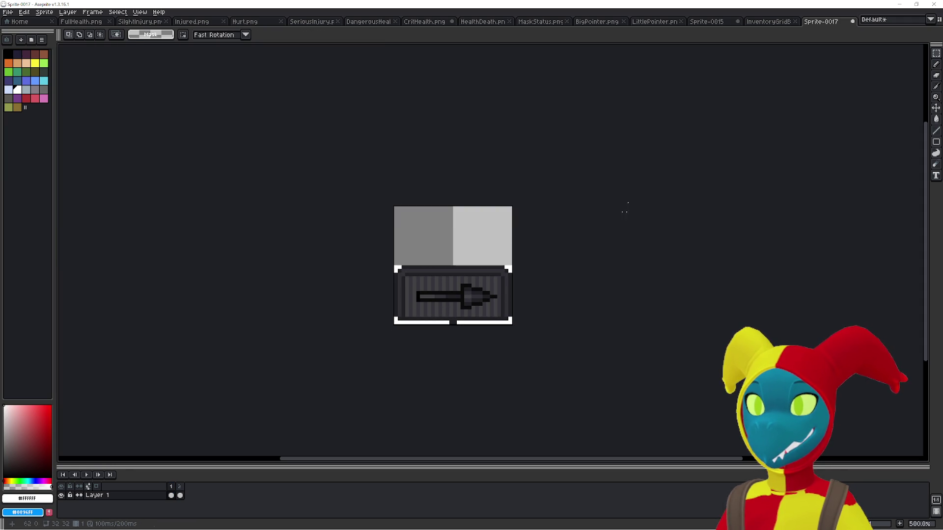
Move the small knob under frame 2's panel to a new spot
key("period")
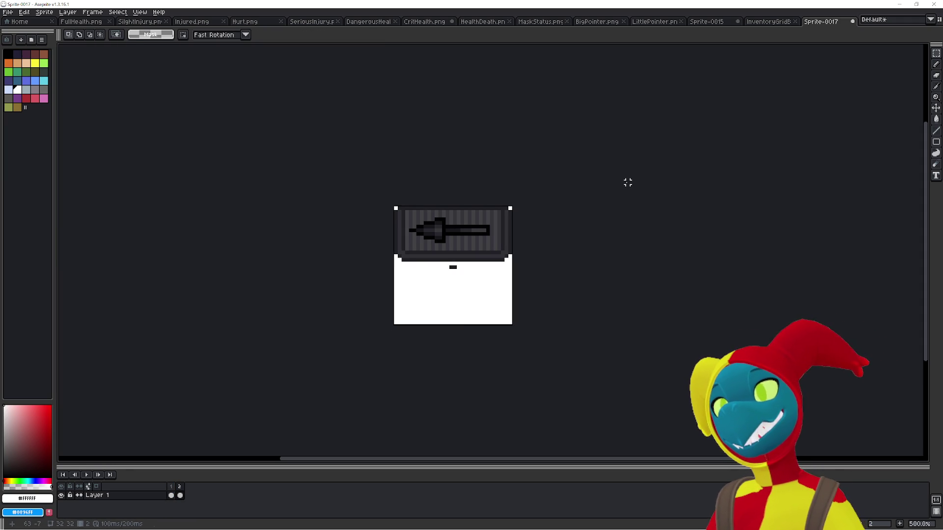
key("comma")
key("period")
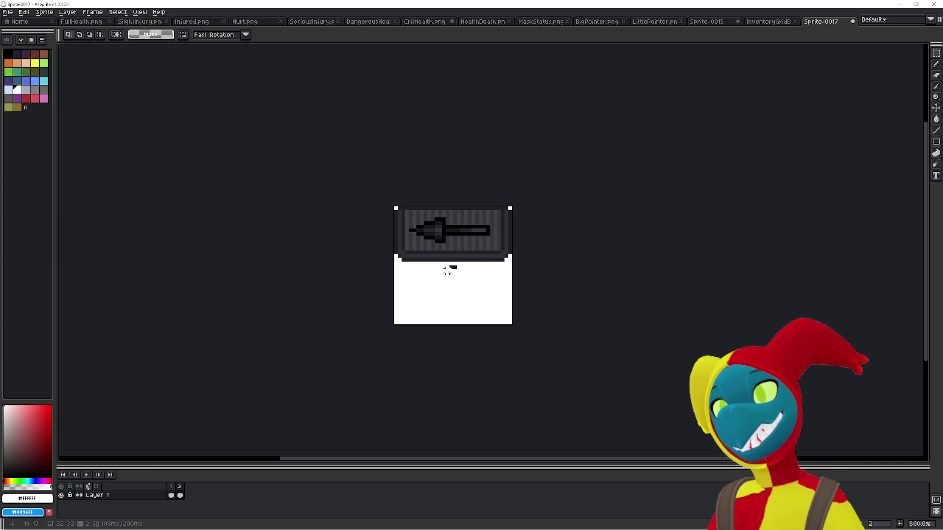
mouse_move(455, 266)
left_mouse_down()
mouse_move(447, 270)
mouse_move(462, 270)
left_mouse_up()
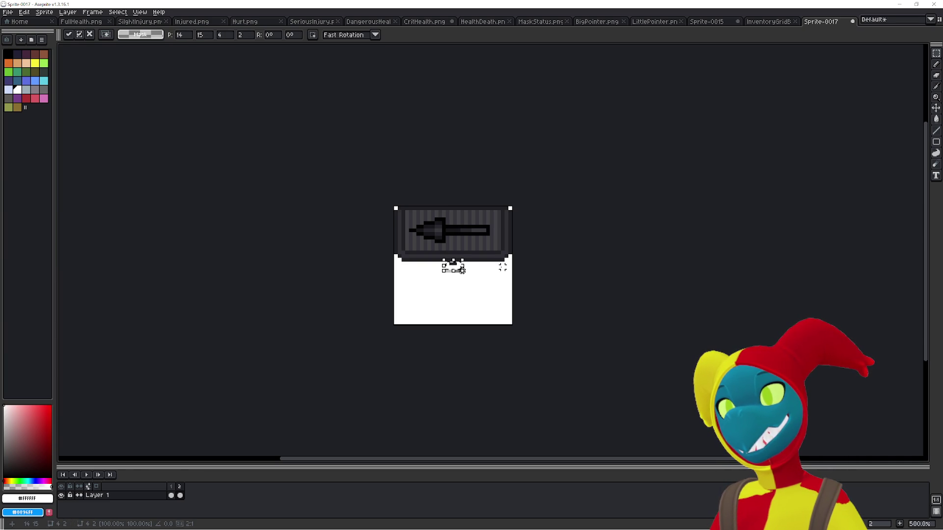
left_click(554, 311)
Fill the area above frame 1's lower panel white, undoing the fill that spilled
key("g")
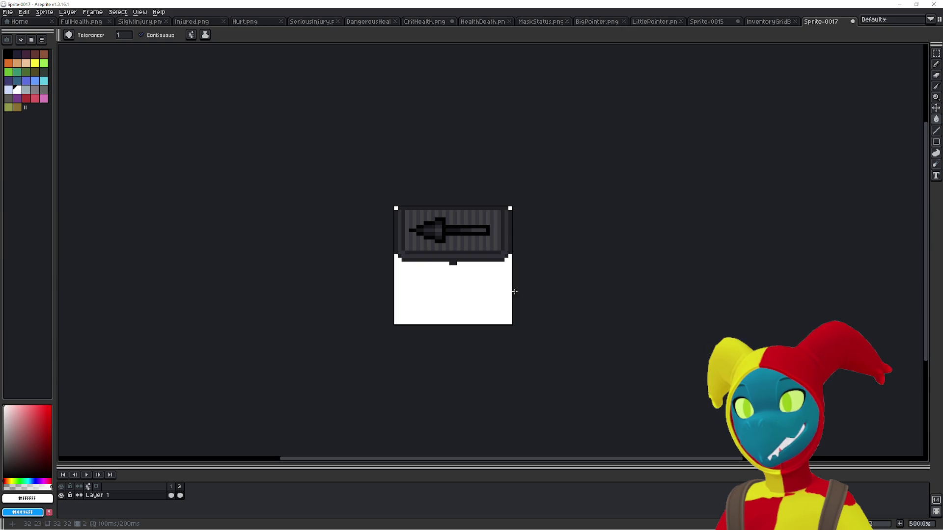
key("Left")
key("Right")
key("Left")
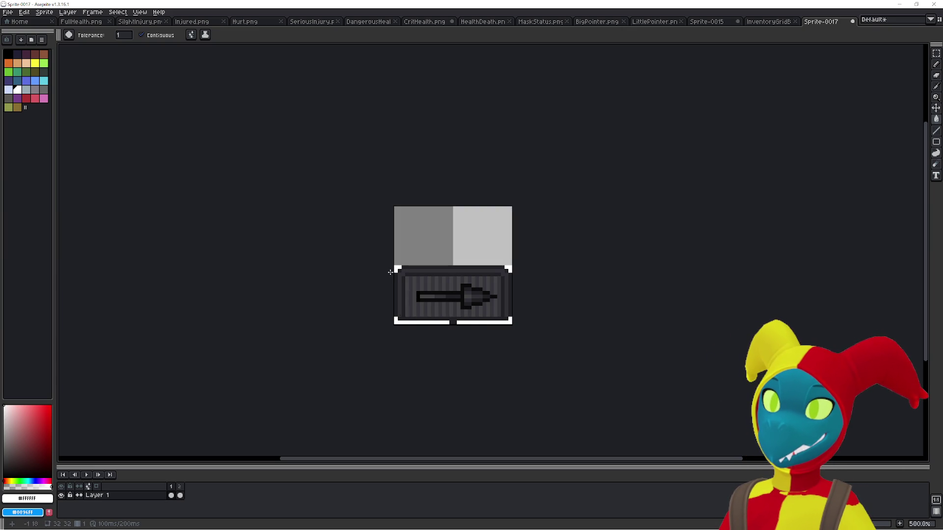
key("w")
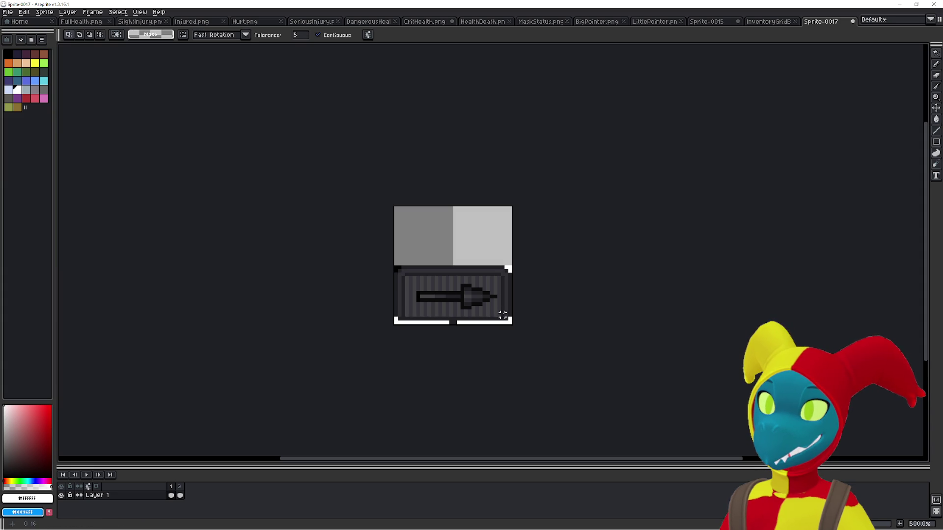
key("m")
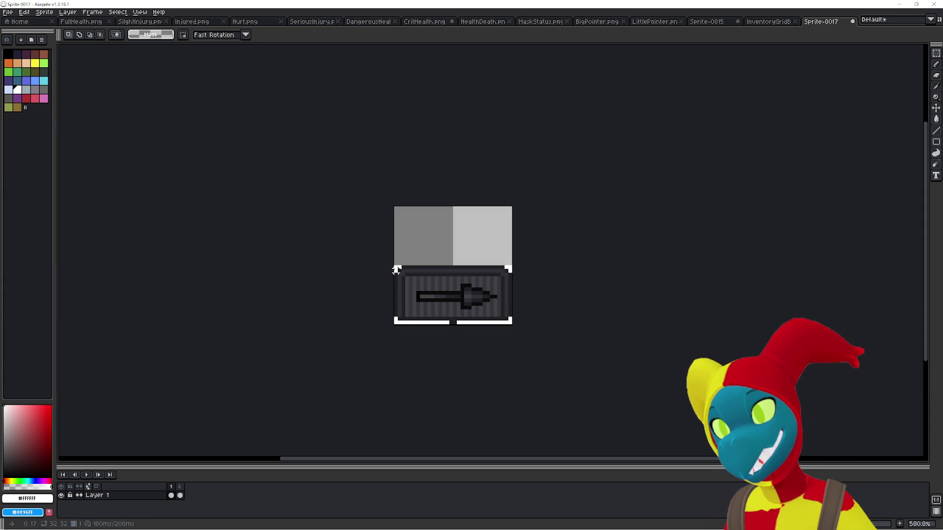
mouse_move(396, 270)
left_mouse_down()
mouse_move(521, 319)
mouse_move(497, 318)
left_mouse_up()
key("Return")
key("g")
left_click(431, 246)
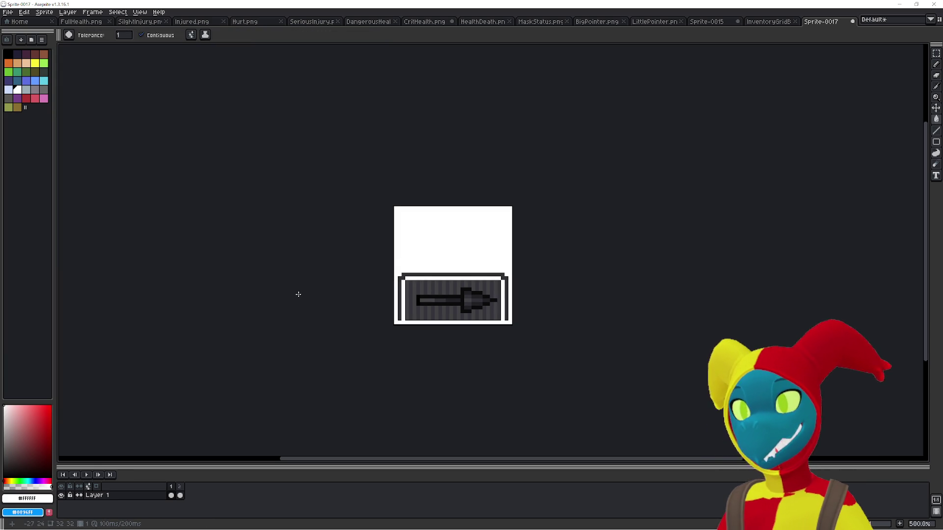
key("ctrl+z")
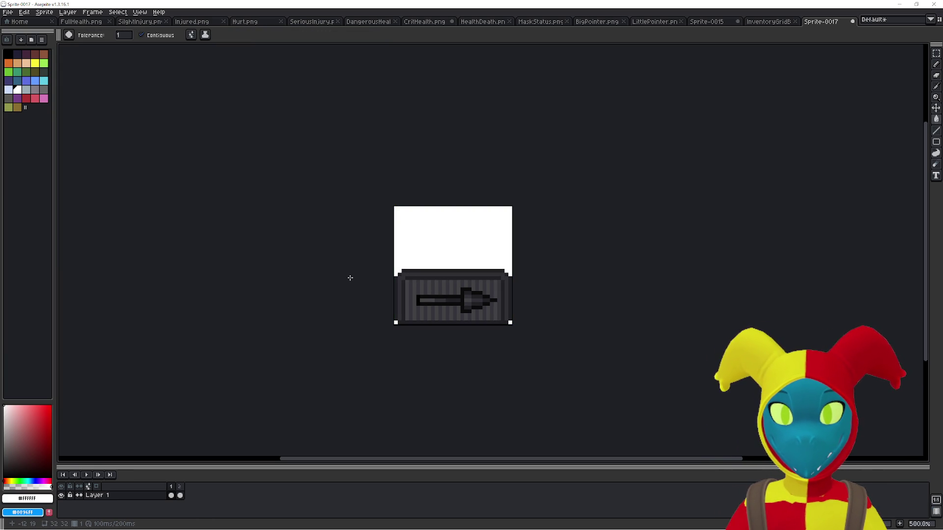
key("Right")
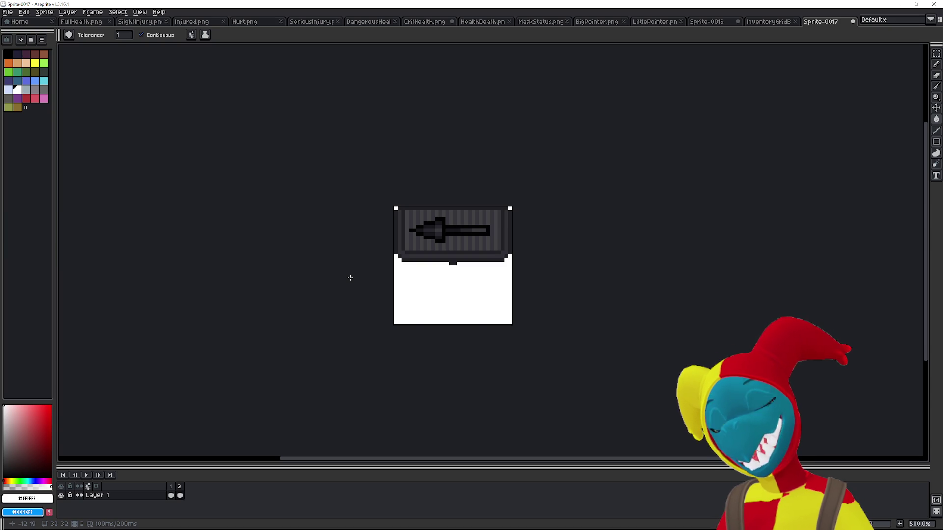
Pick the panel's dark grey with the Eyedropper and compare the two frames
key("Left")
key("Right")
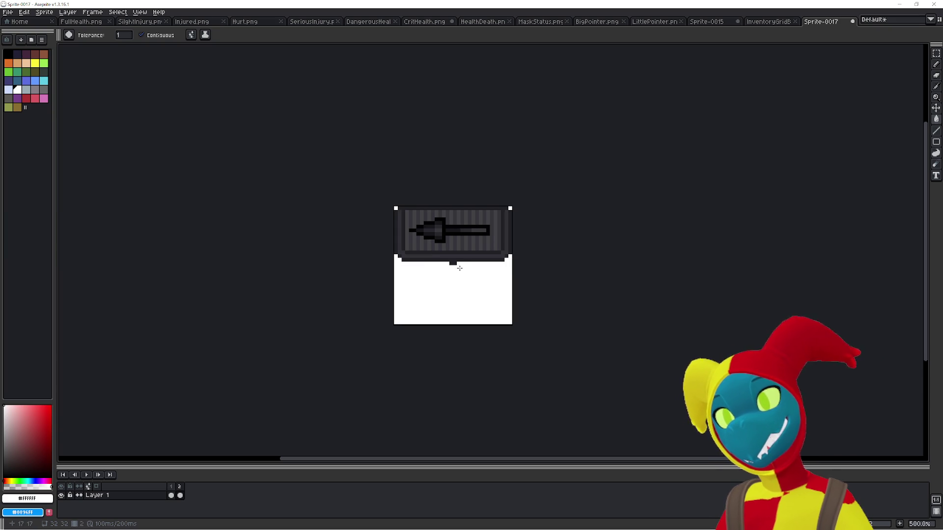
key("i")
left_click(453, 261)
key("b")
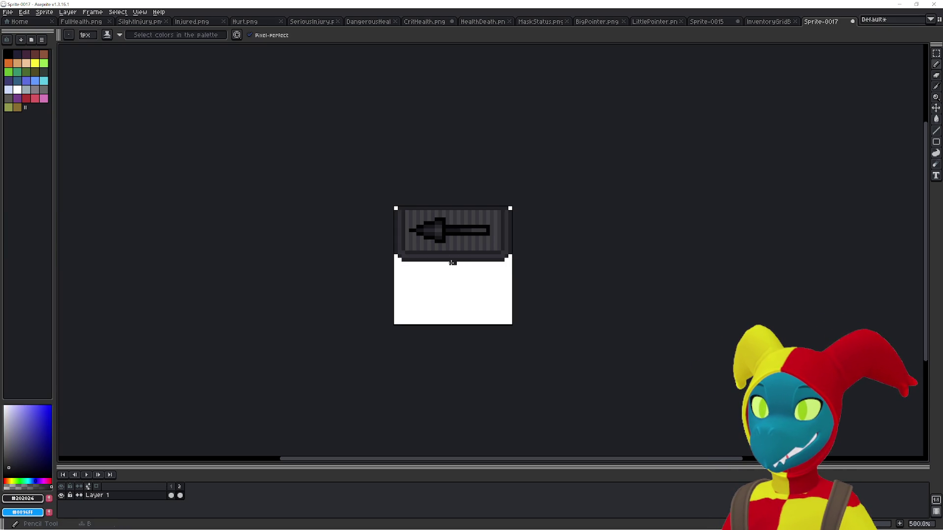
key("Left")
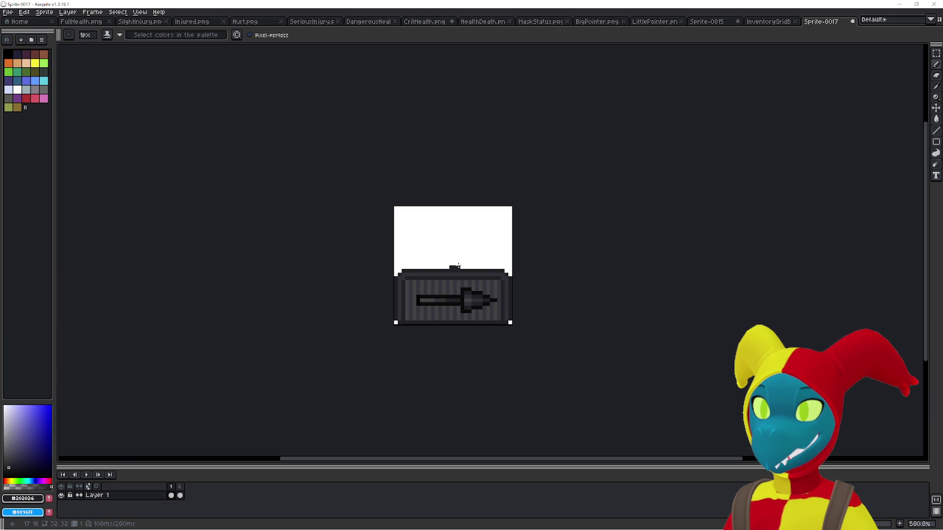
key("Right")
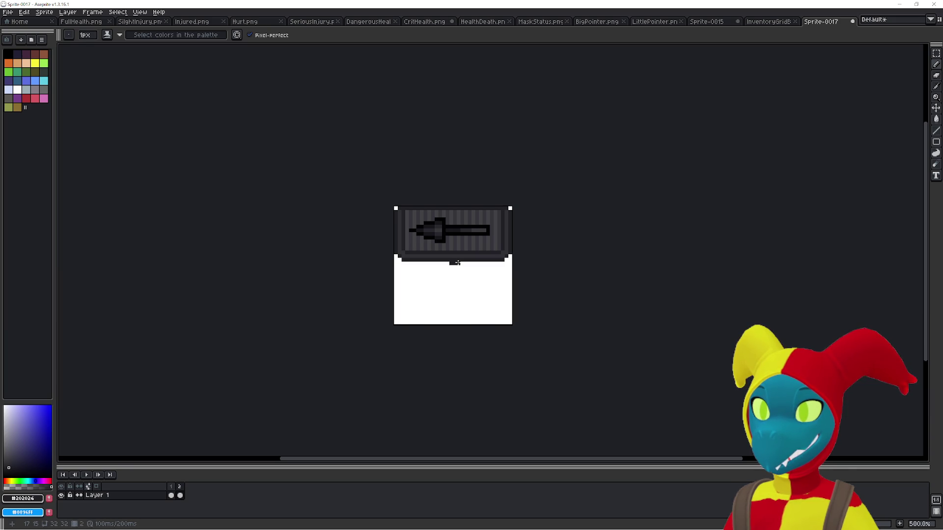
key("Left")
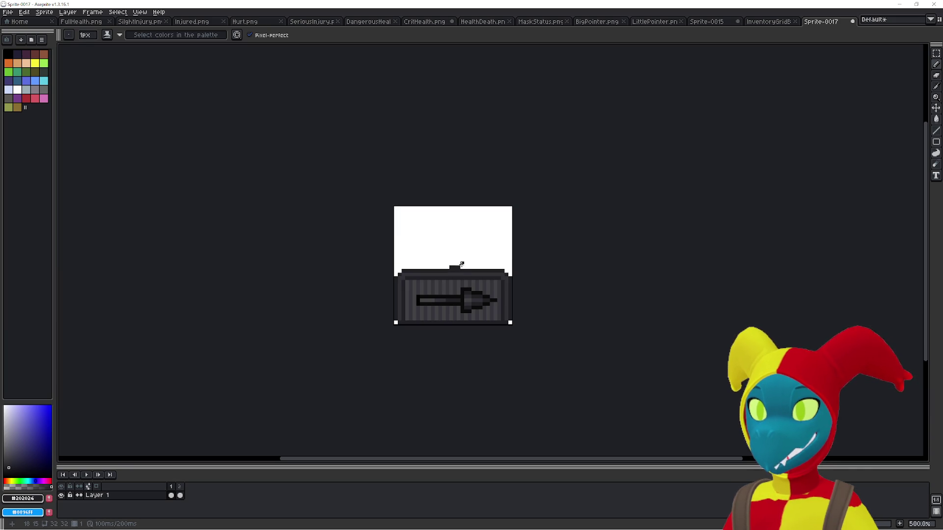
key("ctrl+p")
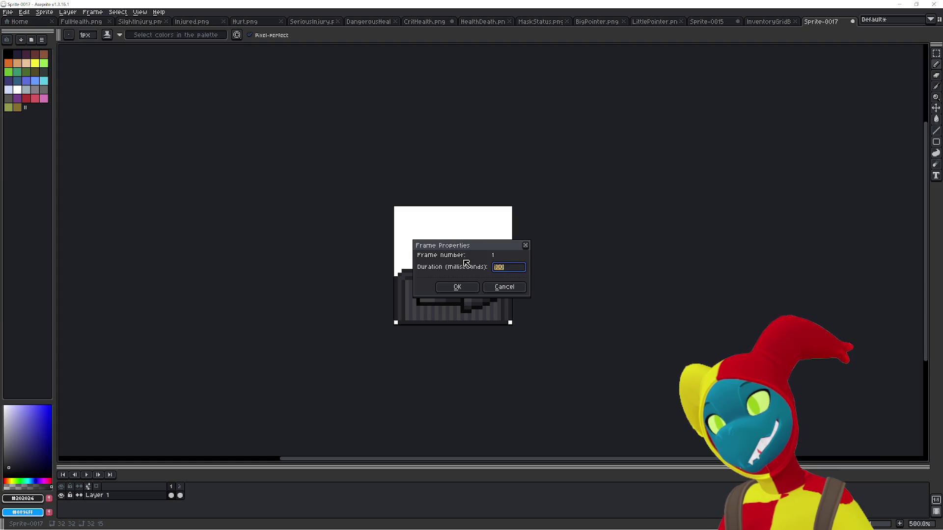
key("Return")
Paint the stray dark pixels above frame 1's panel white and play the animation
key("i")
left_click(463, 261)
key("b")
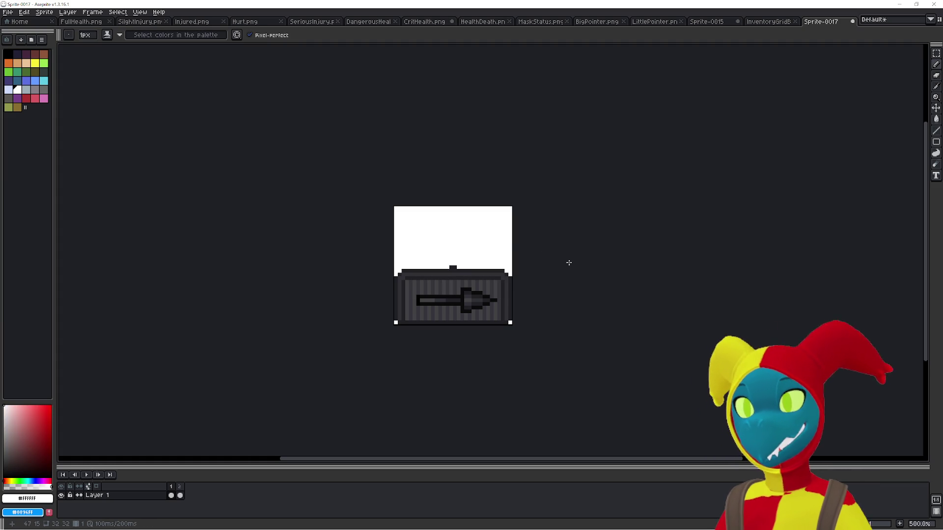
left_click_drag(457, 268, 451, 268)
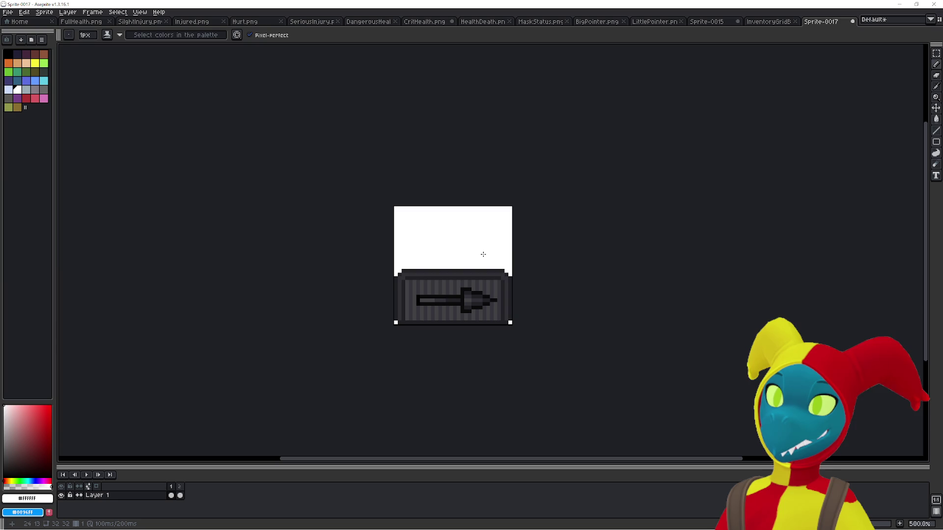
key("Right")
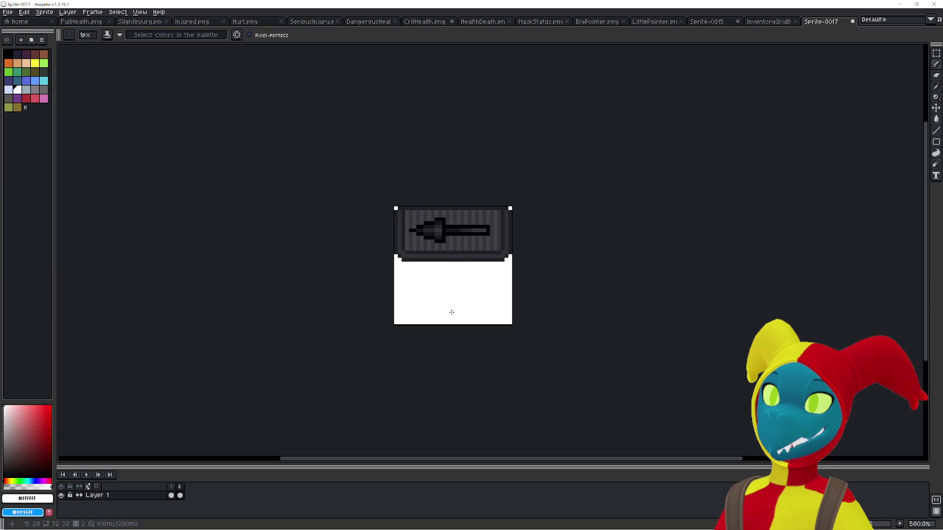
key("Left")
key("Return")
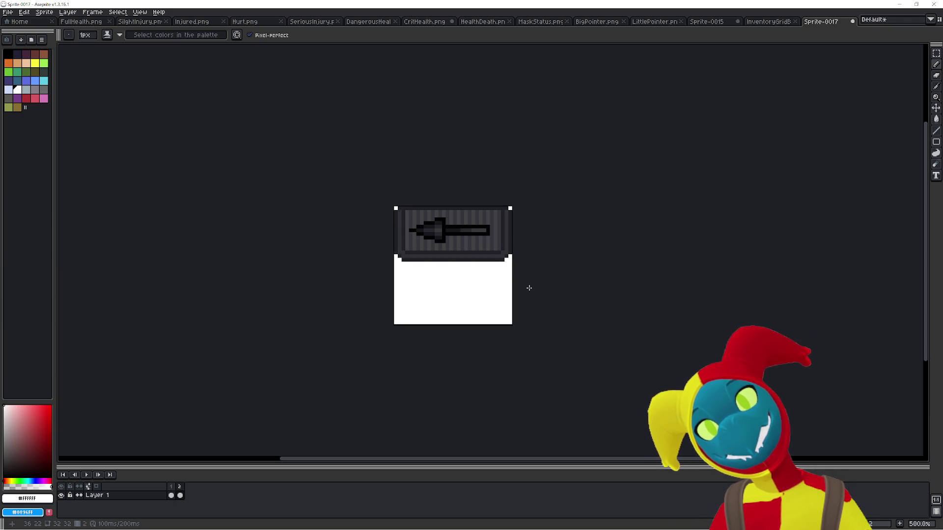
Save Sprite-0017 via Save As with the file name PointerArrows.png
left_click(12, 13)
left_click(14, 59)
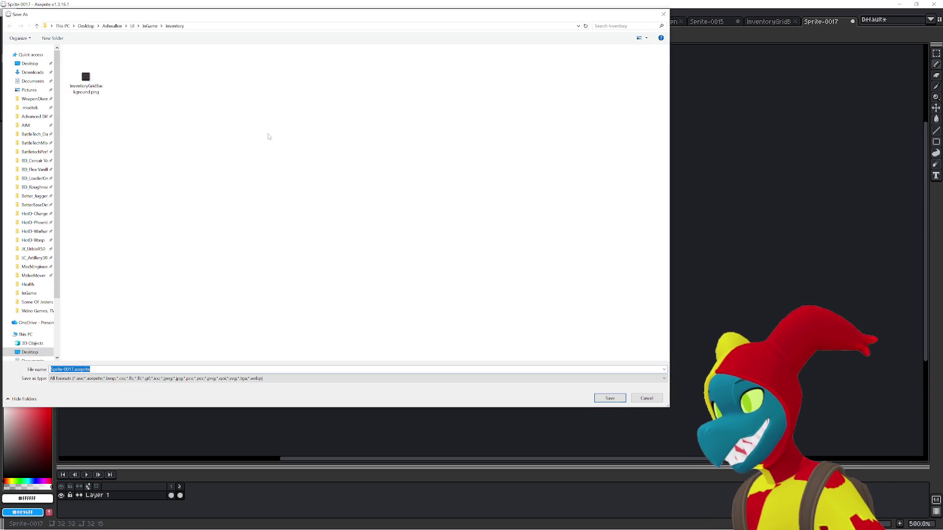
left_click(171, 168)
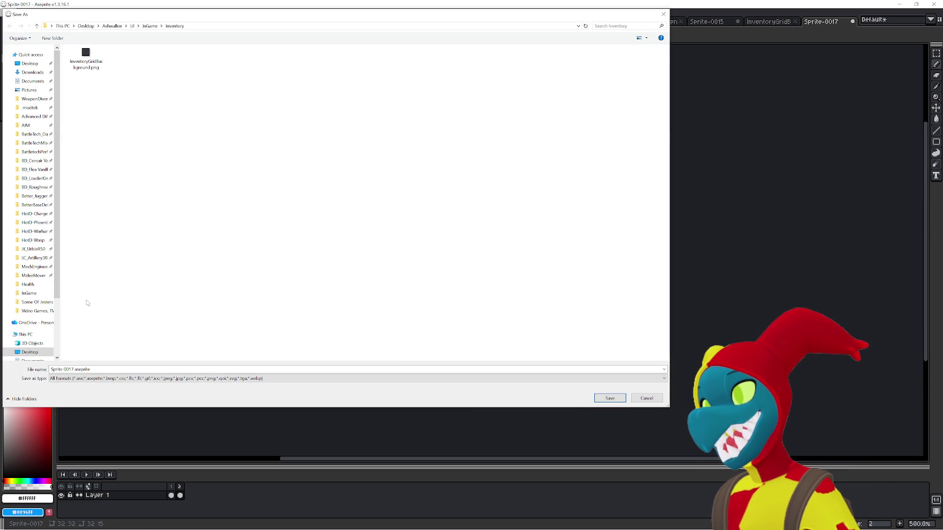
left_click(69, 369)
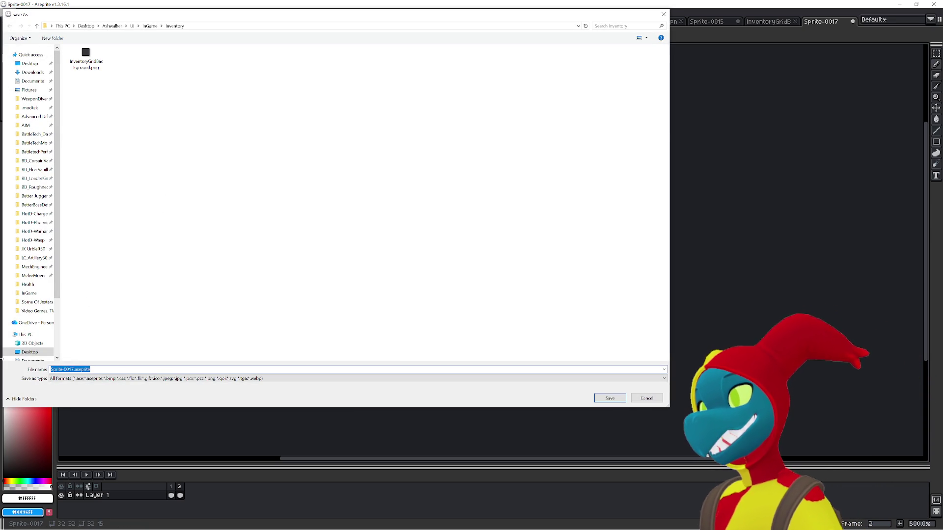
type("PointerA")
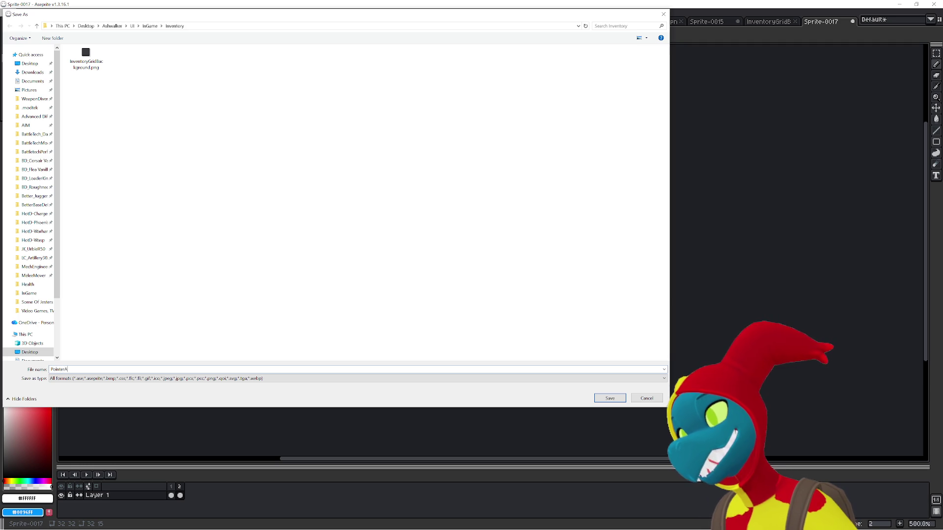
type("rrows.png")
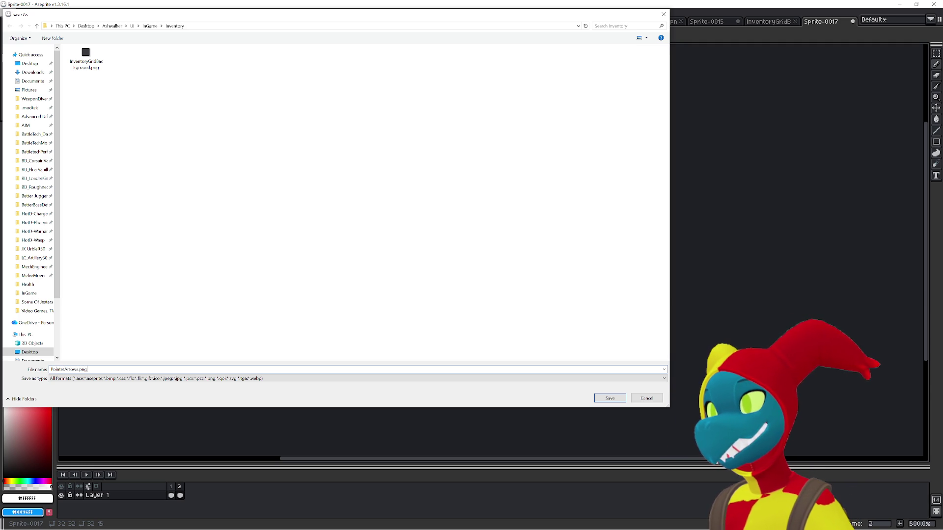
key("Return")
key("Return")
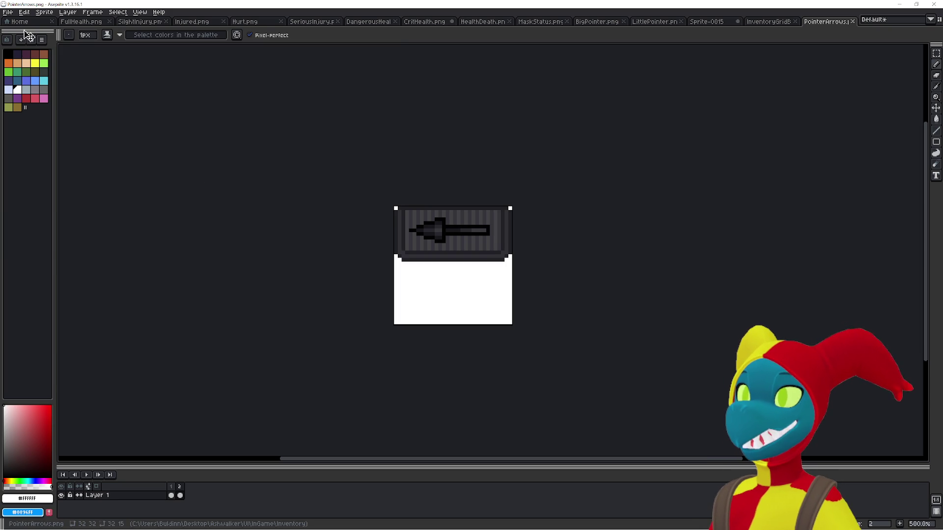
Cancel the Open dialog, undo trial flips, and return to InventoryGridBackground.png
left_click(7, 12)
left_click(18, 30)
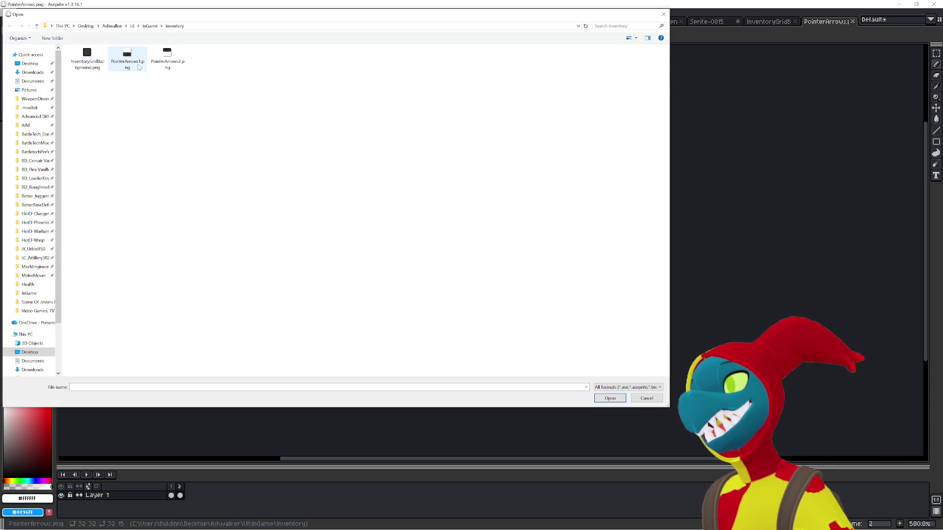
left_click(662, 15)
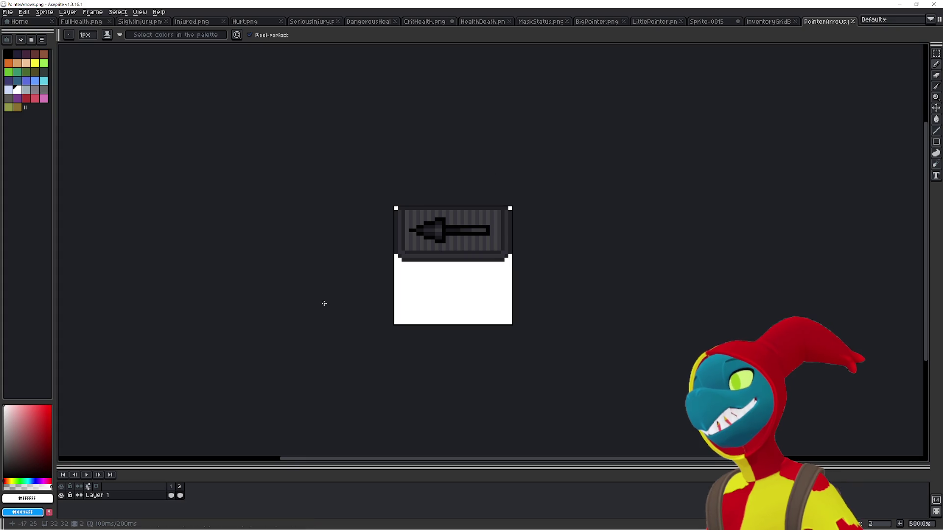
key("shift+h")
key("shift+v")
key("ctrl+z")
key("ctrl+z")
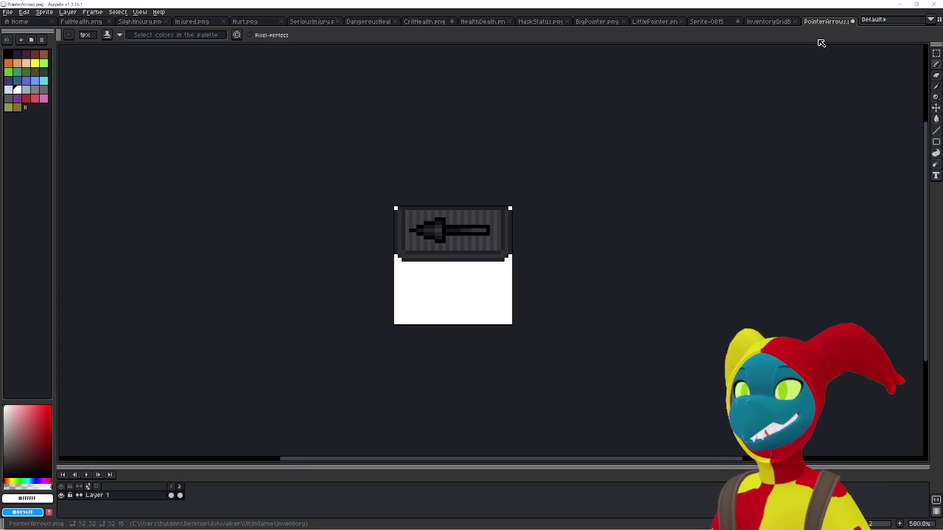
left_click(781, 21)
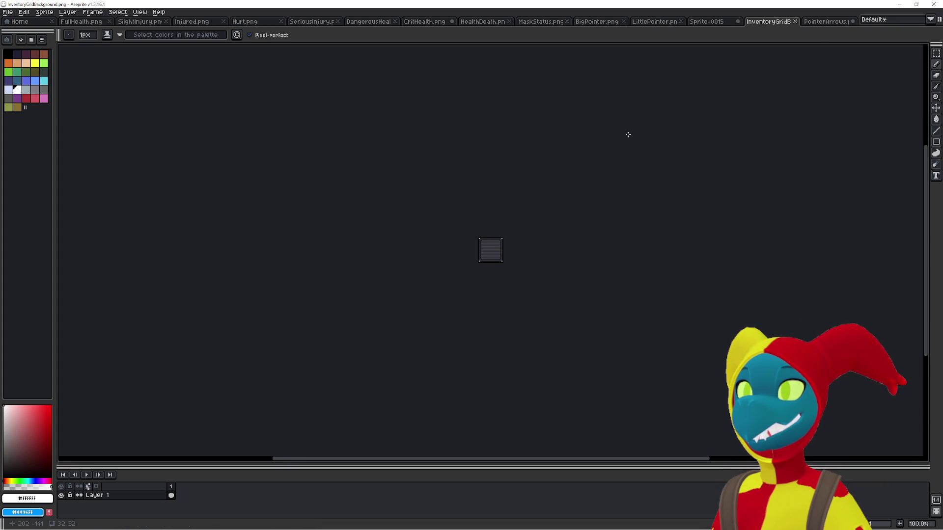
In Sprite-0015, start Save As and navigate to the InGame > Health folder
left_click(708, 25)
key("Left")
key("Left")
key("Left")
key("Left")
key("Left")
key("Left")
key("Left")
key("Left")
key("Left")
key("Left")
key("Left")
key("Right")
key("Right")
key("Right")
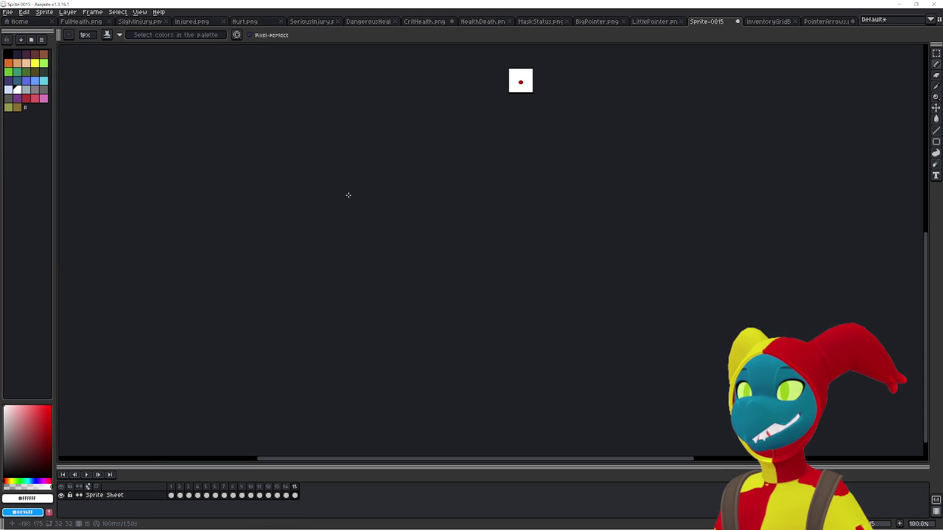
left_click(8, 12)
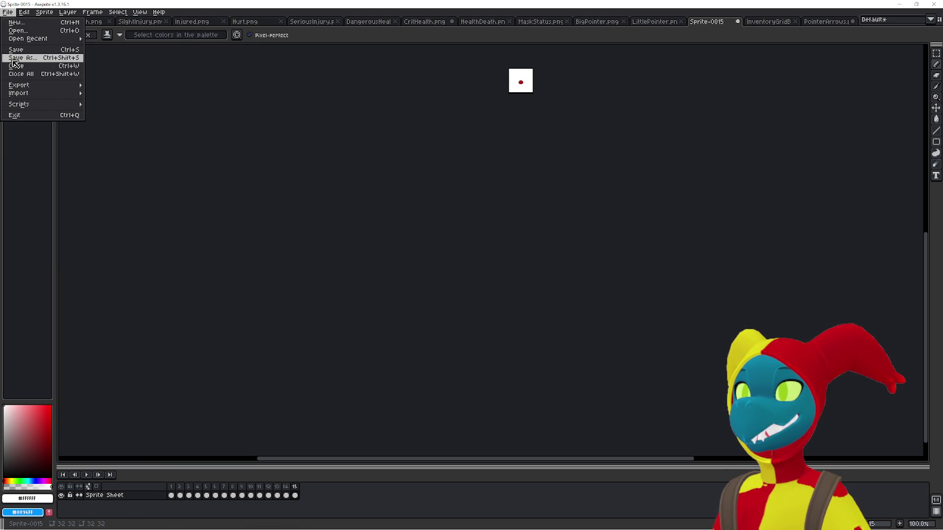
left_click(15, 58)
left_click(232, 150)
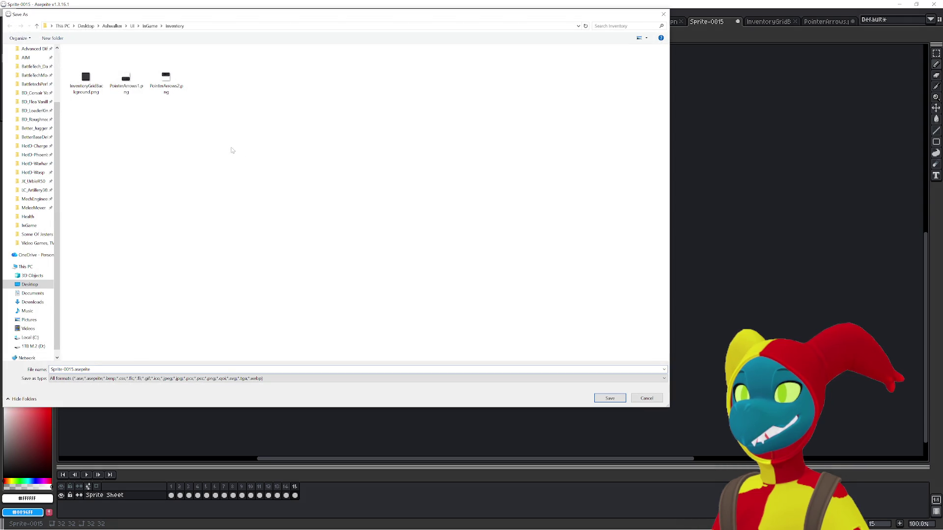
left_click(150, 26)
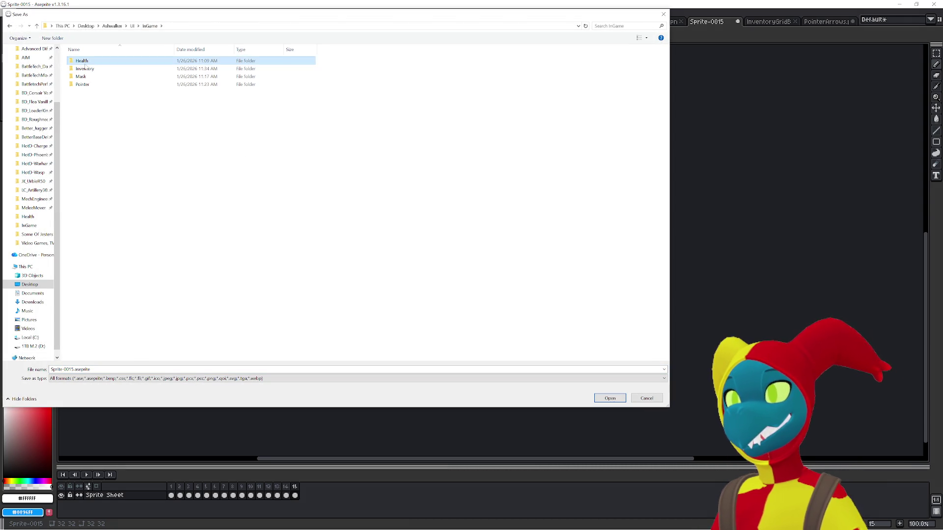
double_click(81, 61)
Create a new folder named FaceStatus inside Health and open it
right_click(122, 140)
mouse_move(197, 249)
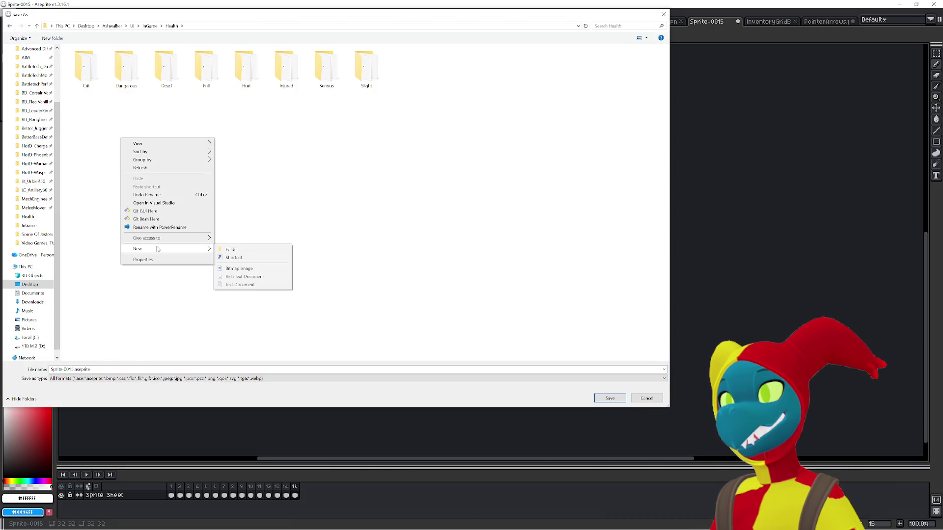
left_click(247, 250)
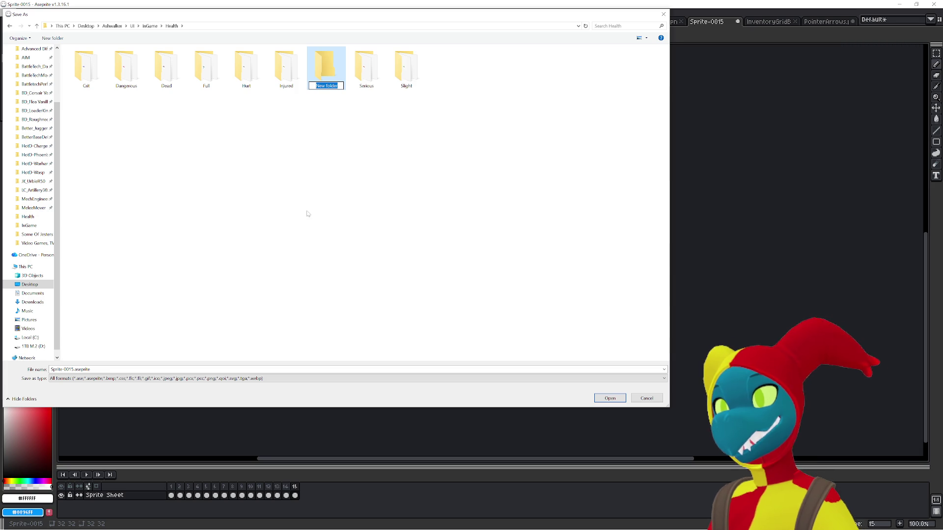
type("FaceStatus")
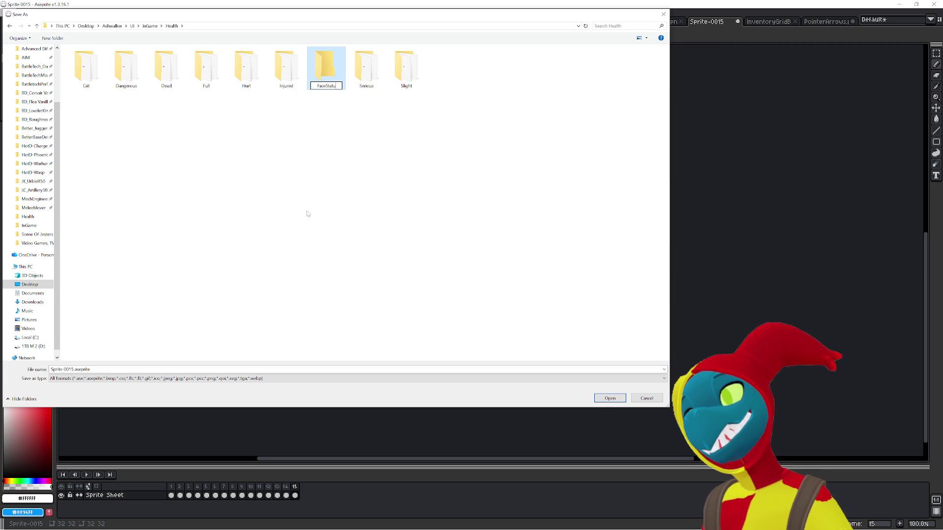
key("Return")
key("Return")
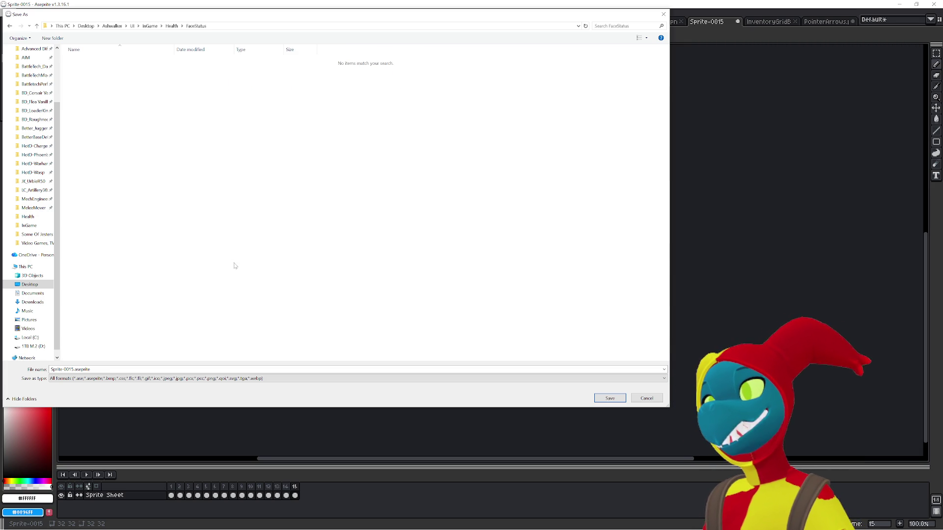
Save the 15-frame animation there as FaceStatus.png
type("FaceStatus.png")
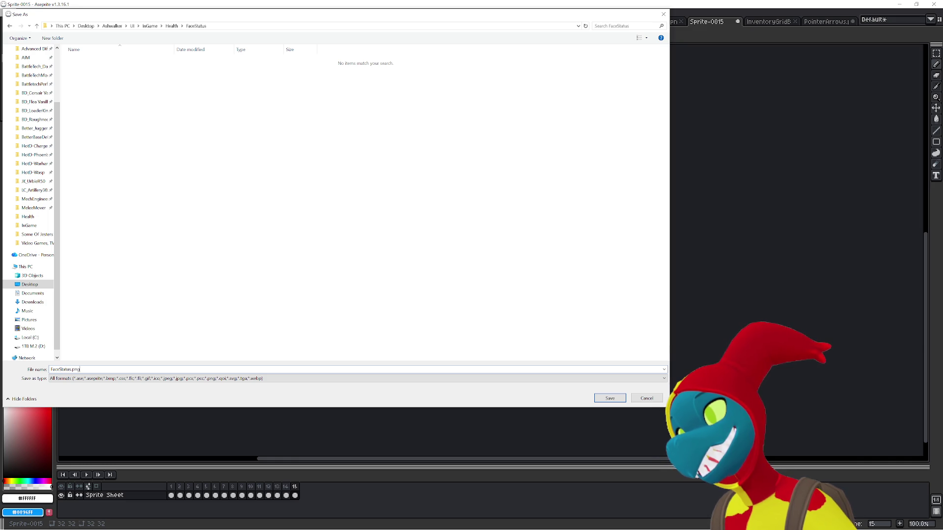
key("Return")
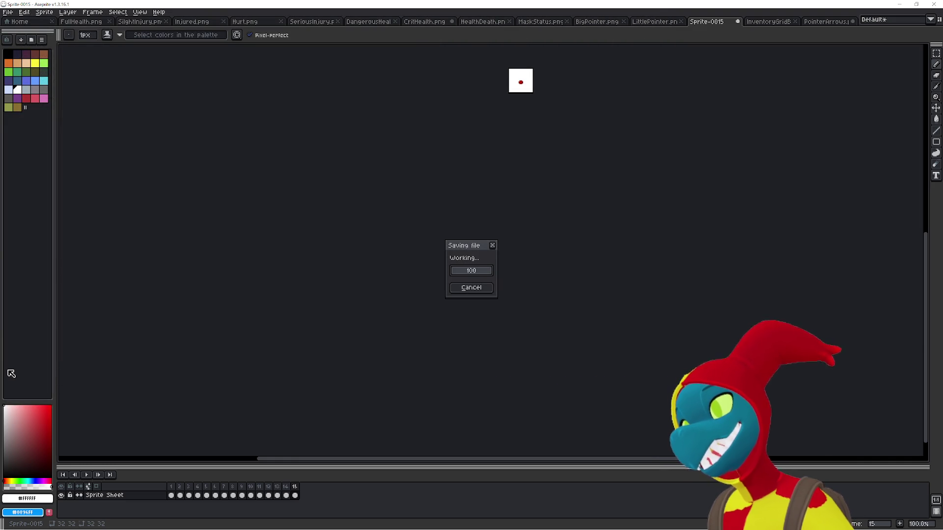
left_click(342, 217)
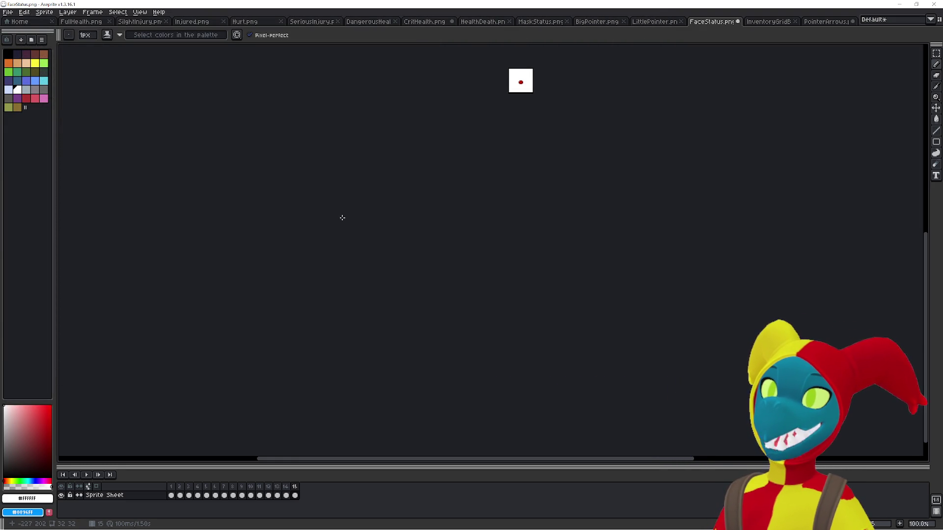
key("alt+Tab")
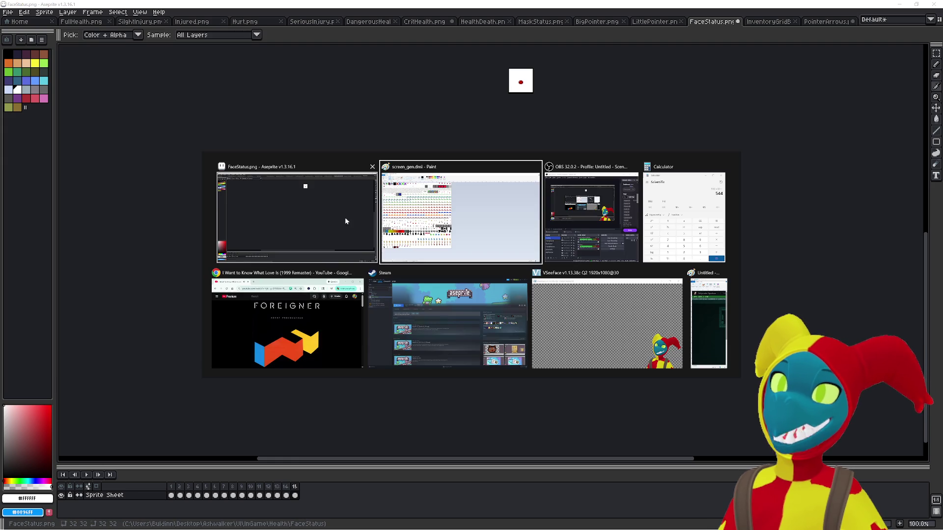
Scroll through screen_gen.dmi in Paint to view the heartbeat, CRIT and DEAD sprites
left_click(473, 224)
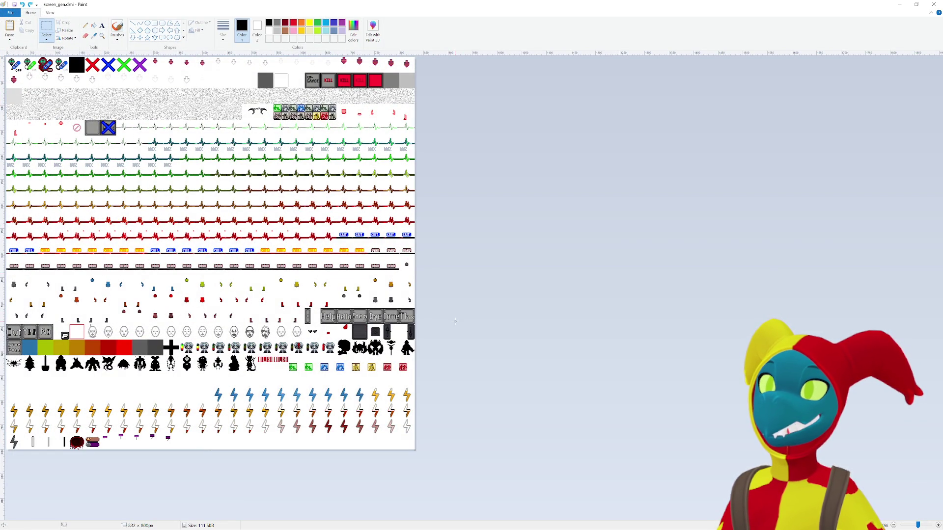
scroll(349, 327, "up", 4, "ctrl")
scroll(349, 326, "down", 1, "ctrl")
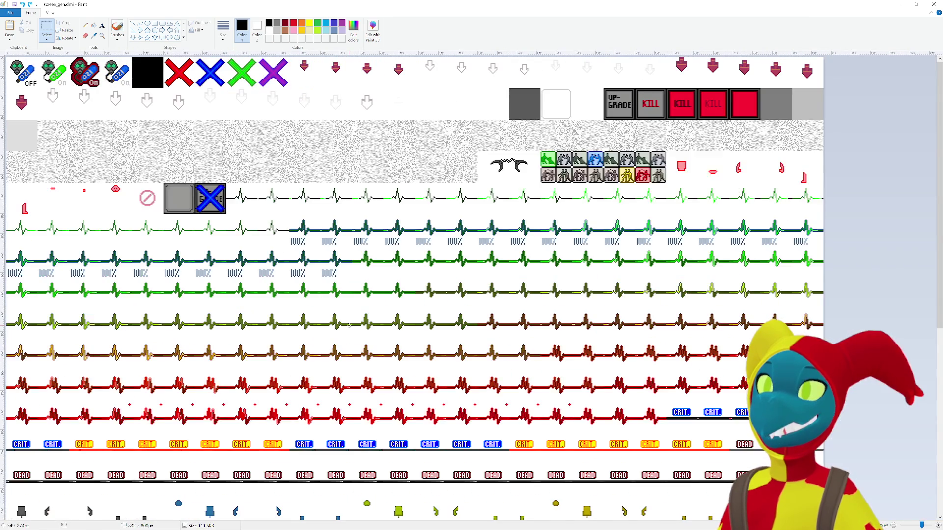
scroll(348, 327, "down", 5)
scroll(339, 334, "down", 2)
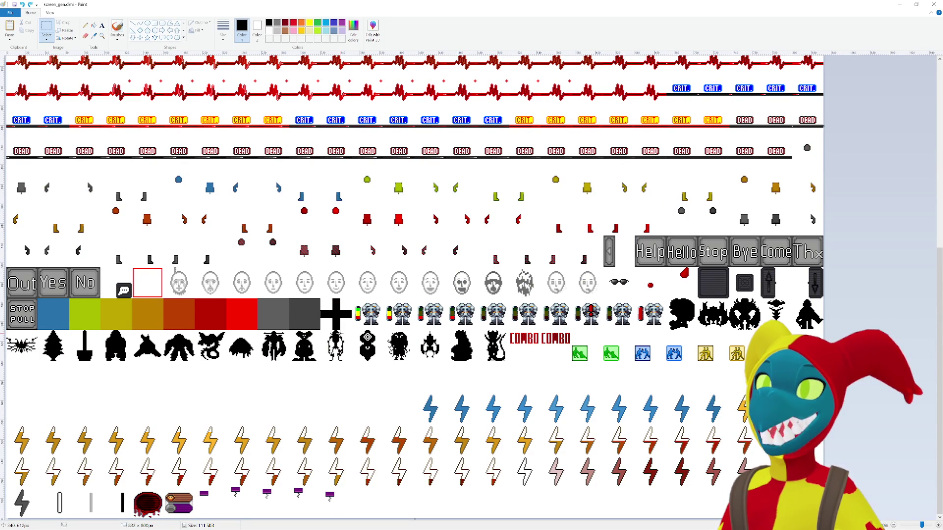
scroll(340, 334, "up", 7)
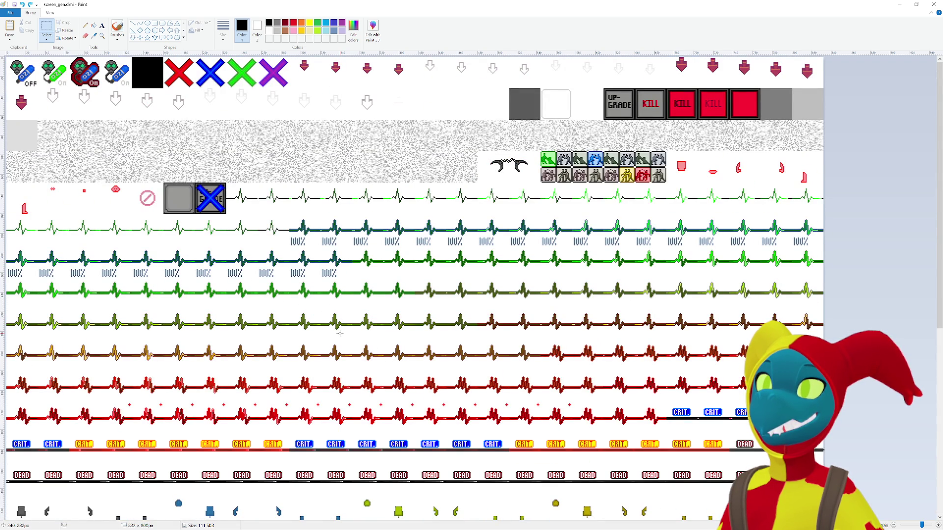
scroll(340, 334, "down", 7)
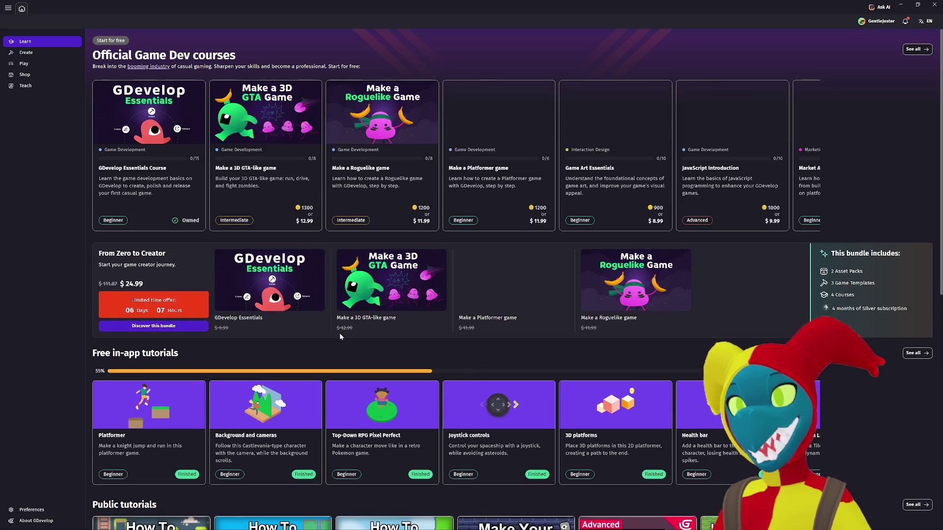
Open Ashwalker's management page from the Create section and launch its Edit details dialog
left_click(35, 51)
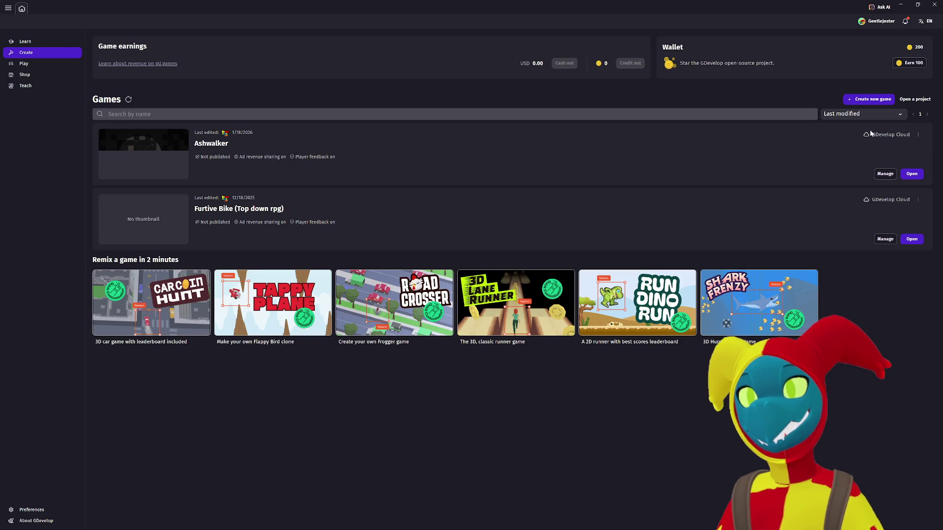
left_click(918, 135)
left_click(785, 158)
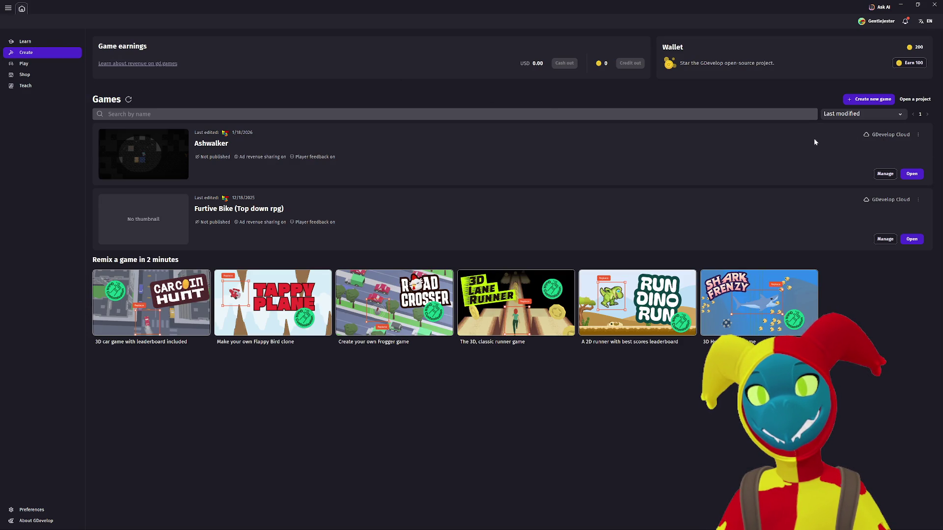
left_click(883, 174)
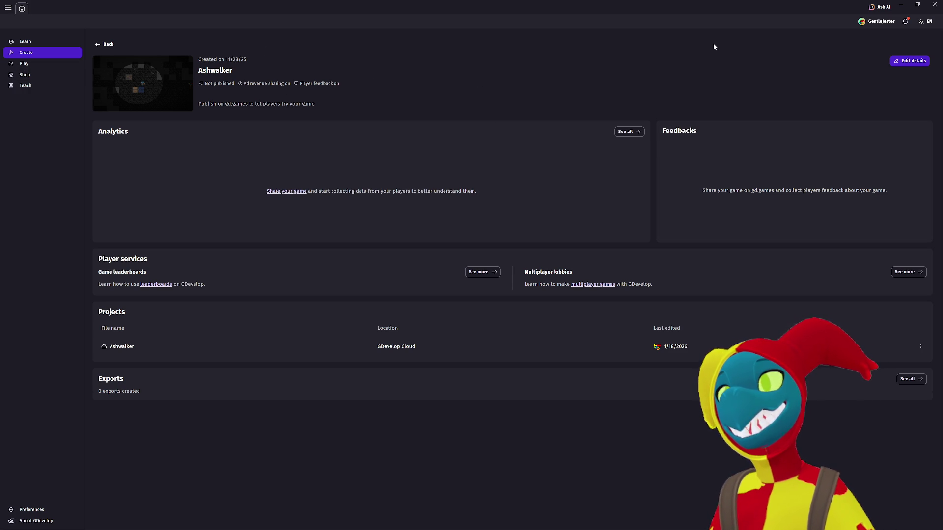
left_click(51, 66)
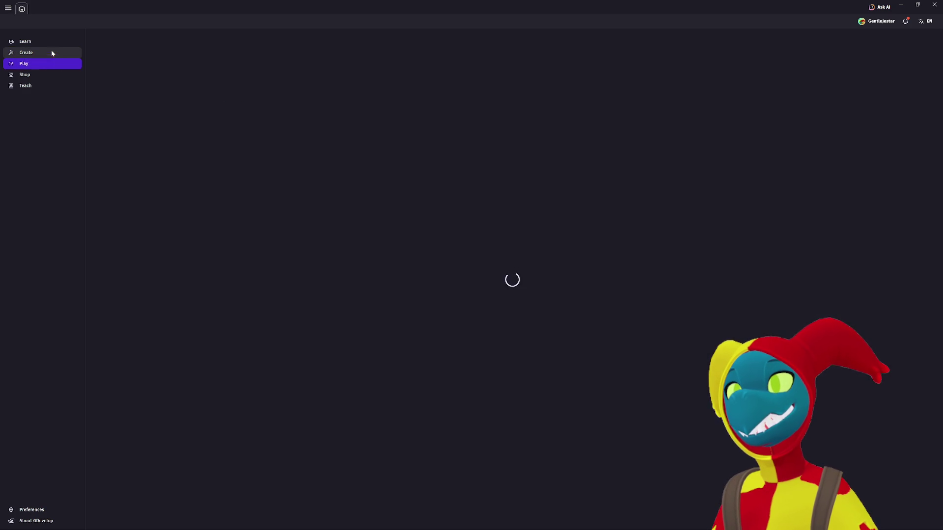
left_click(52, 51)
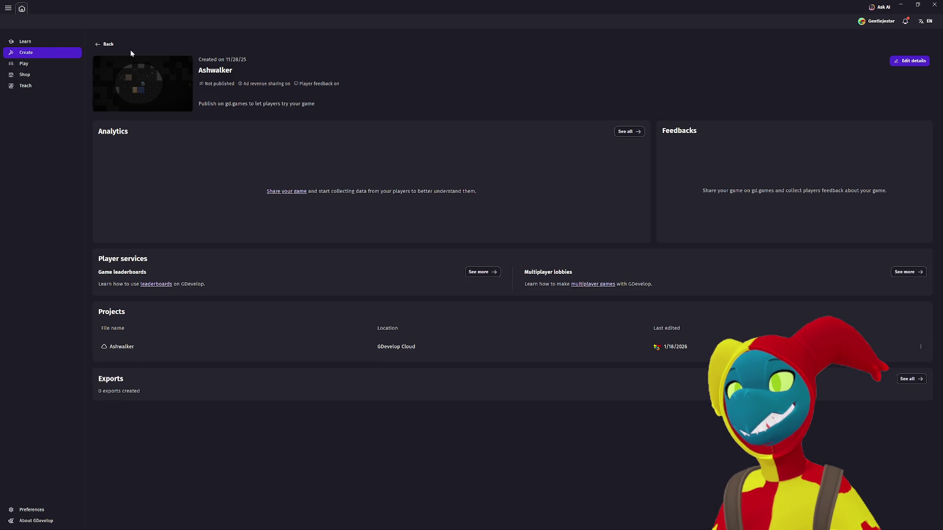
mouse_move(244, 59)
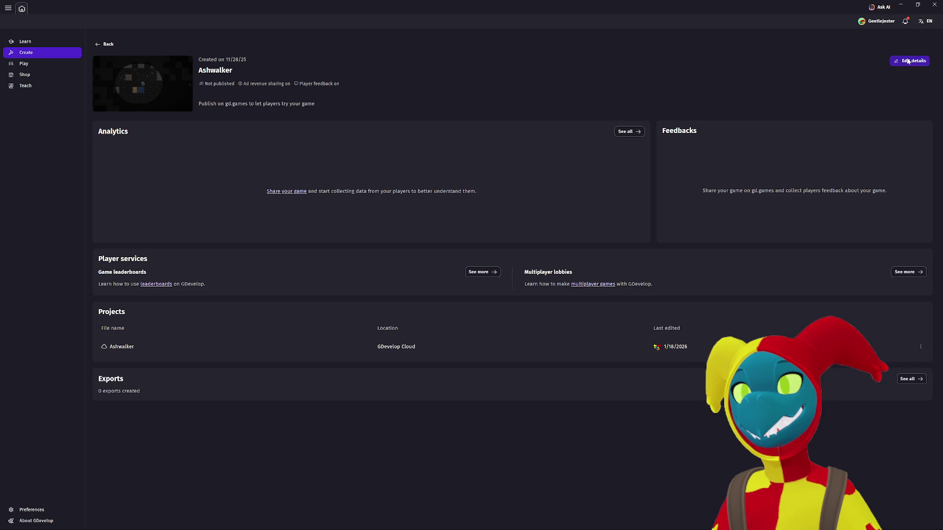
left_click(908, 61)
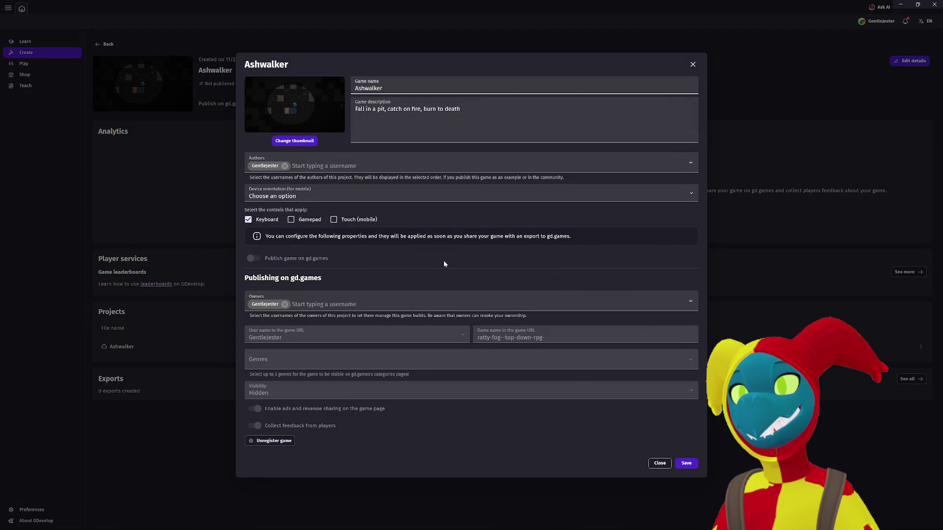
Back out of unregistering Ashwalker from gd.games, leaving the game's URL name untouched
left_click(275, 442)
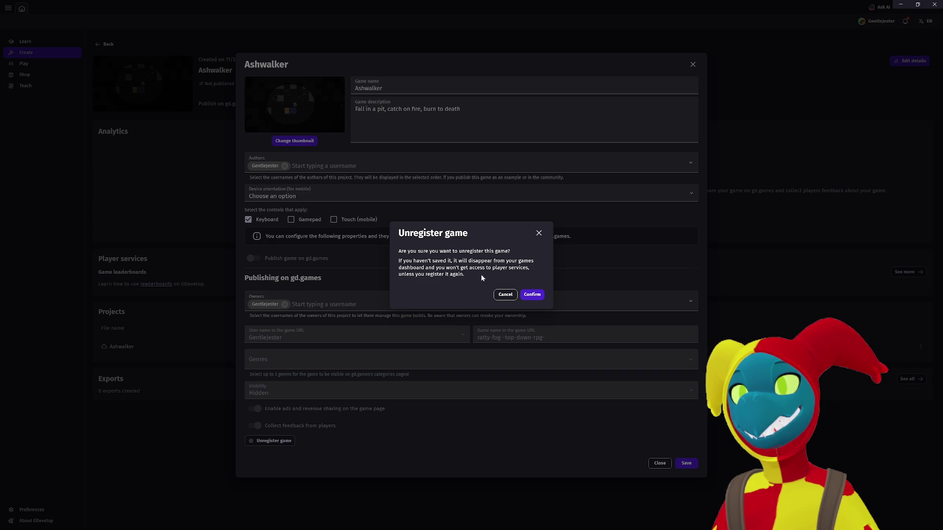
left_click(496, 295)
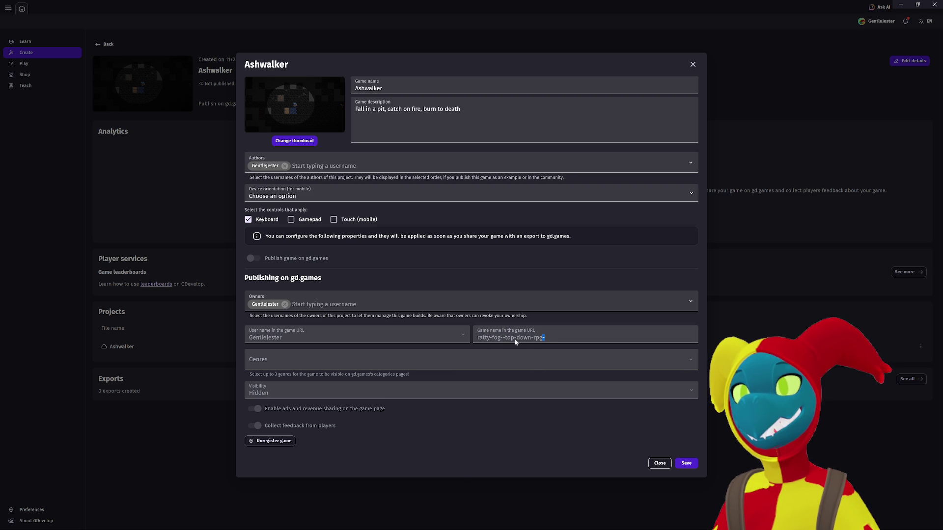
left_click_drag(493, 338, 547, 339)
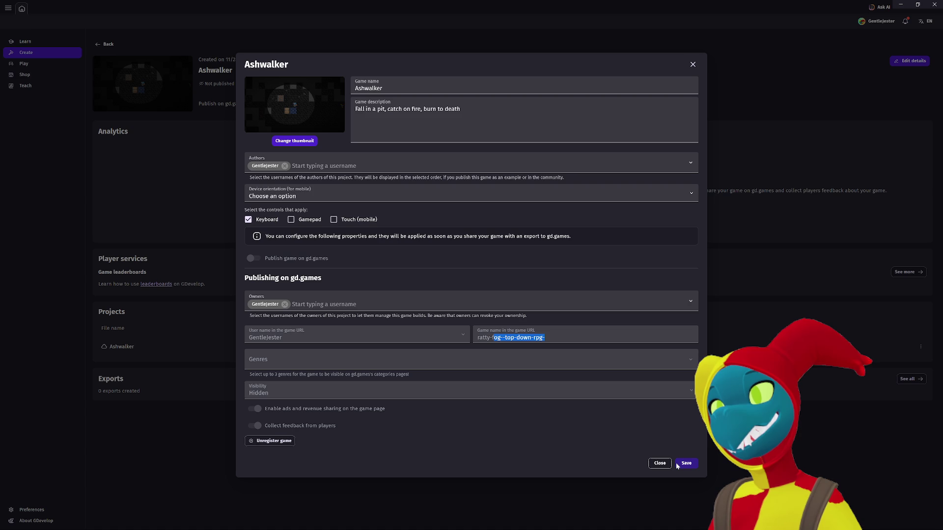
Append ', Mine, Collect Shiny, Deposit On Pad' after 'burn to death' and save the details
left_click(467, 117)
type(", ")
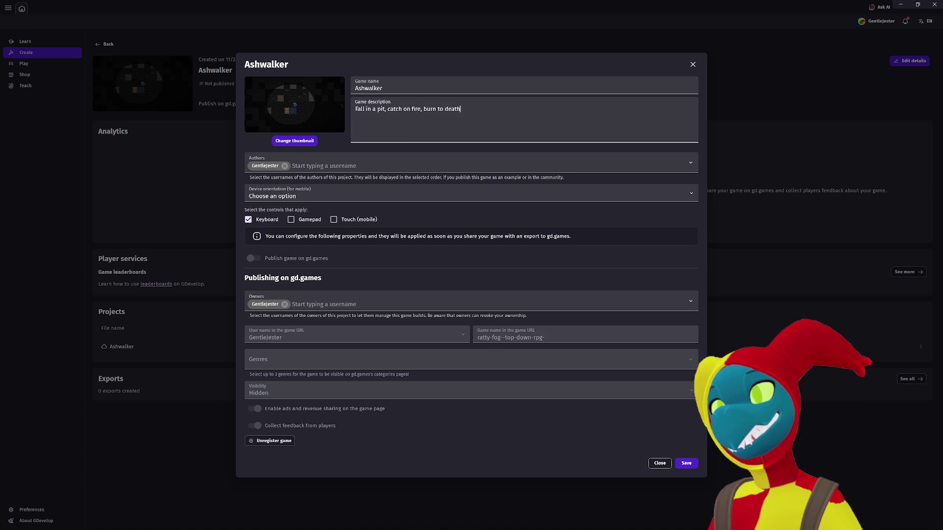
type("Wa")
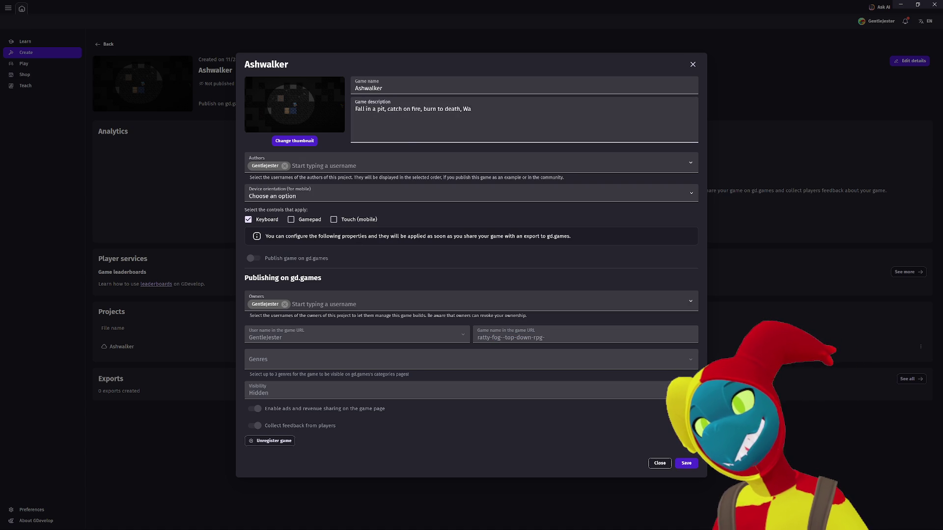
key("BackSpace")
key("BackSpace")
type("Collect Miner")
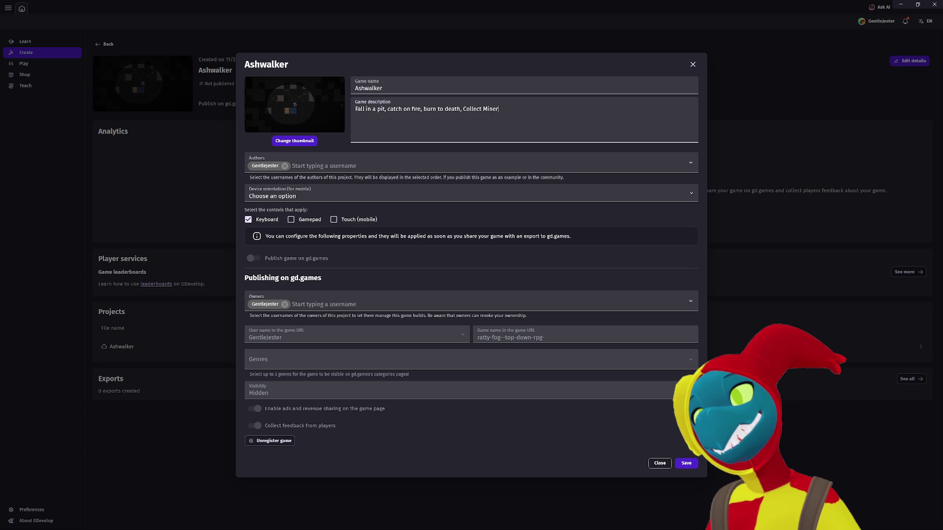
key("BackSpace")
key("BackSpace")
key("BackSpace")
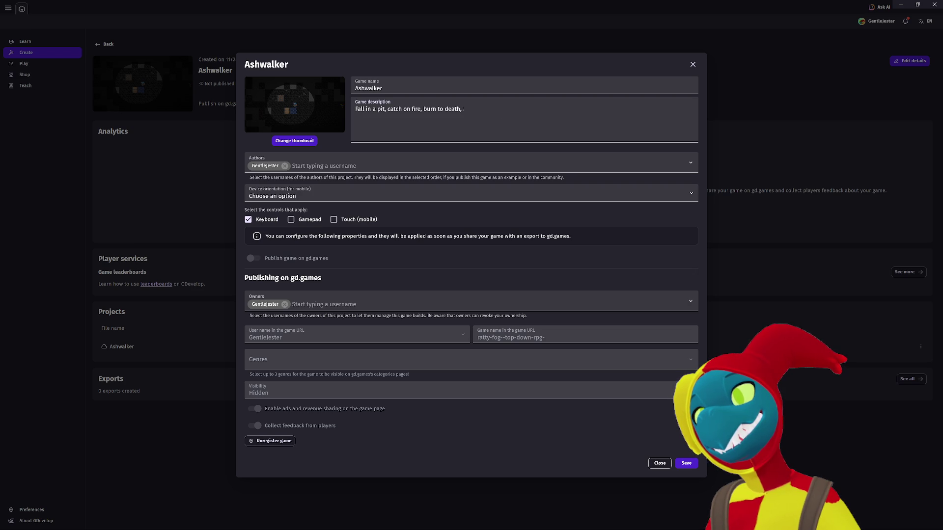
type("Mine,Co")
type("llect Roc")
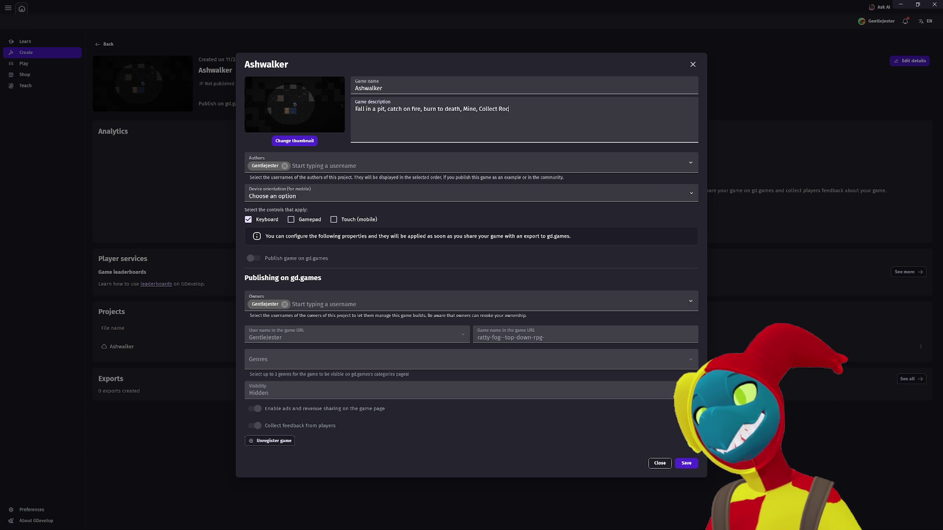
type("t Shiny, ")
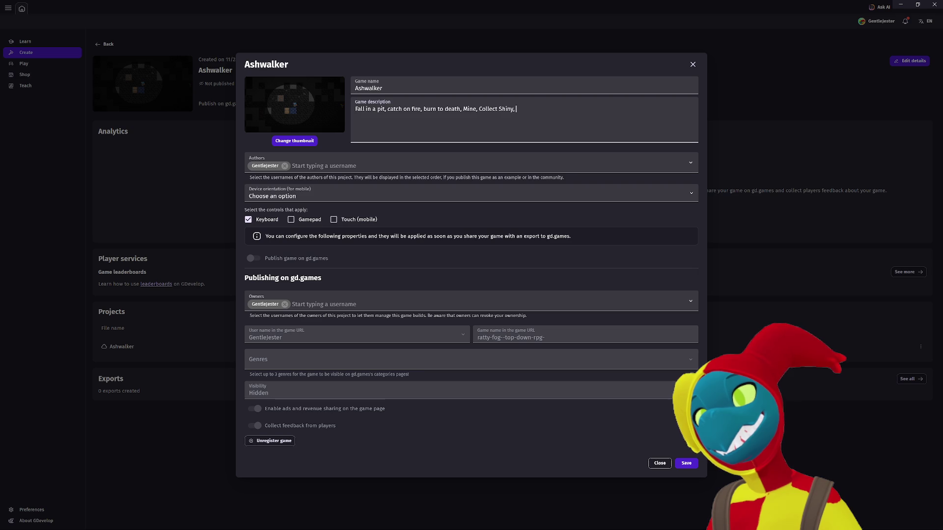
type("Deposit ")
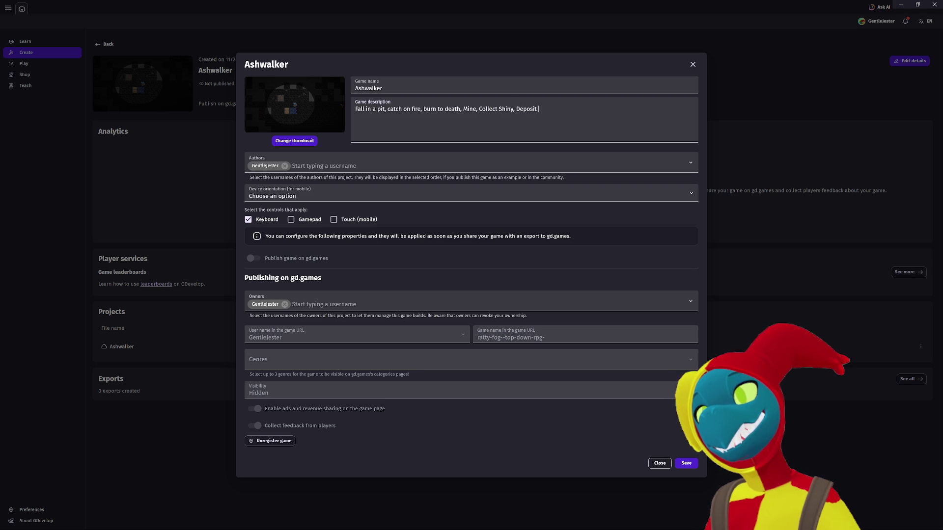
type("ore")
key("BackSpace")
key("BackSpace")
key("BackSpace")
type("On Pad")
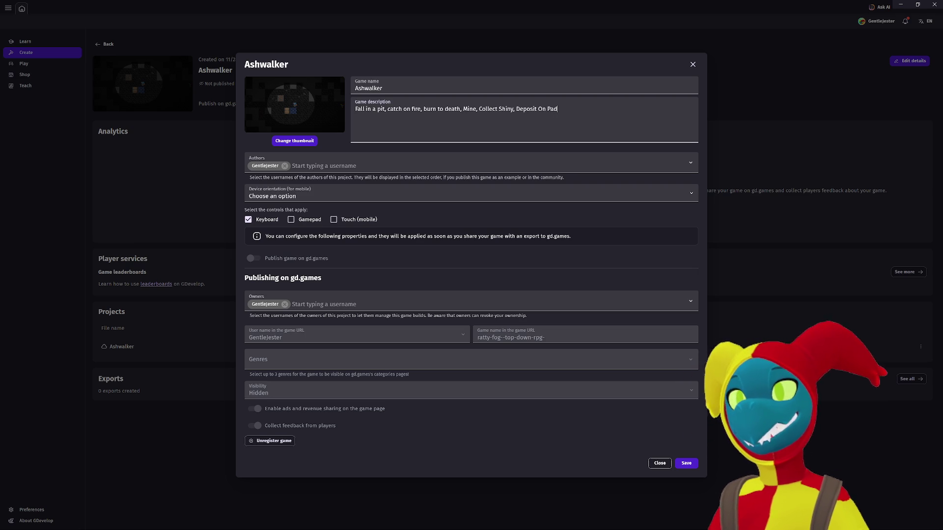
left_click(685, 463)
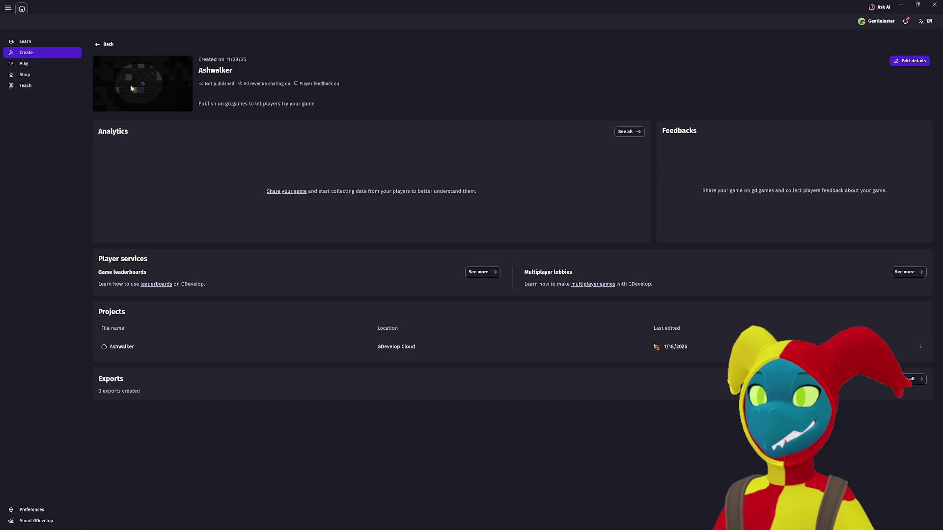
Save Ashwalker's details, return to the Games list and check the account notifications
left_click(33, 60)
left_click(35, 50)
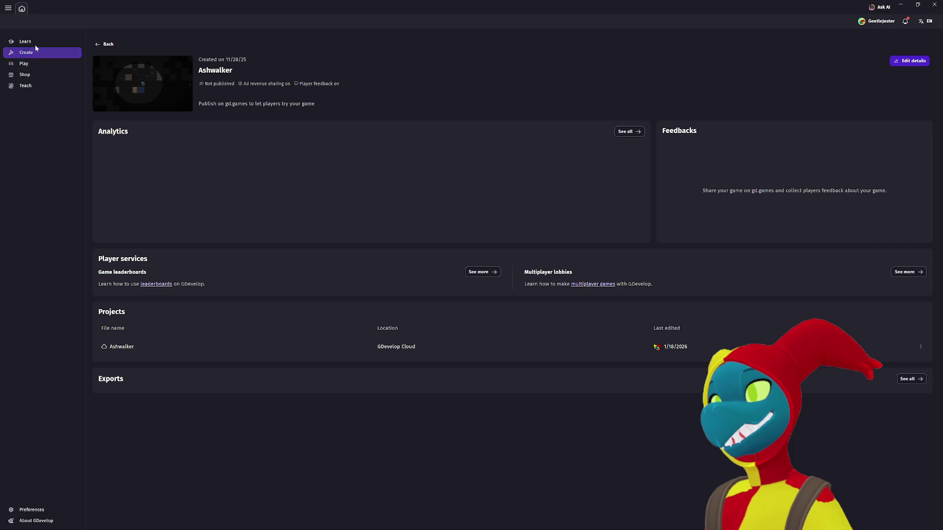
left_click(104, 44)
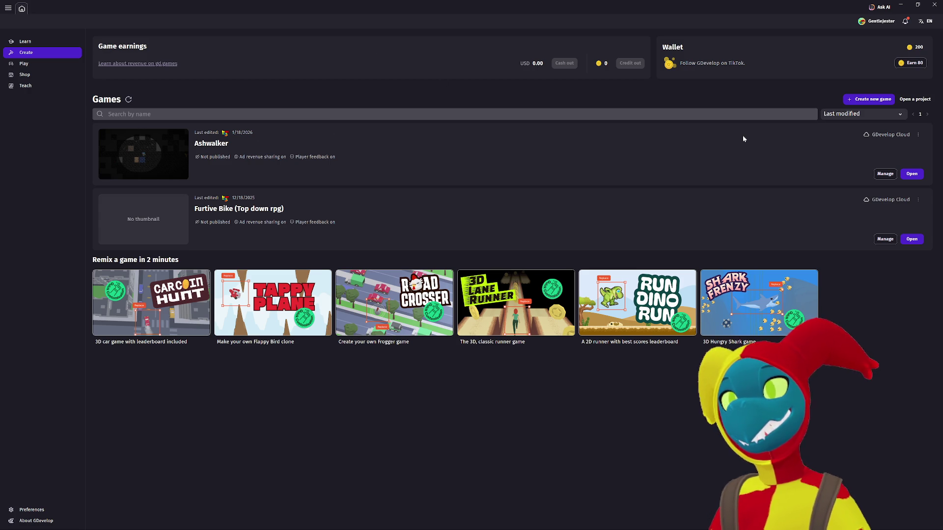
left_click(905, 21)
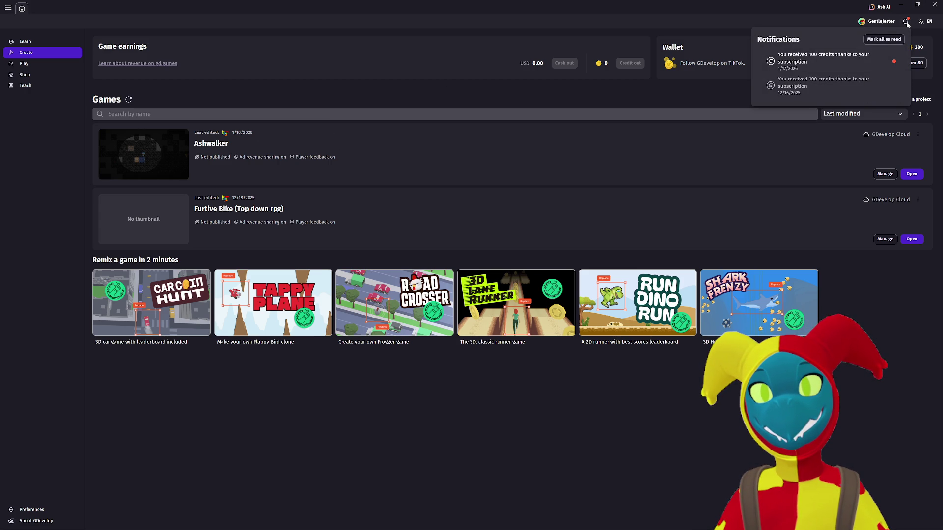
left_click(905, 22)
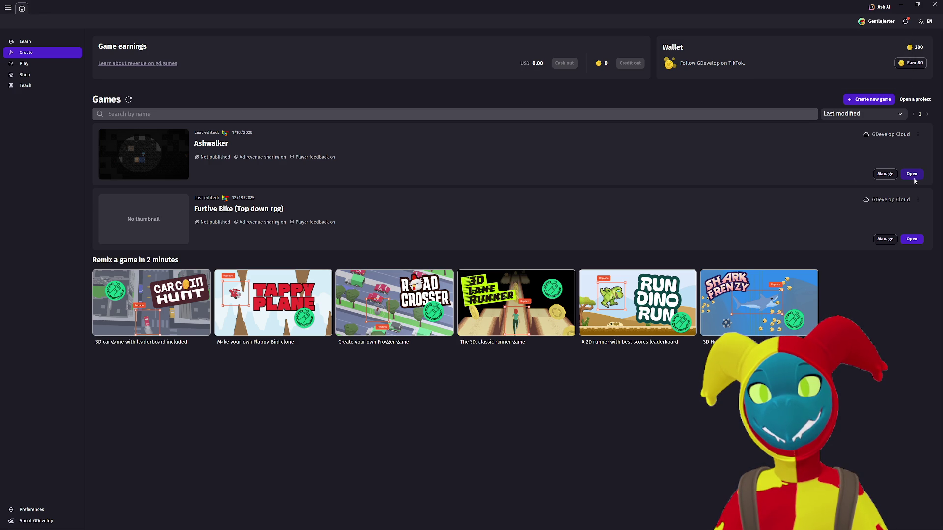
Open the Ashwalker project for editing from its card in the games list
left_click(891, 174)
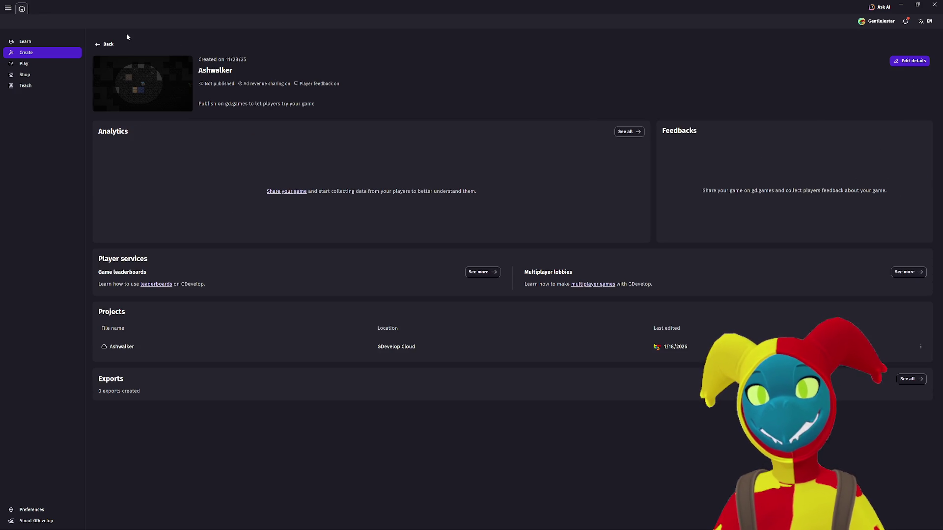
left_click(106, 44)
left_click(918, 135)
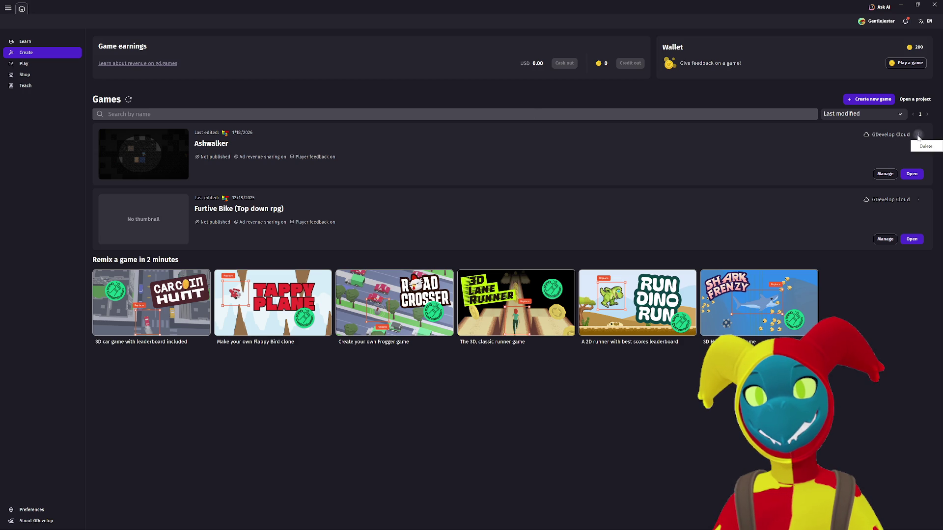
left_click(789, 155)
left_click(919, 174)
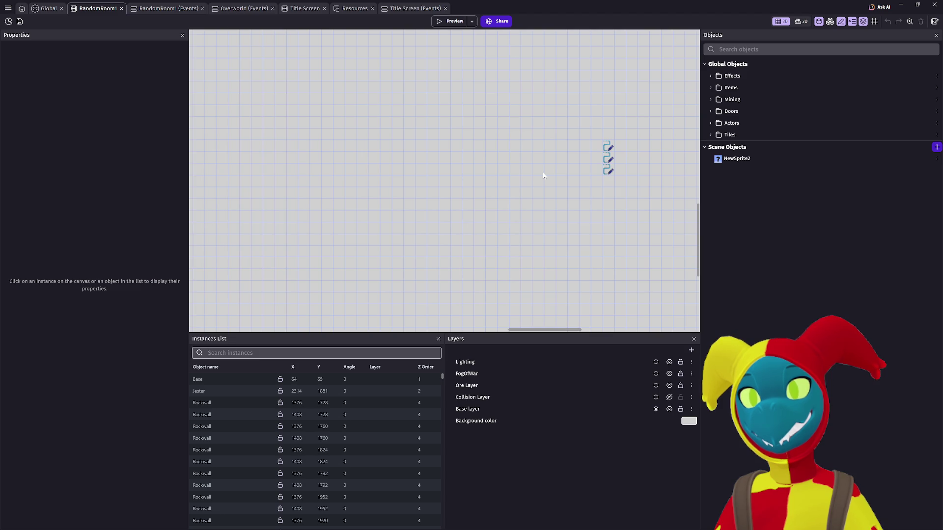
scroll(570, 189, "down", 2)
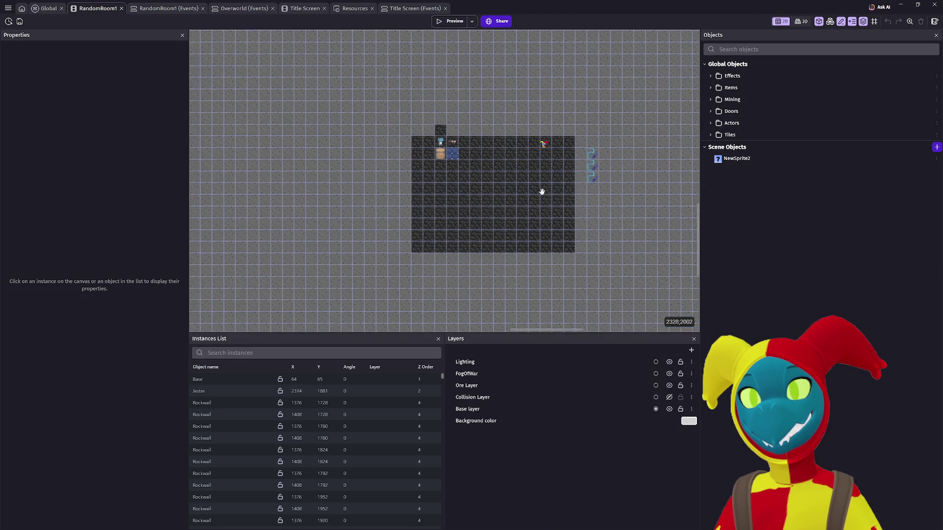
scroll(450, 203, "down", 5)
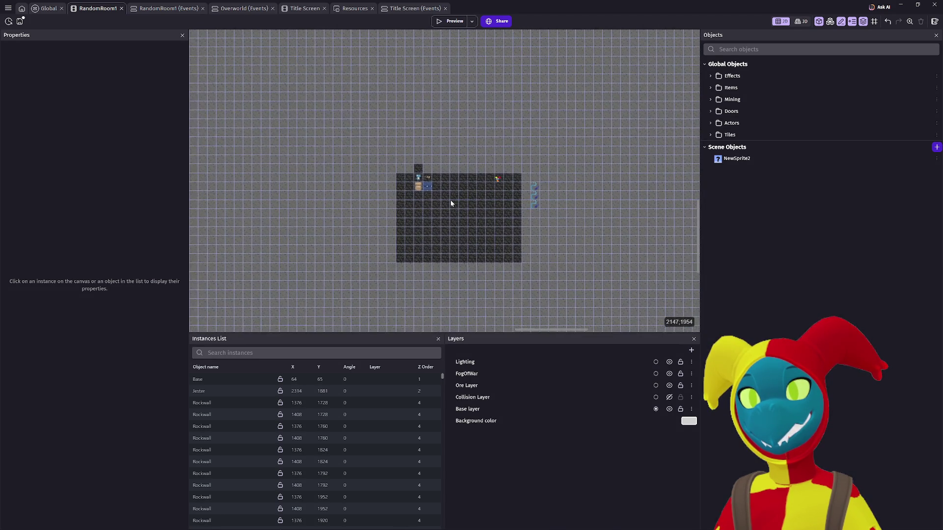
scroll(450, 203, "down", 5)
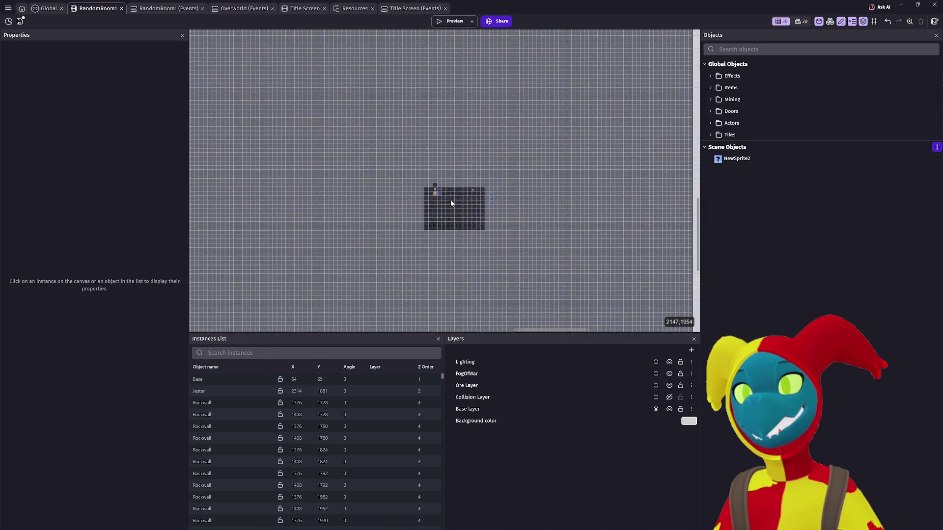
left_click_drag(396, 268, 425, 147)
scroll(338, 208, "up", 3)
scroll(340, 209, "up", 5)
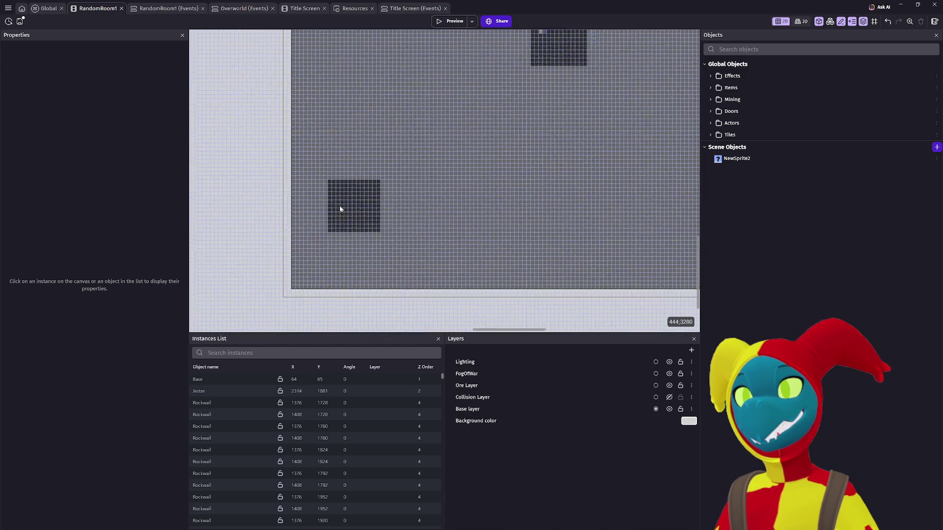
scroll(340, 208, "up", 3)
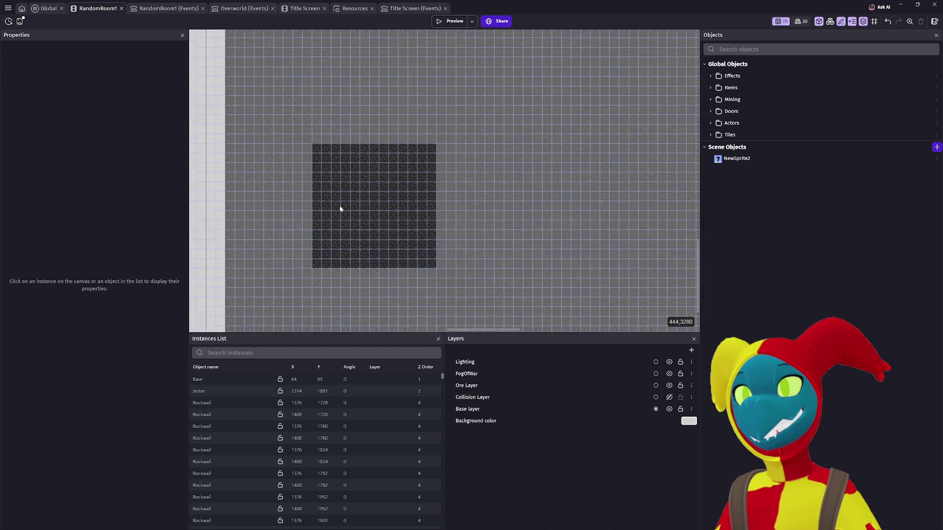
left_click(387, 202)
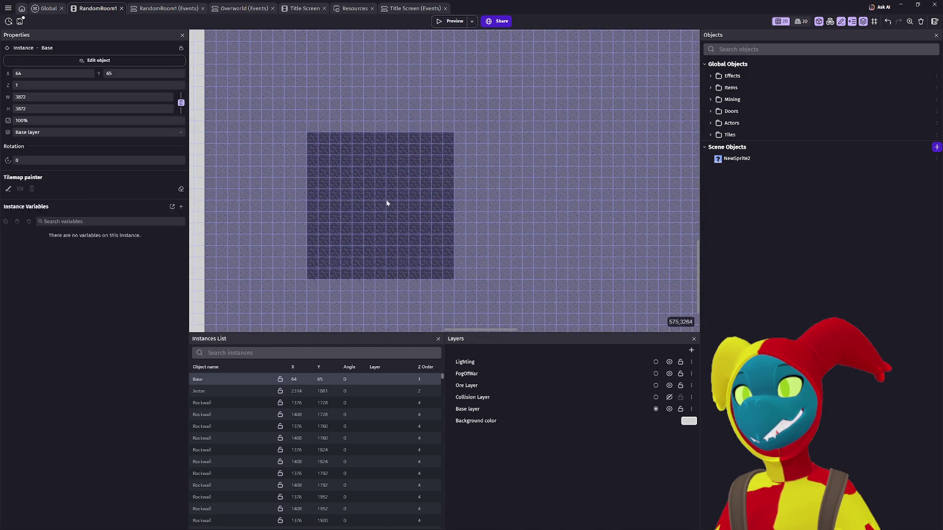
scroll(387, 203, "up", 2)
scroll(387, 203, "up", 1)
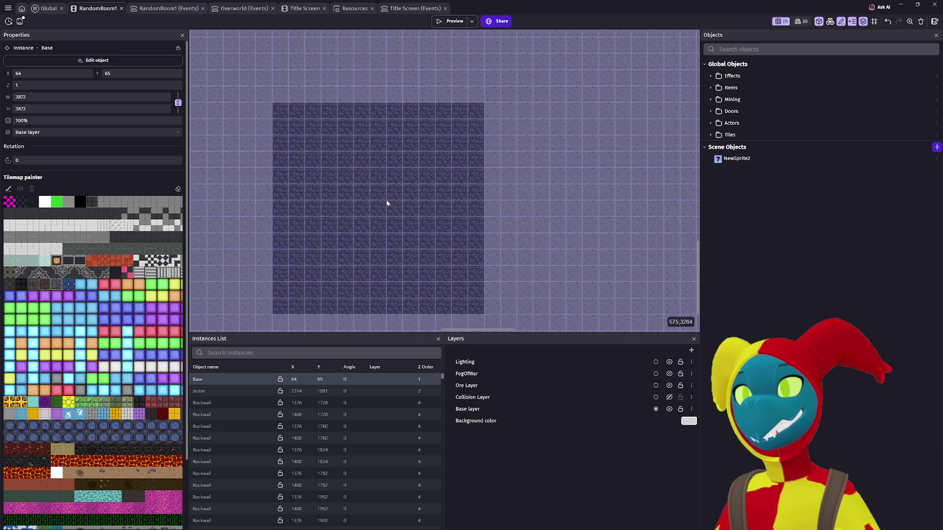
scroll(386, 203, "down", 3)
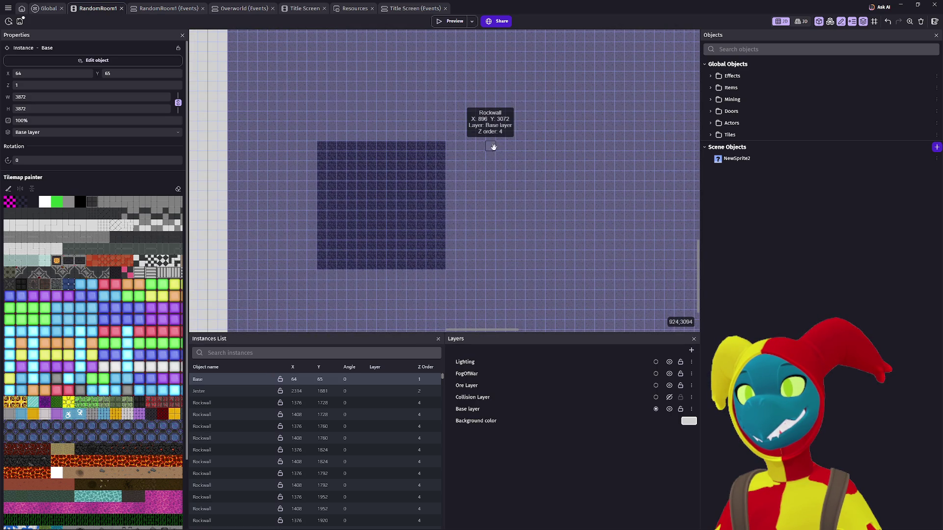
left_click(274, 174)
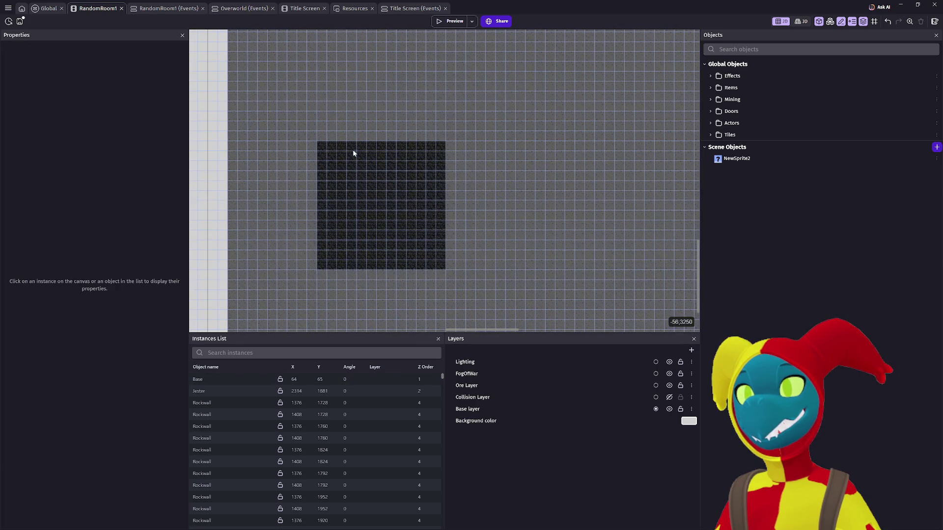
left_click_drag(373, 195, 327, 251)
scroll(327, 250, "down", 3)
scroll(449, 231, "up", 3)
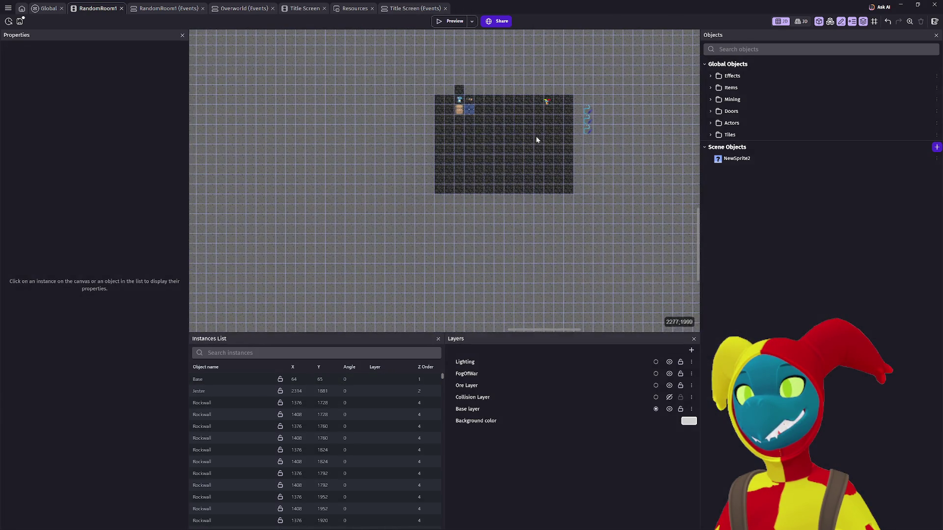
scroll(508, 139, "up", 4)
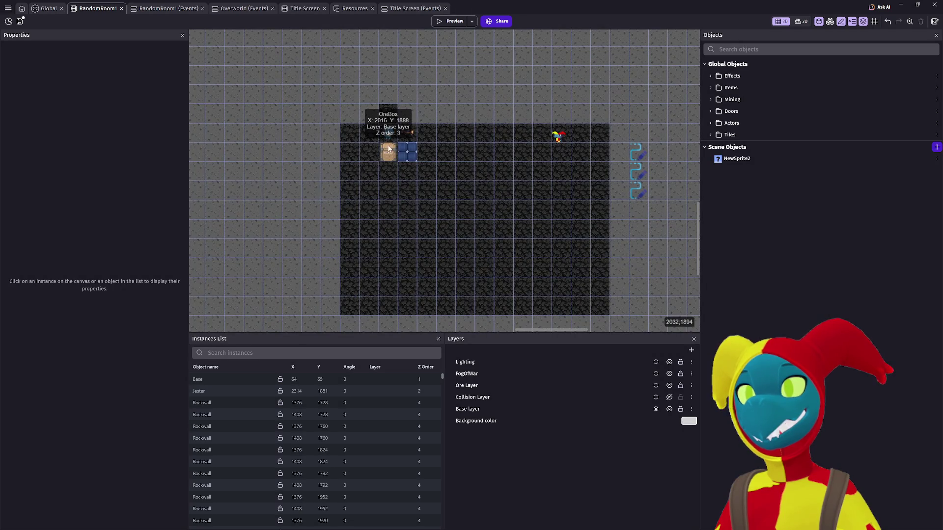
left_click(388, 154)
scroll(415, 179, "up", 3)
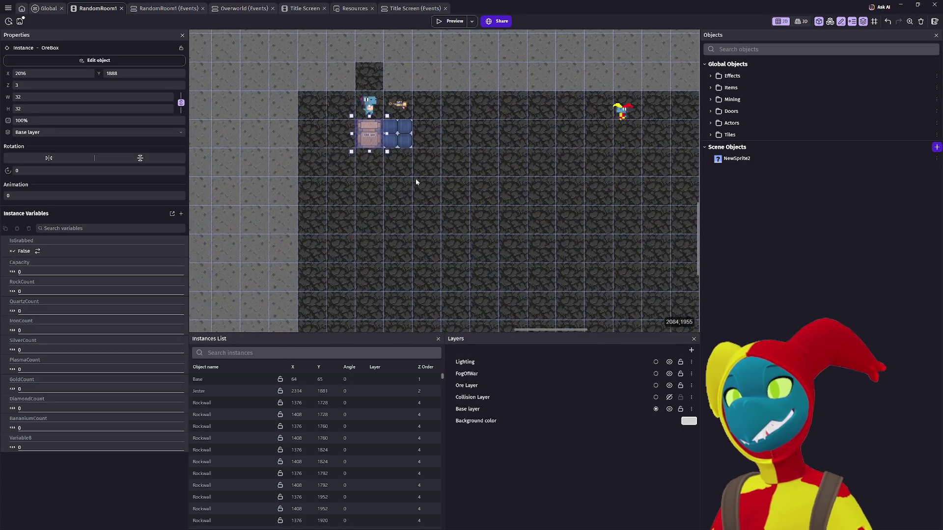
scroll(400, 159, "up", 2)
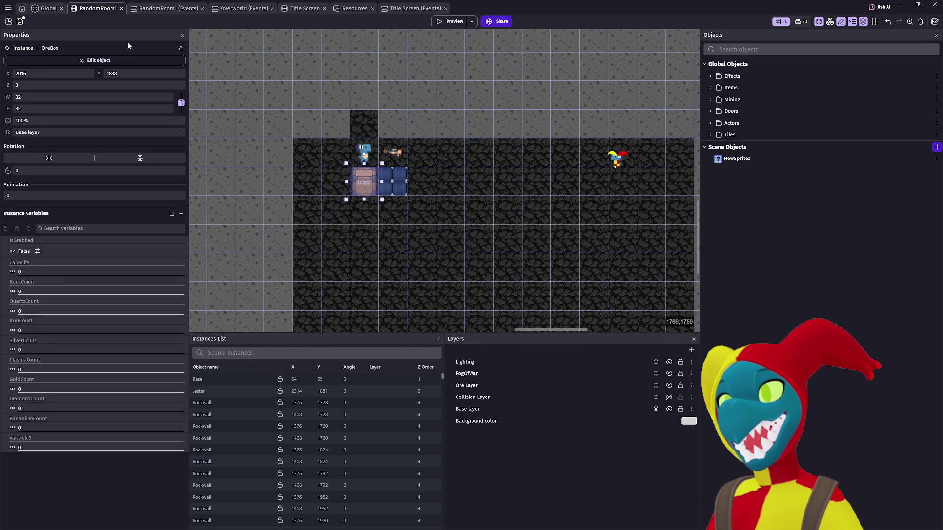
scroll(253, 109, "down", 3)
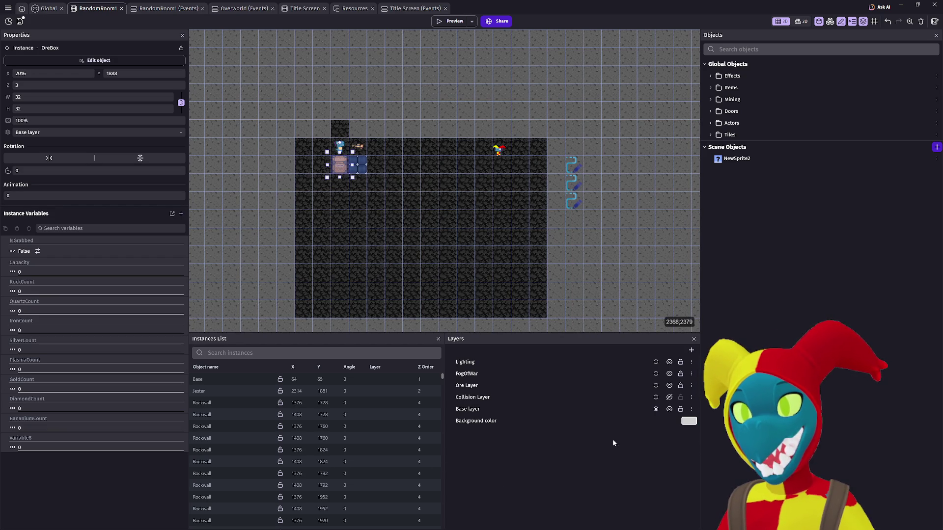
left_click(692, 350)
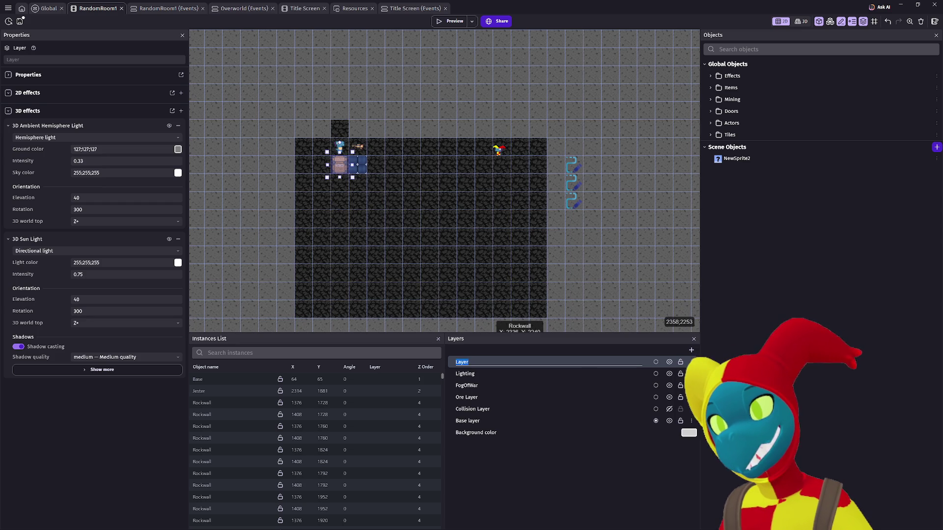
type("UI")
Confirm the new layer's name as UI, then start deleting NewSprite2 but cancel
key("Return")
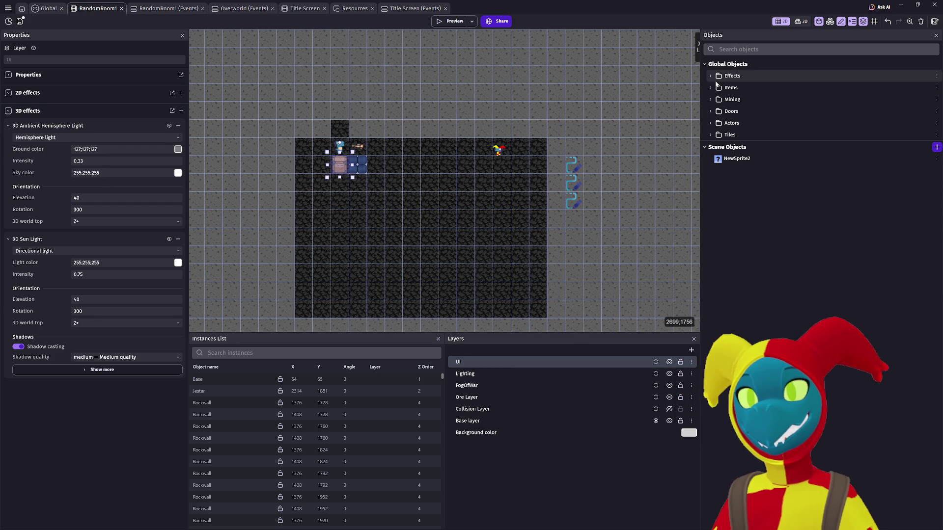
left_click(778, 164)
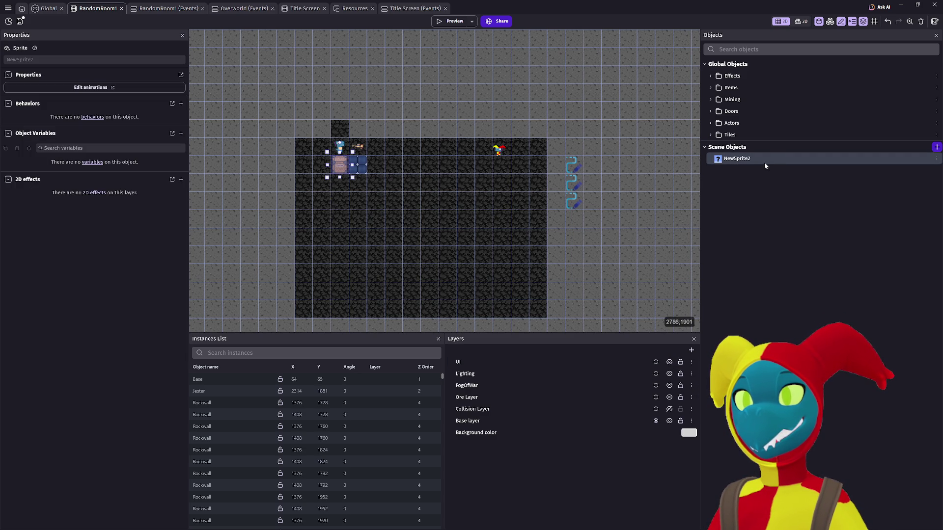
key("Delete")
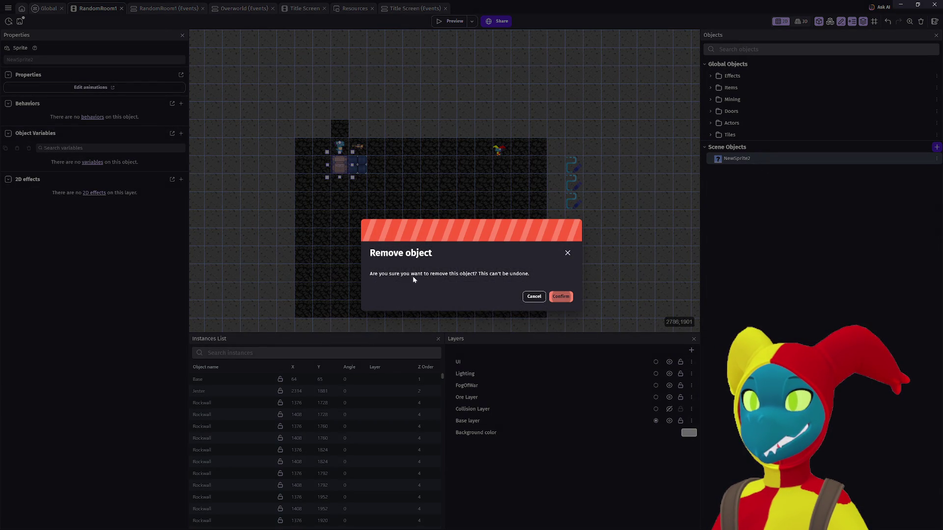
left_click(535, 298)
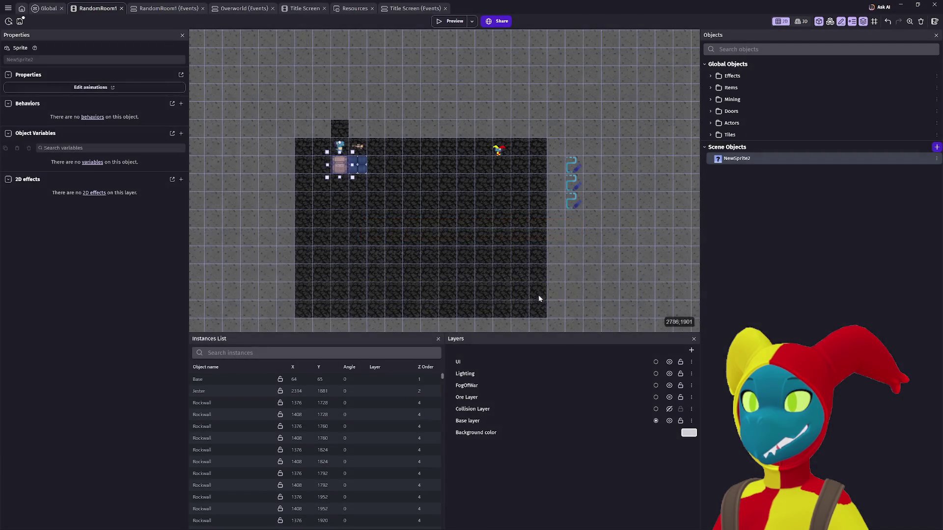
Inspect NewSprite2's behaviors, variables and effects, then delete the object and confirm
double_click(757, 161)
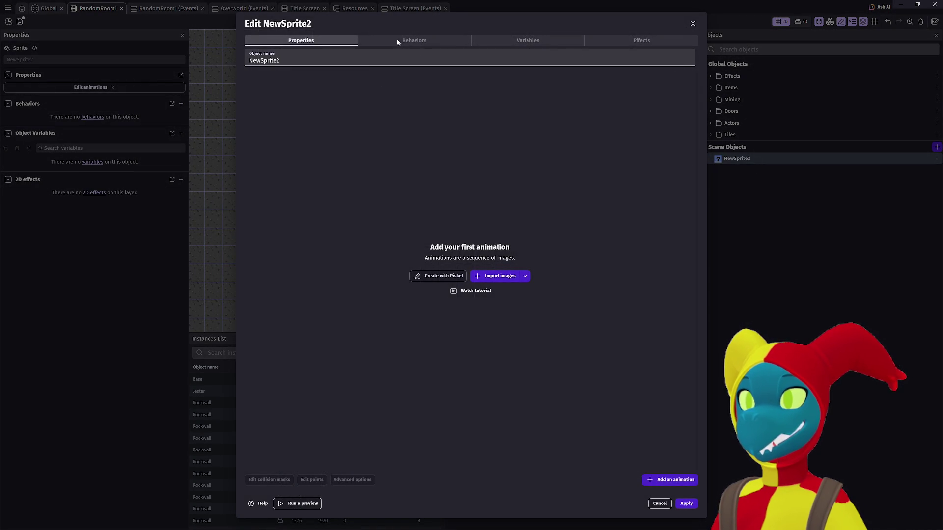
left_click(414, 40)
left_click(527, 40)
left_click(614, 40)
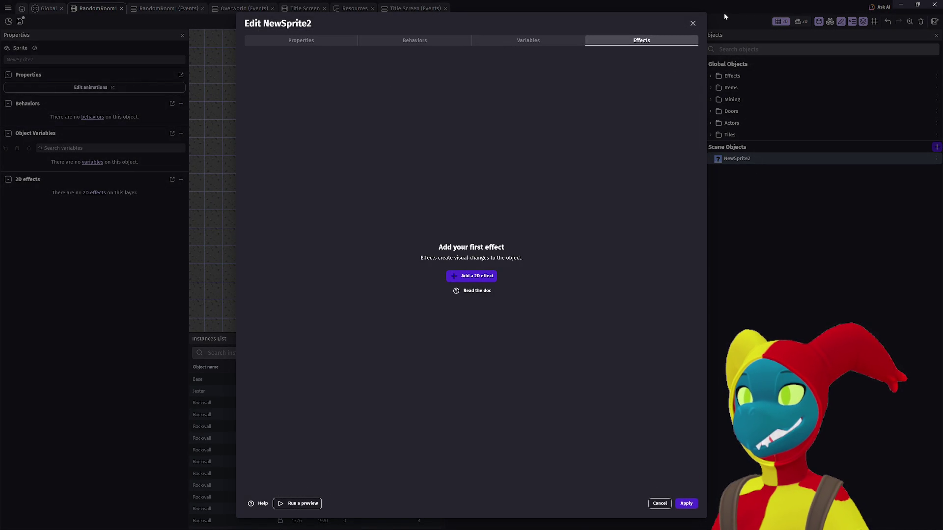
left_click(692, 24)
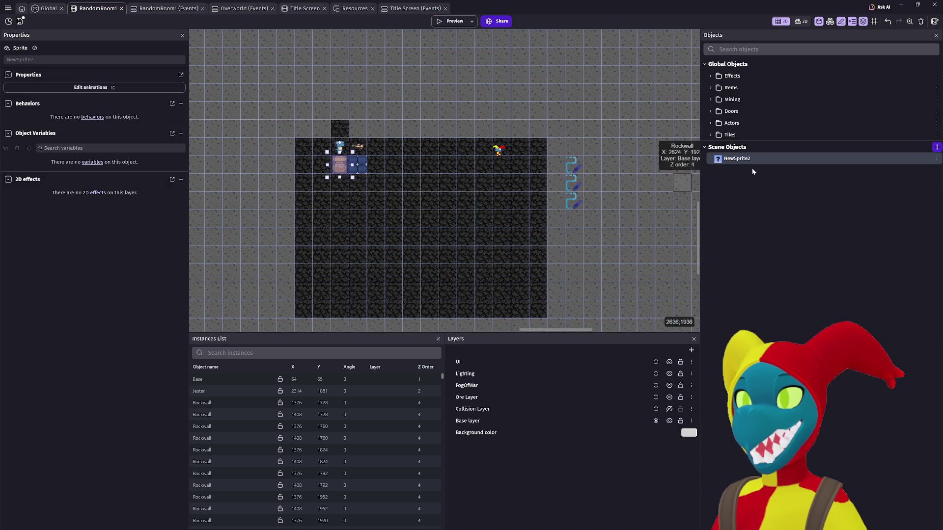
key("Delete")
key("Return")
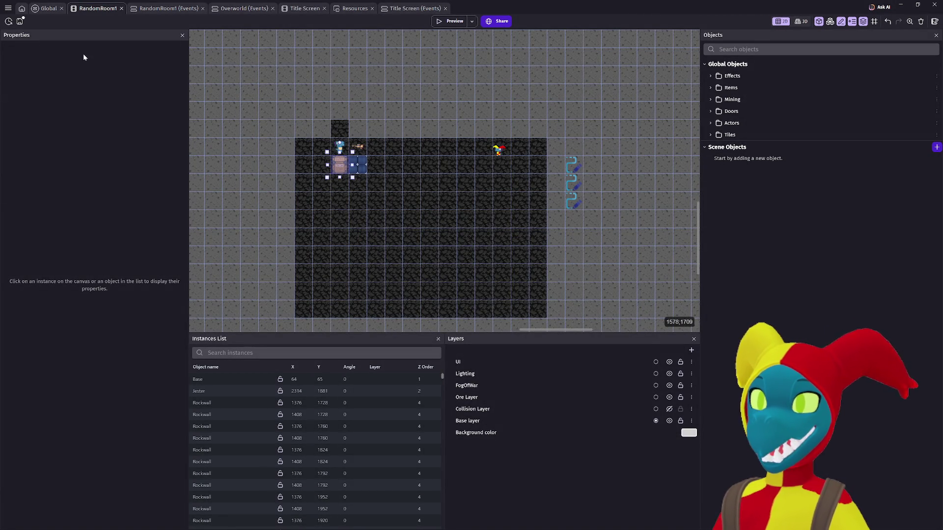
Quit GDevelop without saving, reopen Ashwalker from Create, and edit NewSprite2's animations
left_click(934, 5)
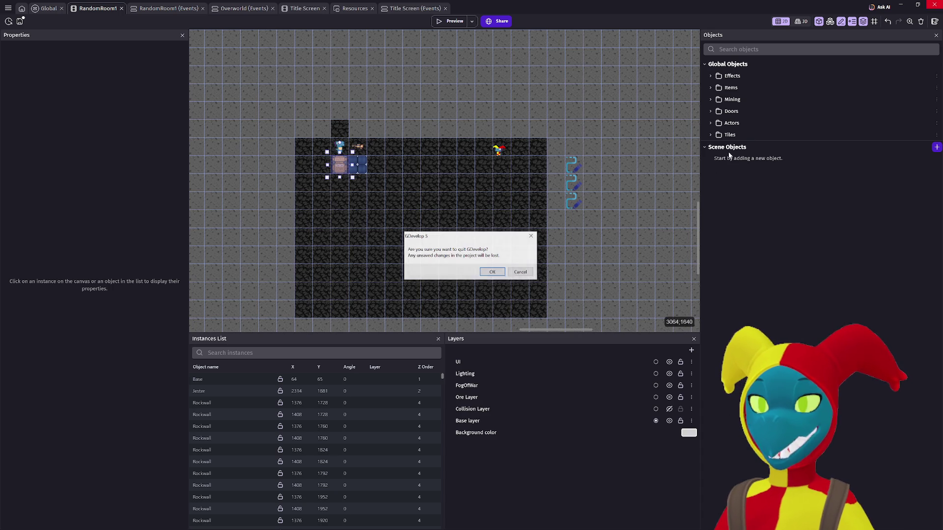
left_click(498, 274)
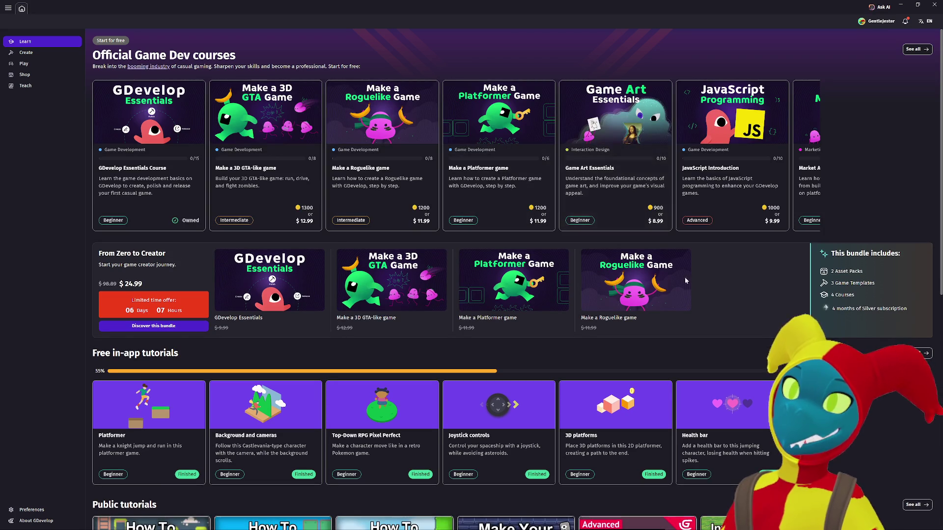
left_click(24, 52)
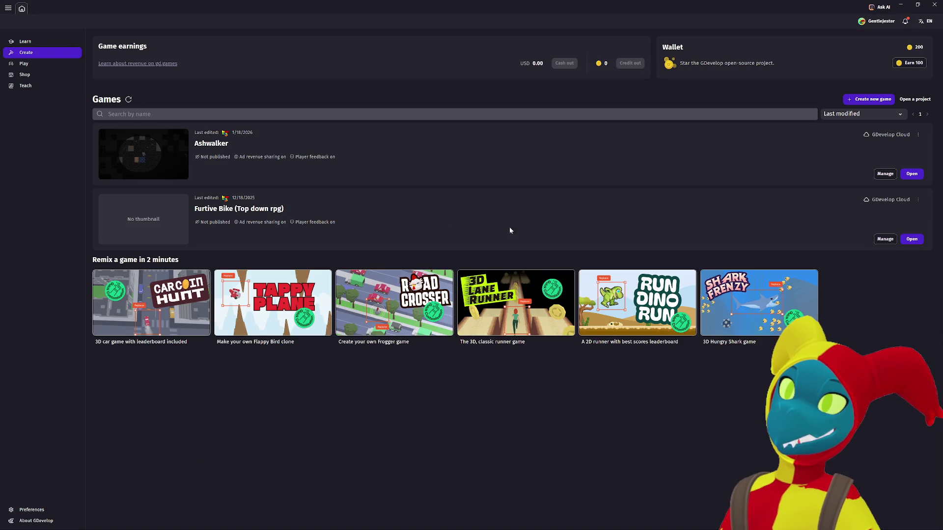
left_click(913, 174)
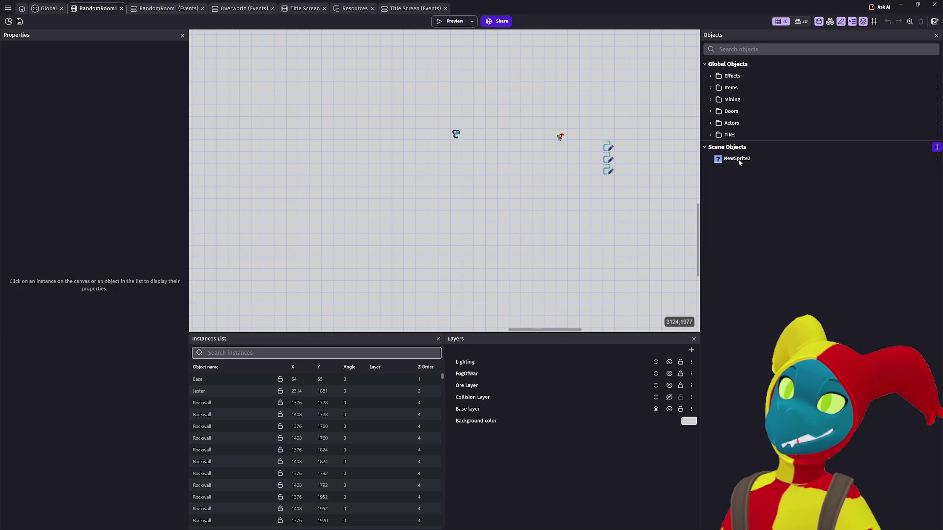
left_click(738, 160)
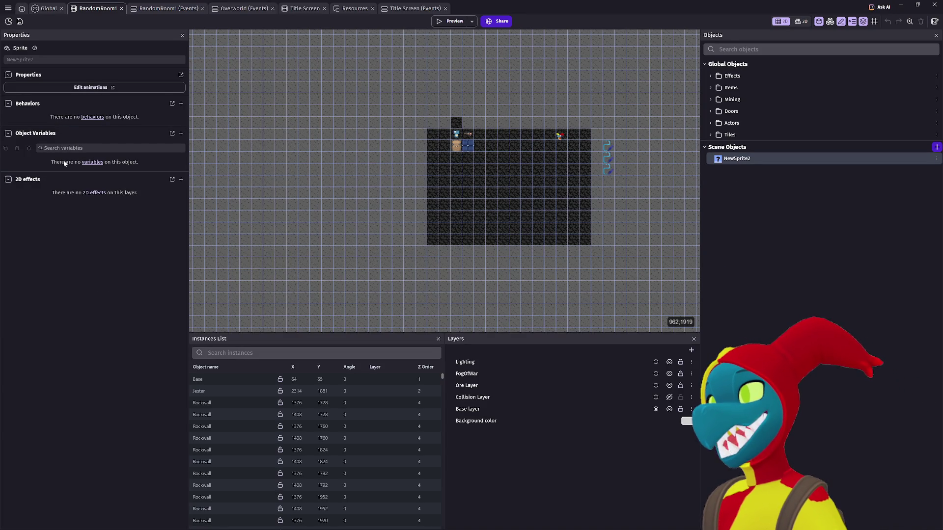
left_click(80, 90)
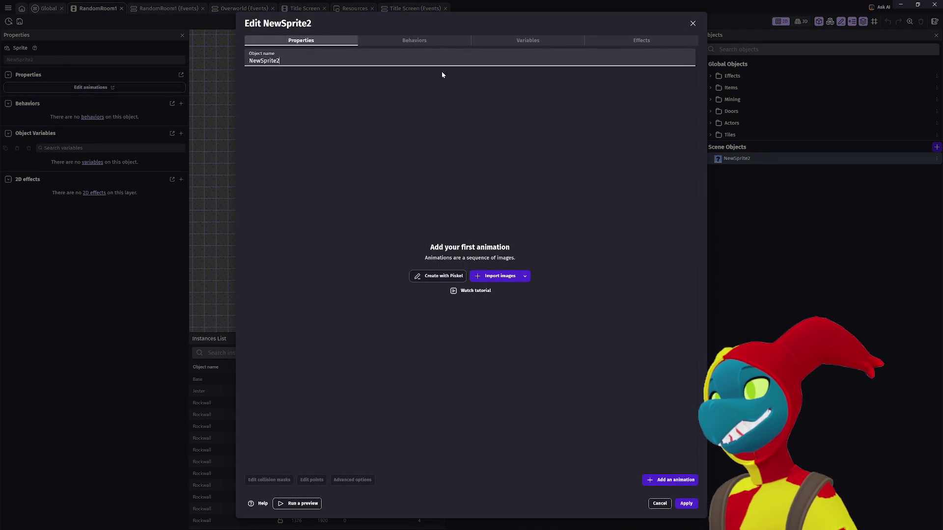
Review NewSprite2's Behaviors, Variables and Effects tabs, then close its object editor
left_click(384, 43)
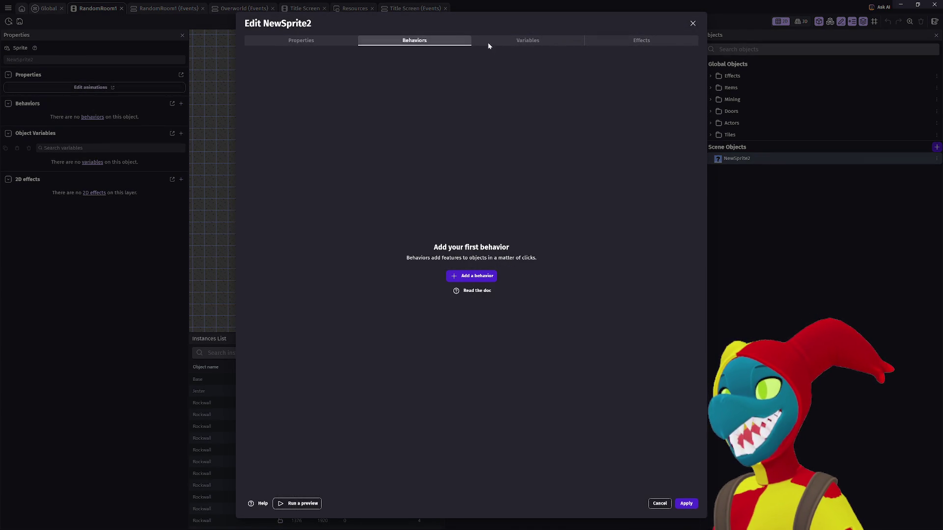
left_click(527, 44)
left_click(611, 41)
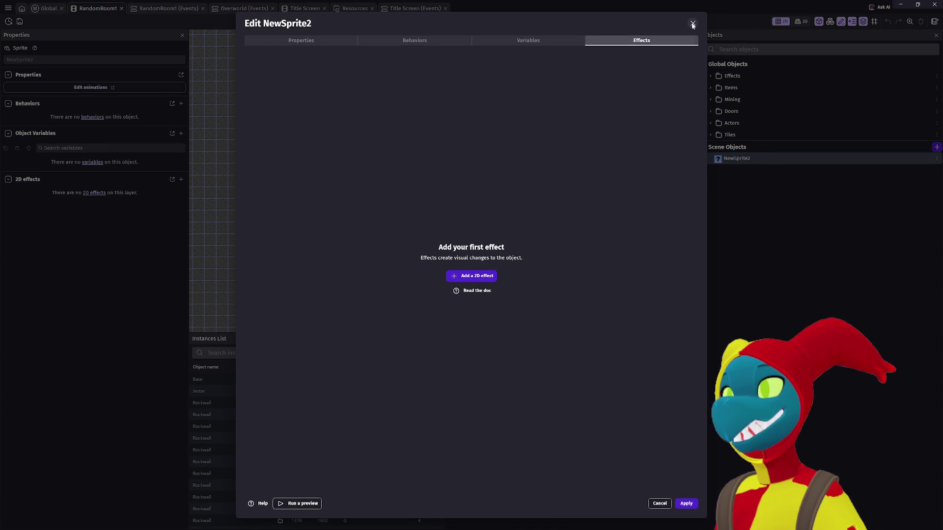
left_click(282, 40)
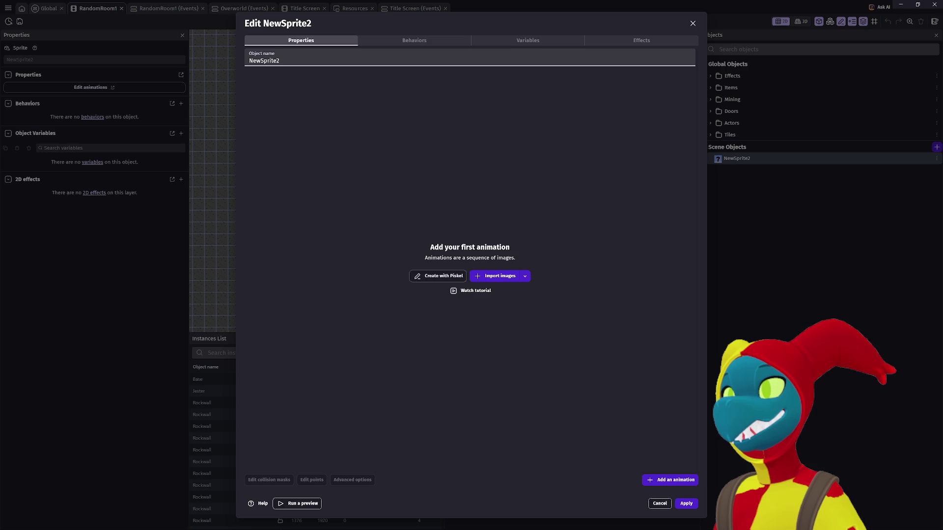
left_click(693, 23)
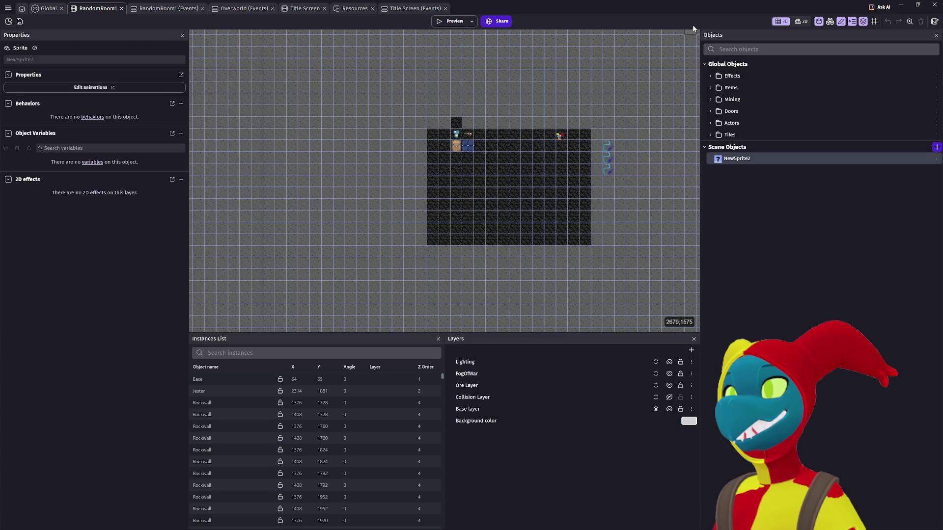
mouse_move(597, 87)
left_mouse_down()
mouse_move(510, 151)
mouse_move(338, 142)
mouse_move(291, 155)
mouse_move(423, 183)
mouse_move(491, 161)
mouse_move(425, 58)
mouse_move(338, 332)
mouse_move(437, 158)
mouse_move(481, 148)
mouse_move(183, 392)
left_mouse_up()
Search the Instances List for 'newspri', clear the search, and pan back to the room
scroll(331, 147, "down", 5)
left_click(208, 352)
type("newspri")
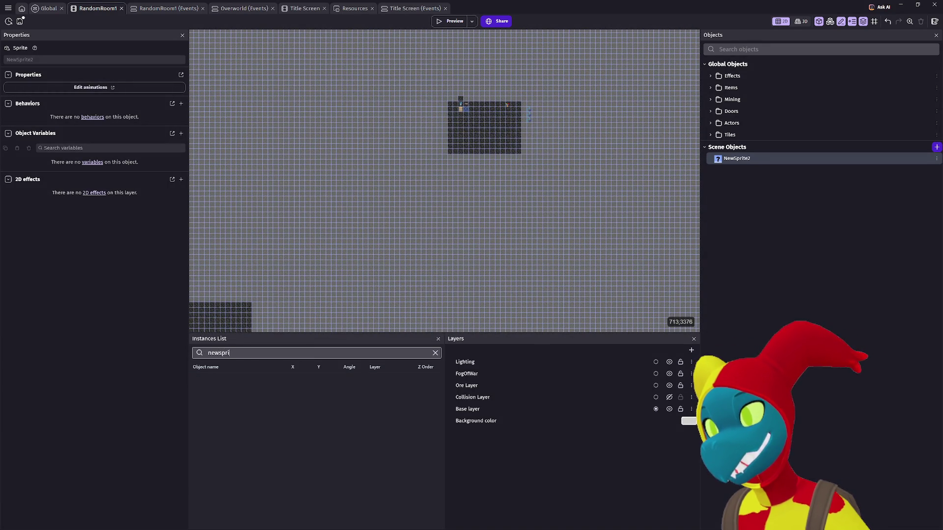
key("ctrl+a")
key("BackSpace")
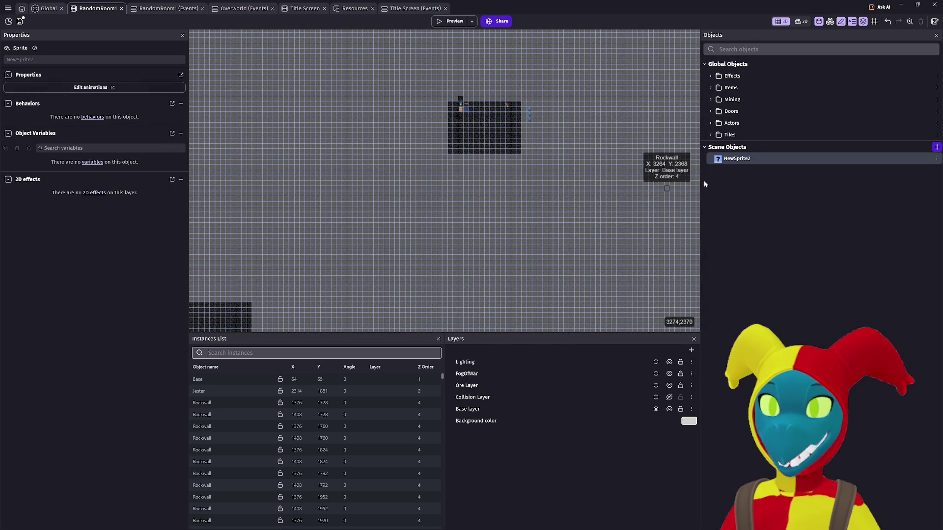
scroll(459, 126, "up", 3)
scroll(526, 114, "up", 5)
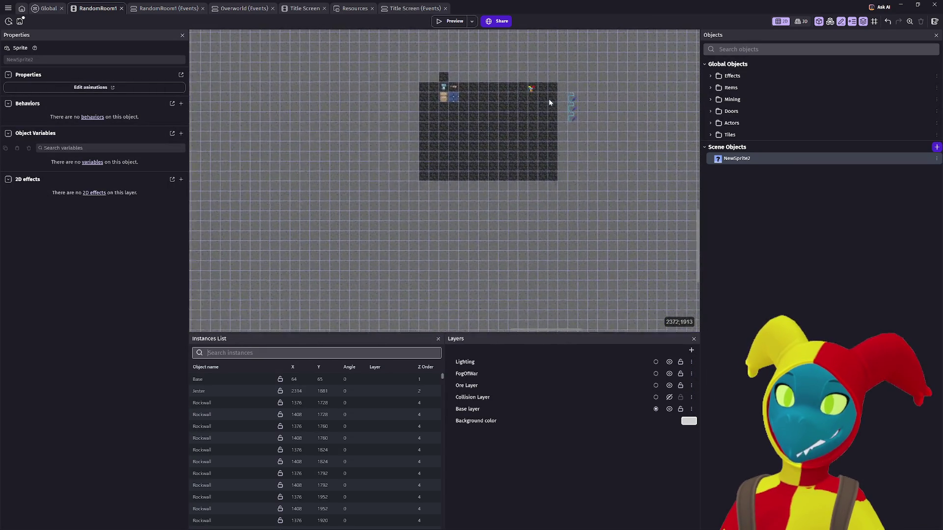
left_click_drag(511, 88, 470, 177)
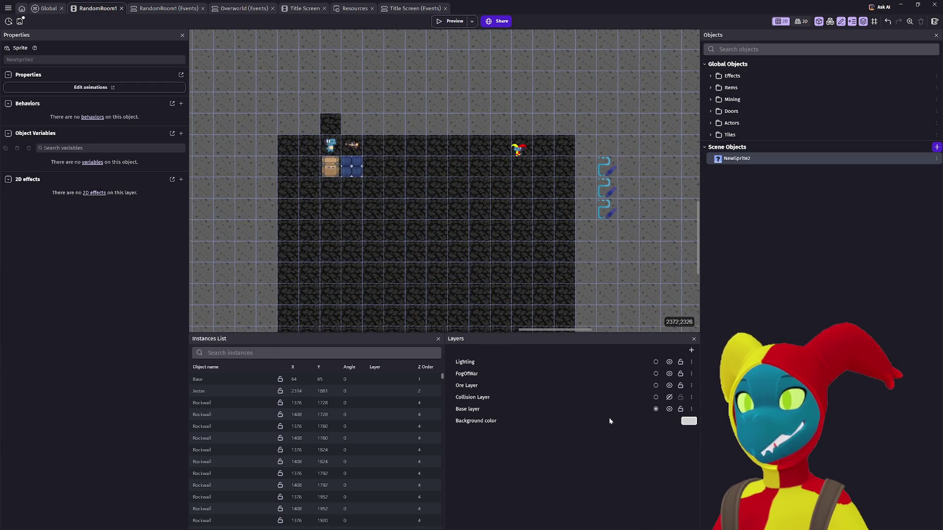
left_click(691, 350)
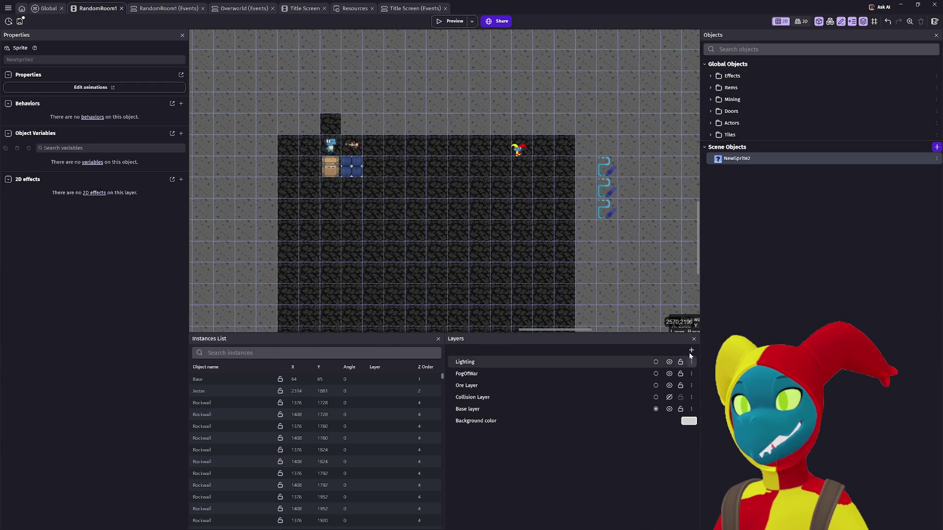
Name the new layer UI and reopen the NewSprite2 object editor
type("UI")
key("Return")
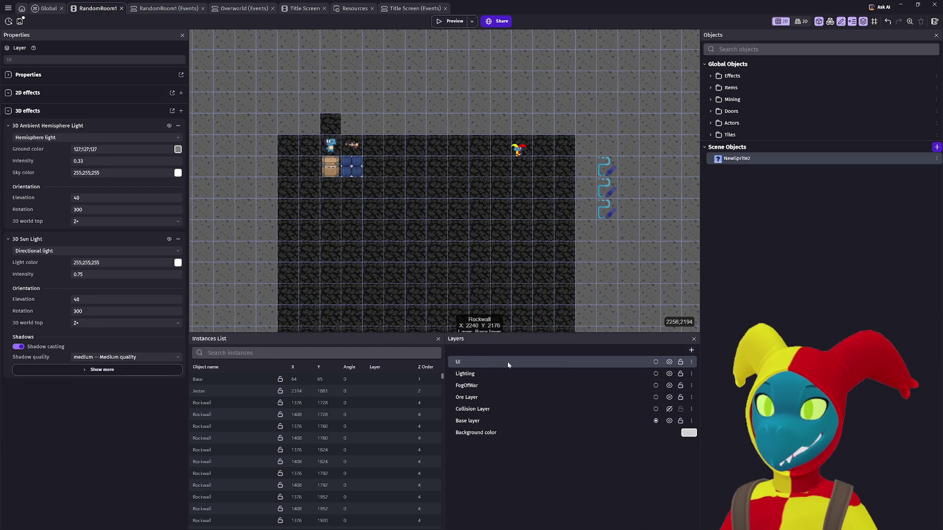
double_click(748, 161)
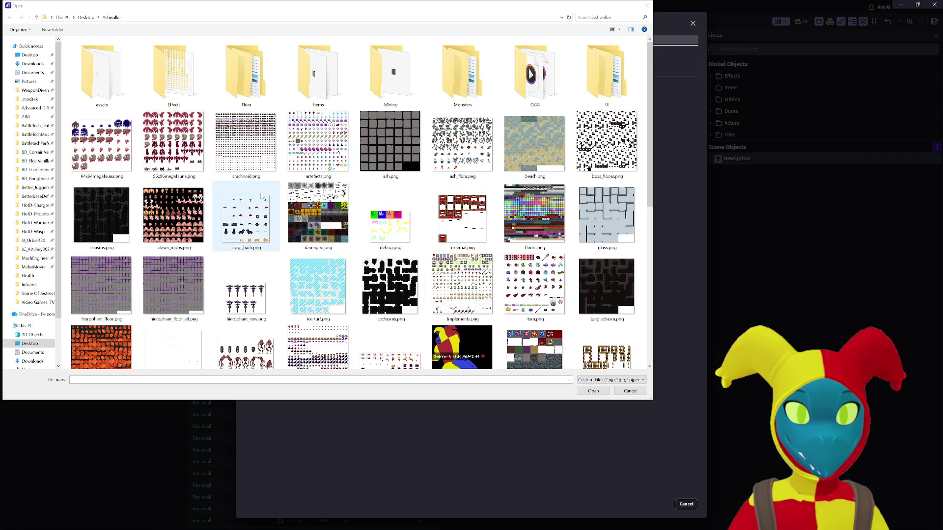
Browse to UI > InGame > Health > Full and load FullHealth1–FullHealth28 as Animation #0's frames
double_click(130, 83)
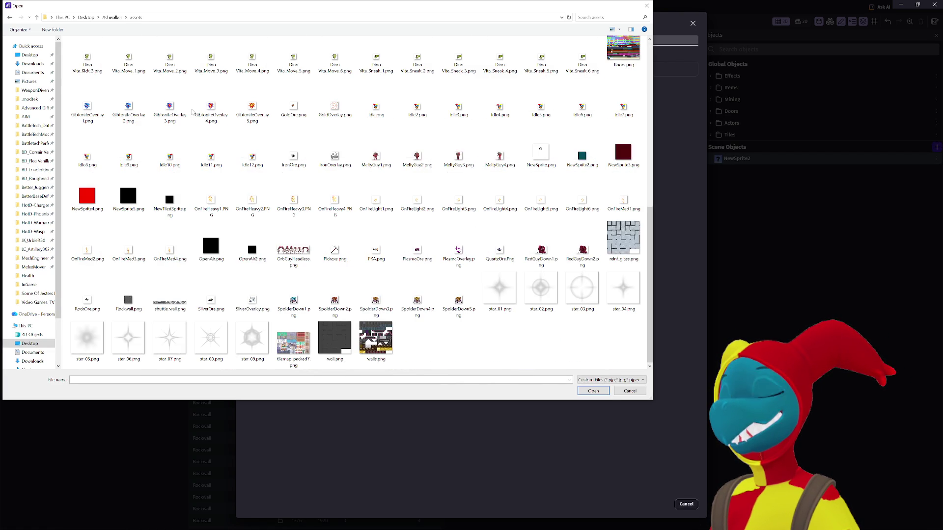
left_click(11, 18)
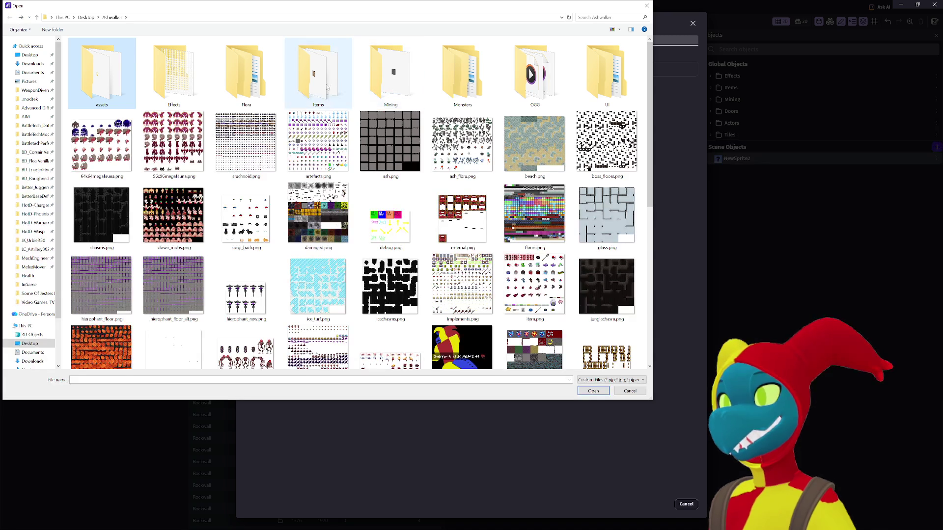
double_click(327, 87)
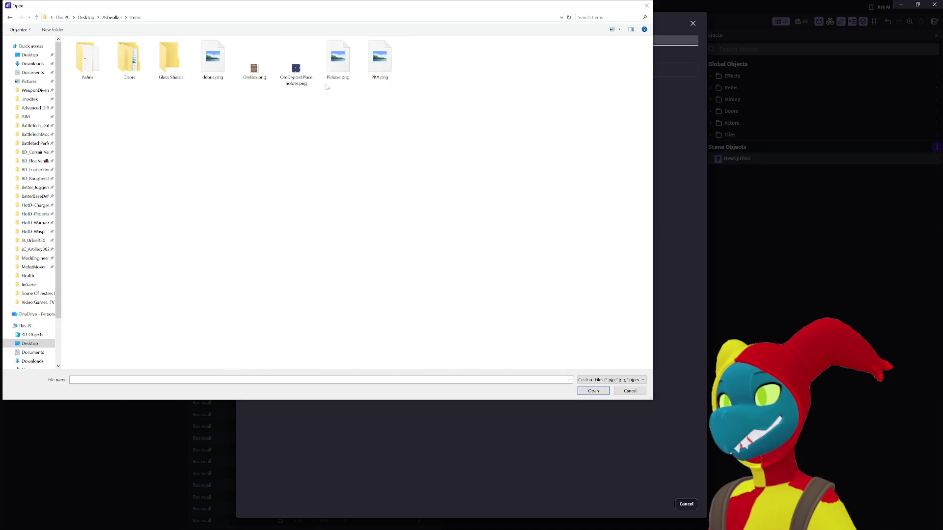
left_click(10, 18)
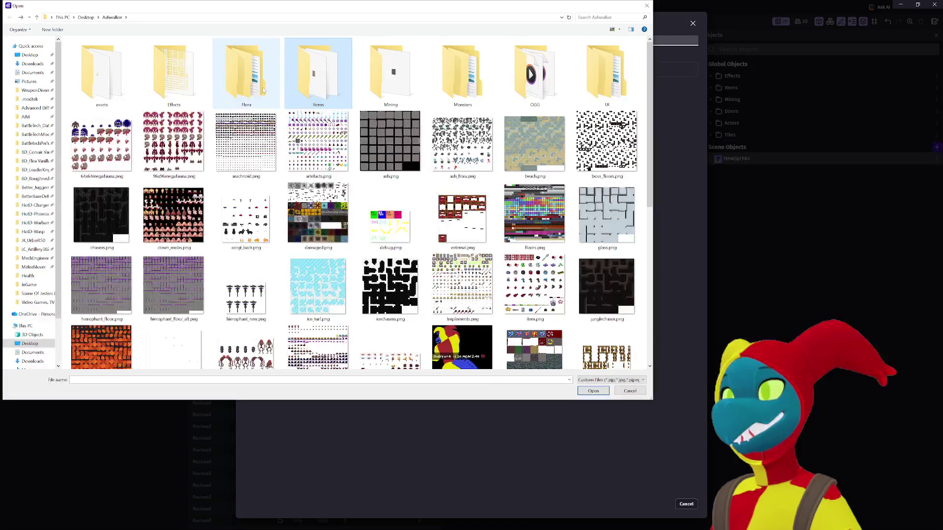
double_click(580, 87)
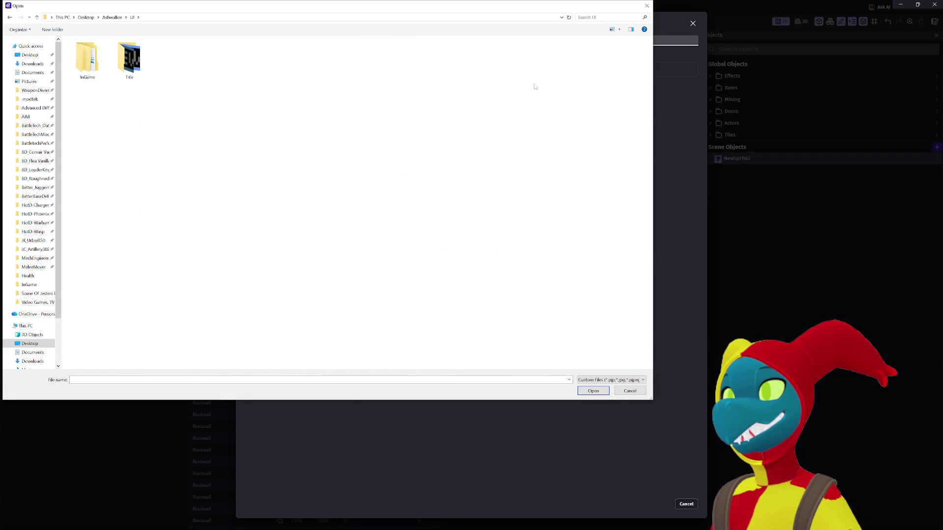
double_click(81, 74)
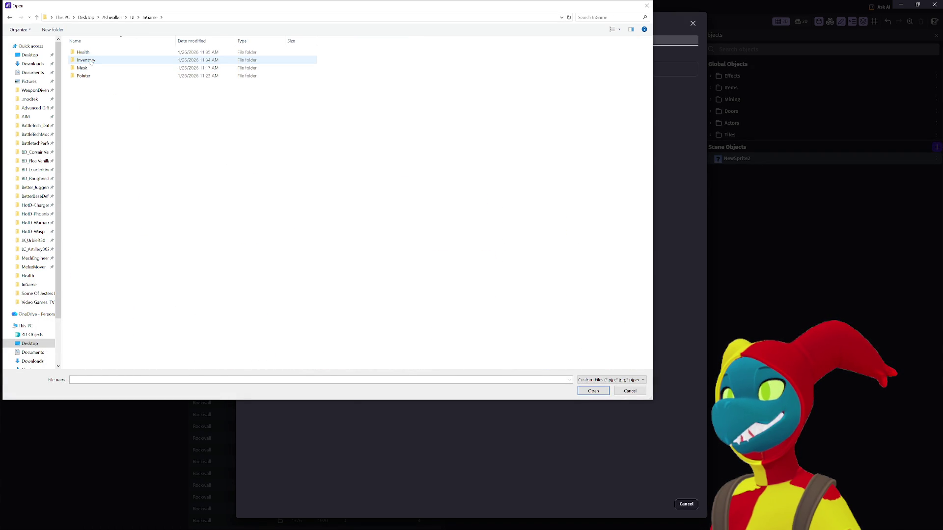
double_click(90, 53)
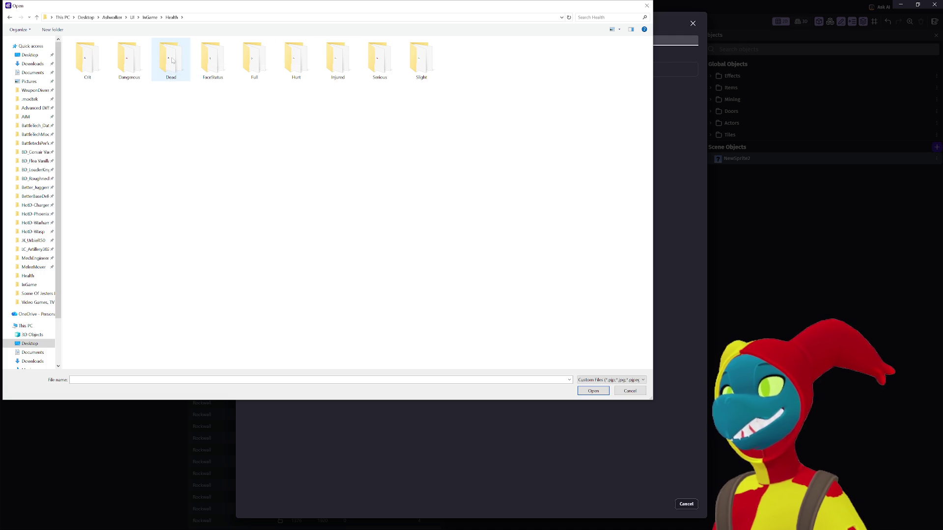
double_click(257, 61)
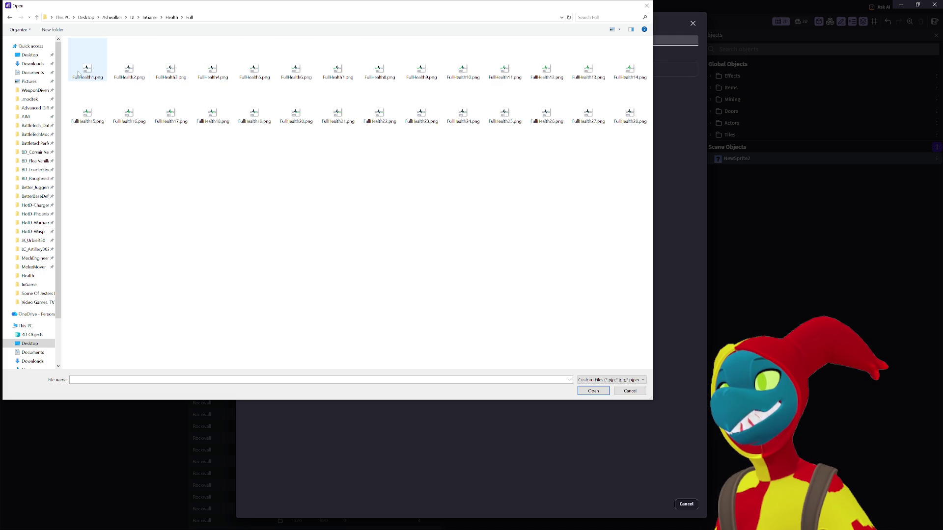
left_click(78, 71)
left_click(630, 108, "shift")
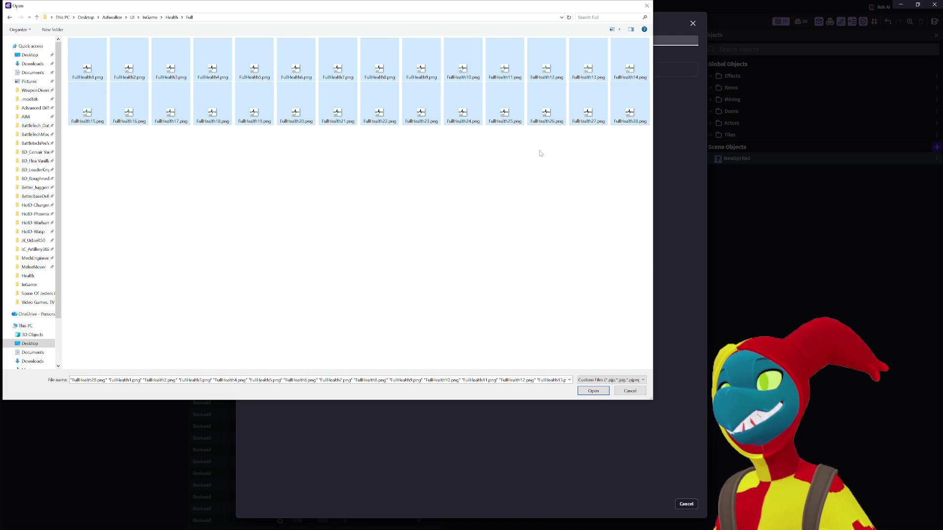
left_click(594, 391)
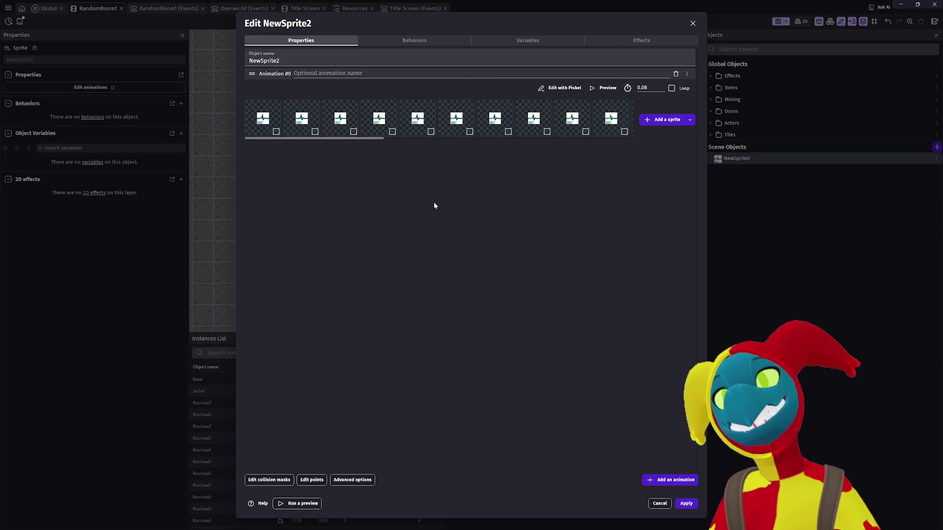
Add empty animations #1–#5 to NewSprite2 and name Animation #0 'Full'
mouse_move(342, 138)
left_mouse_down()
mouse_move(650, 146)
mouse_move(194, 139)
left_mouse_up()
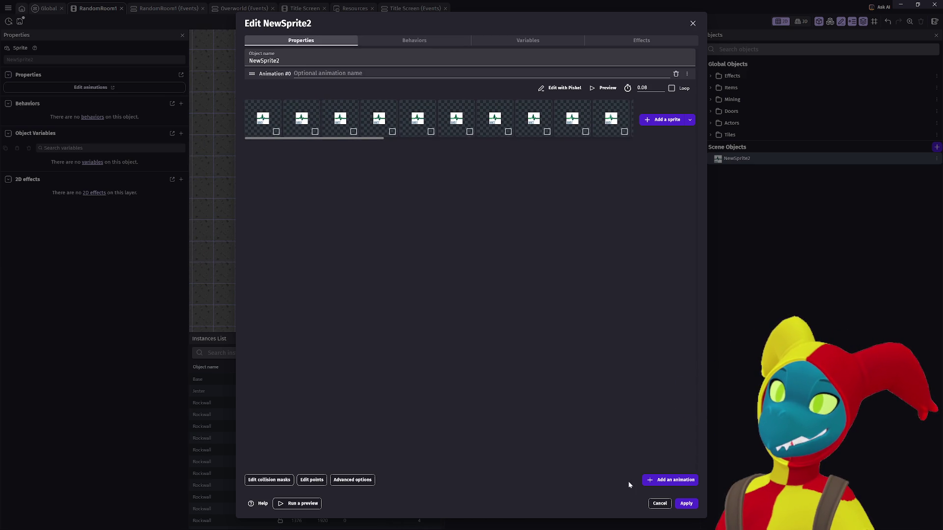
left_click(656, 481)
left_click(659, 482)
left_click(659, 482)
left_click(658, 481)
left_click(659, 482)
scroll(542, 230, "up", 2)
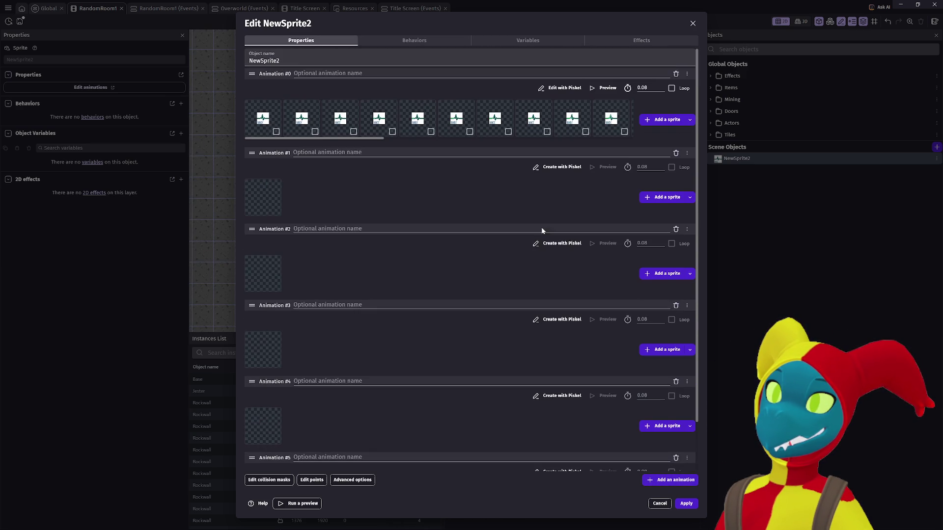
left_click(311, 74)
type("Full")
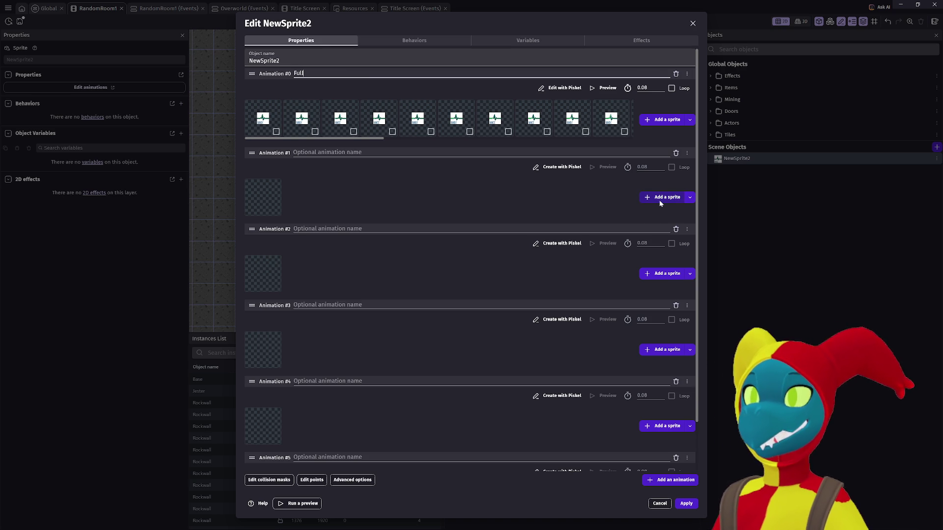
Choose 'File(s) from your device' to add frames to Animation #1
left_click(689, 198)
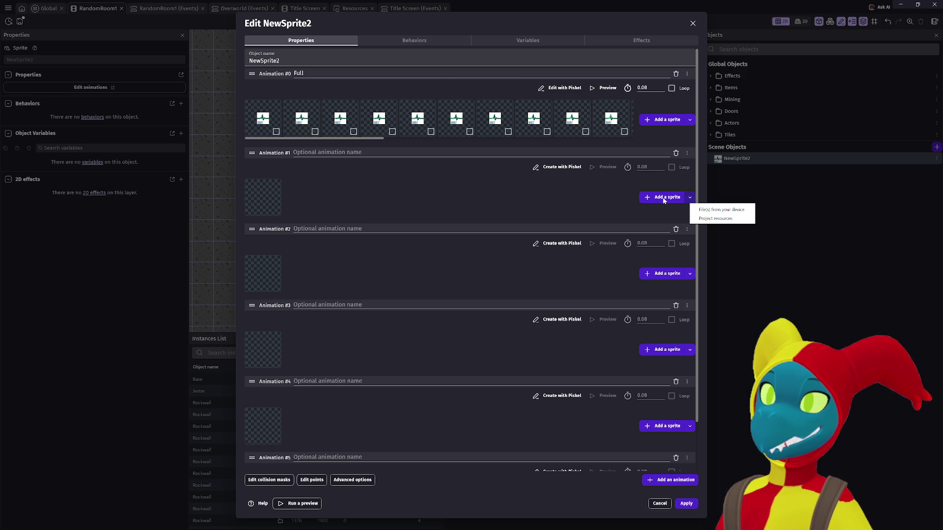
left_click(664, 198)
left_click(664, 198)
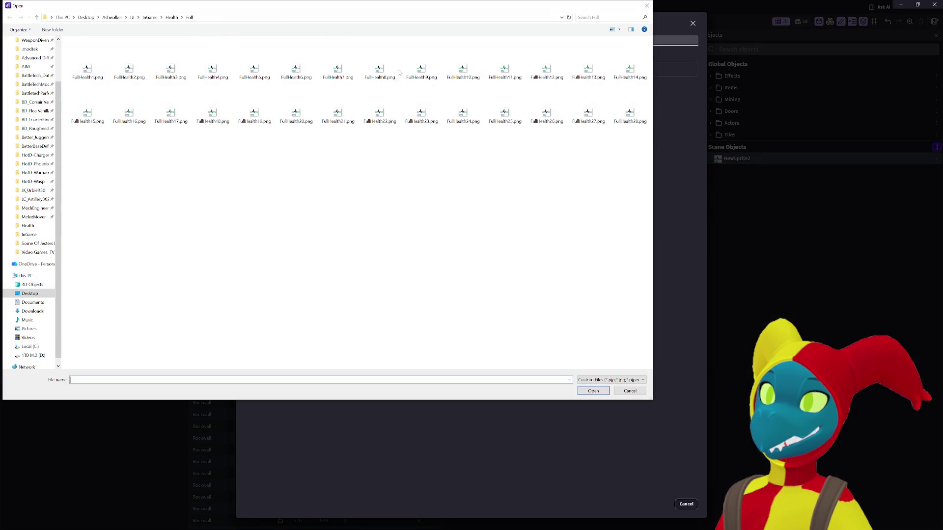
Load all 28 SlightInjury PNGs from the Health/Slight folder into Animation #1
left_click(172, 19)
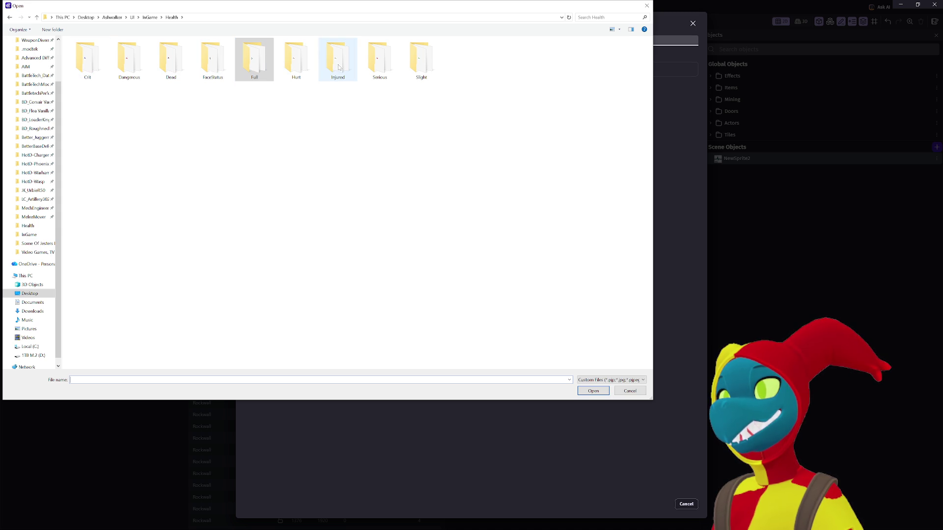
double_click(420, 64)
left_click(88, 62)
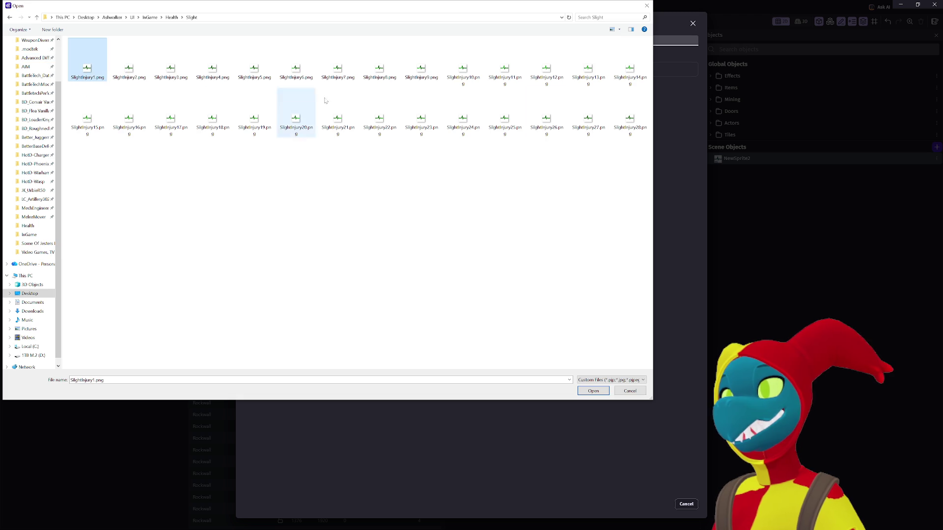
left_click(631, 125, "shift")
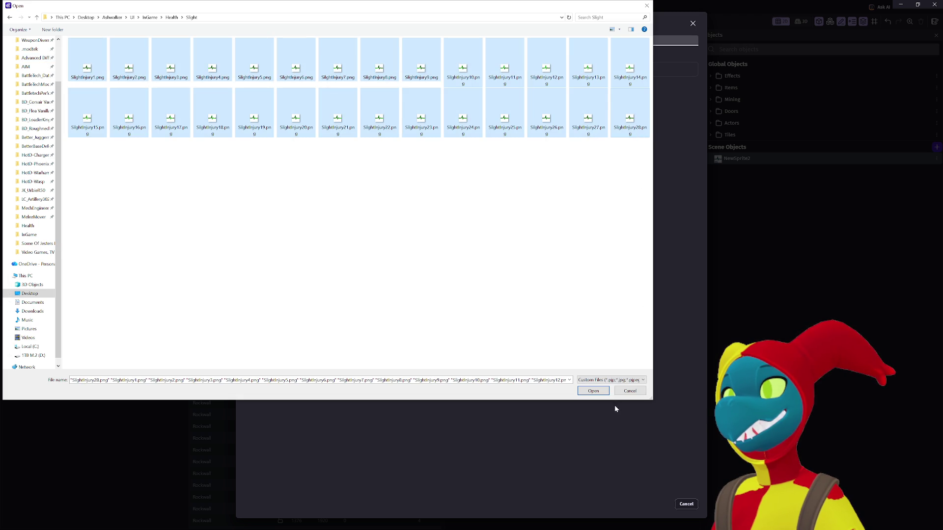
left_click(602, 395)
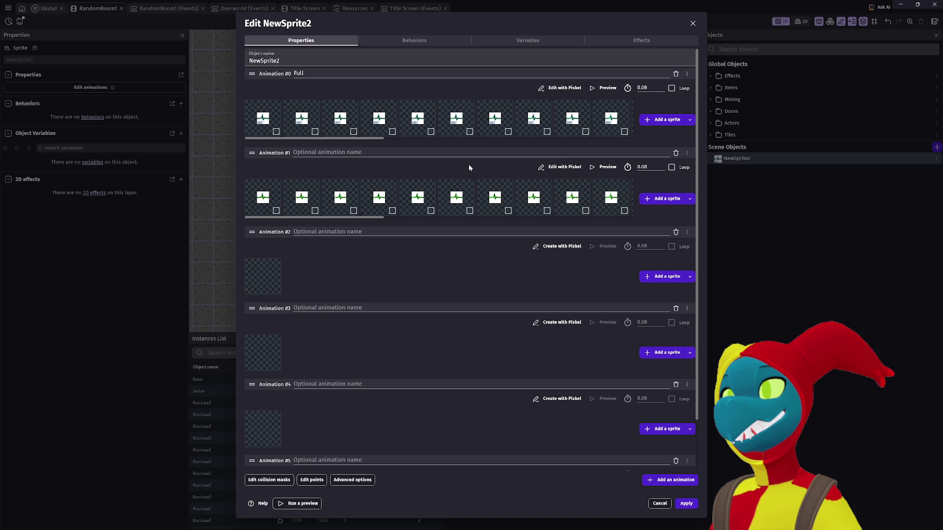
Name Animation #1 'SlightInjury'
left_click(327, 153)
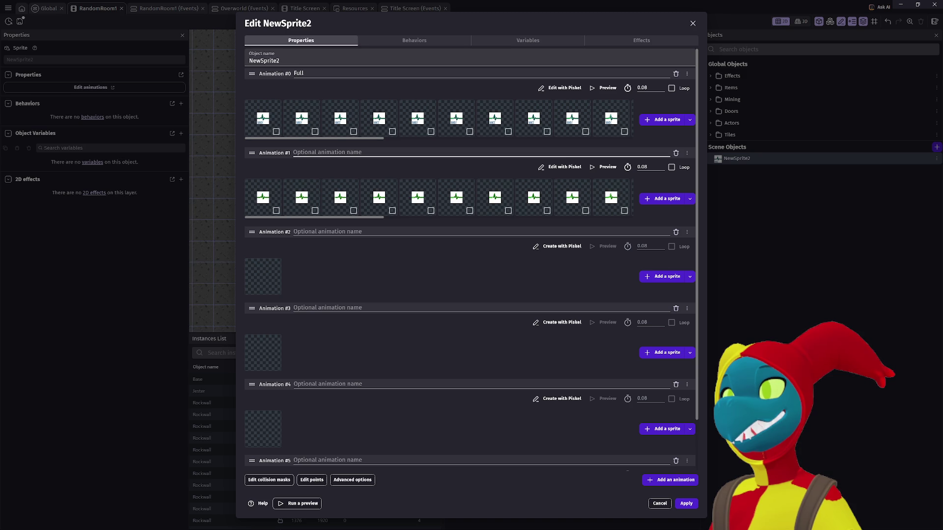
type("SlightInjury")
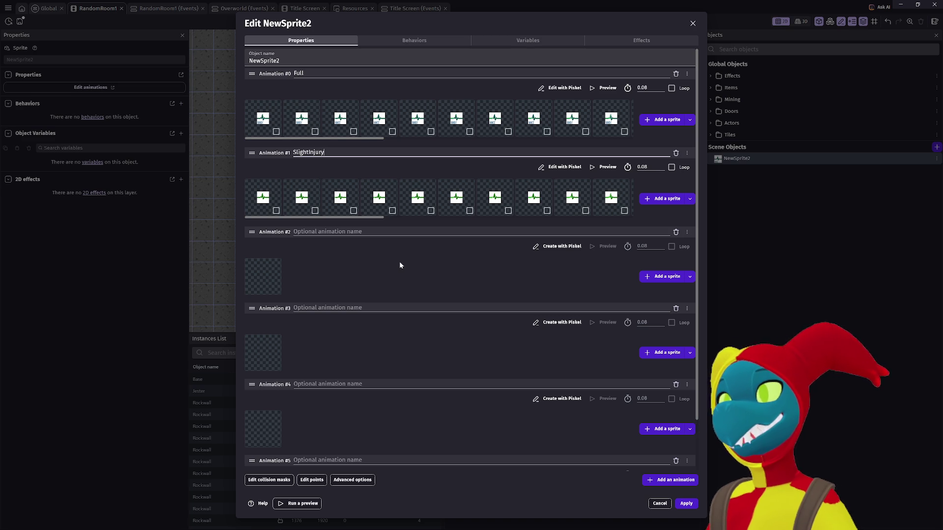
left_click(402, 262)
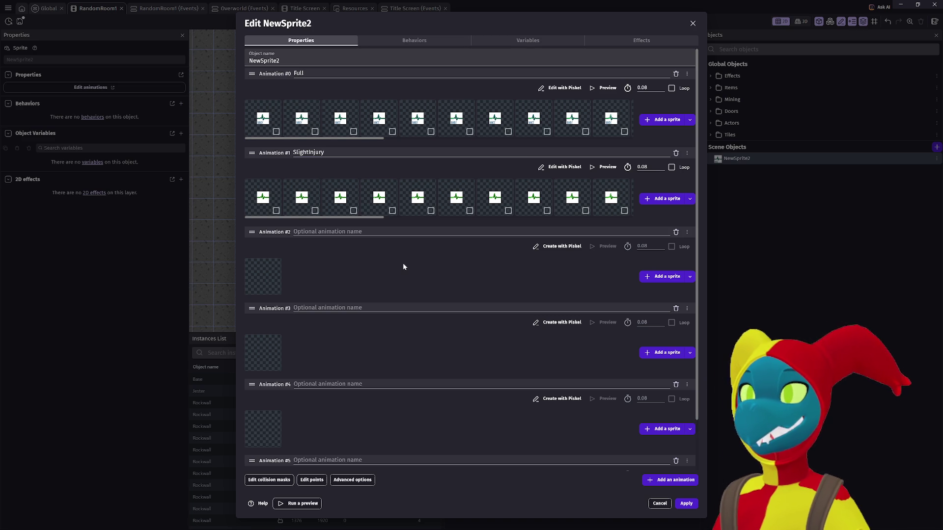
Load Hurt1–Hurt28 from Health/Hurt into Animation #2 and name it 'Hurt'
left_click(648, 276)
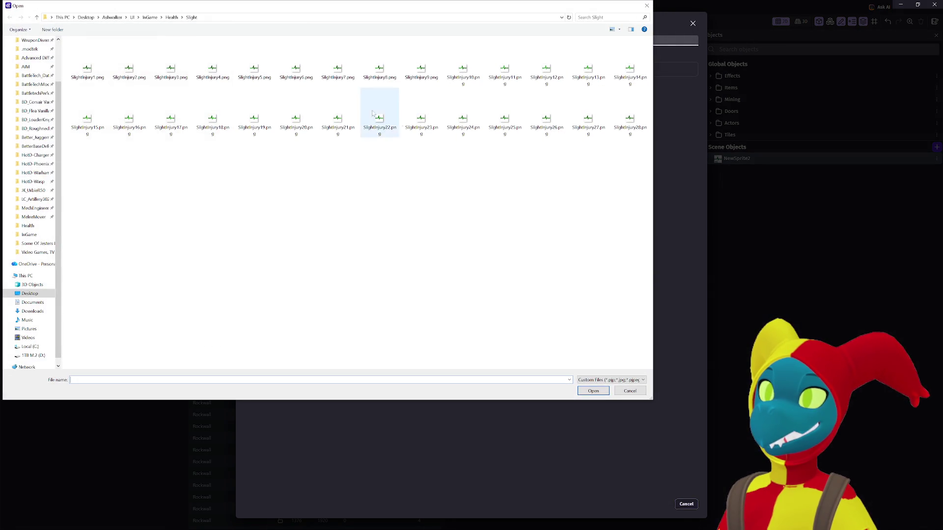
left_click(171, 17)
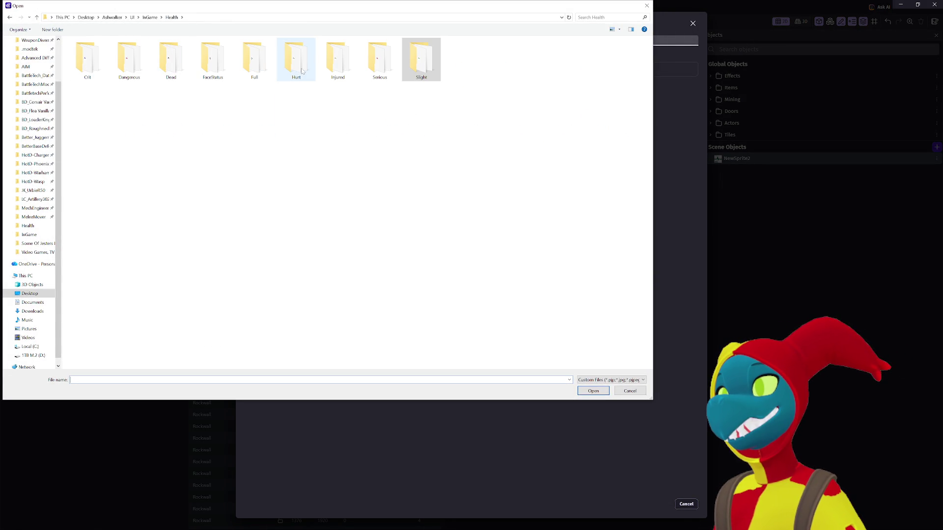
double_click(296, 62)
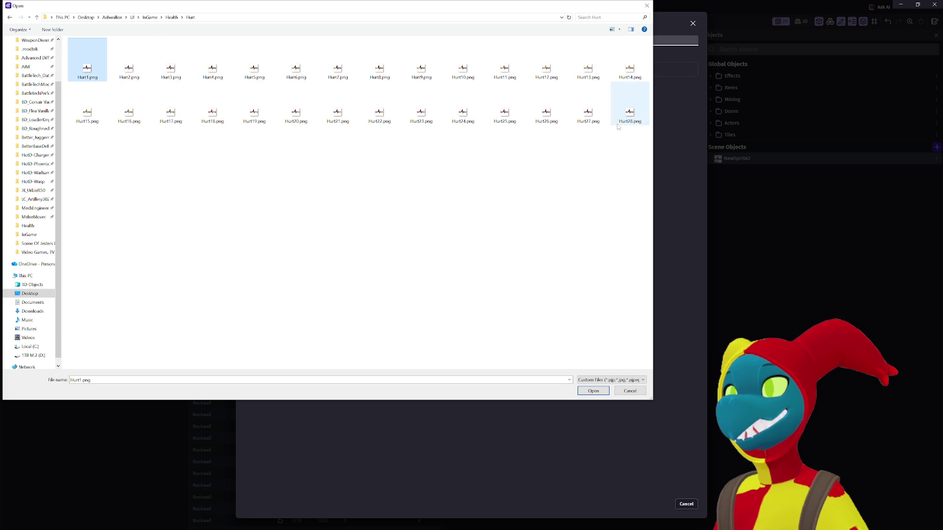
left_click(628, 114, "shift")
left_click(594, 390)
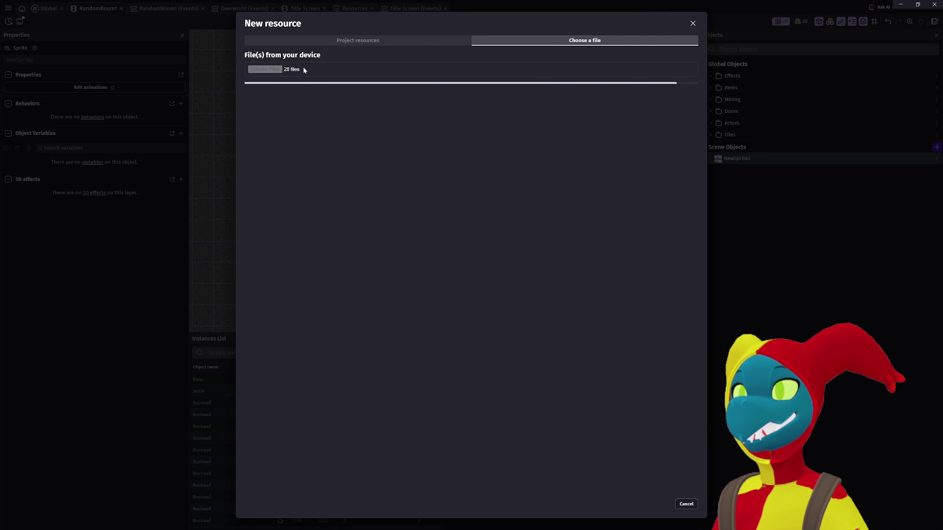
left_click(324, 233)
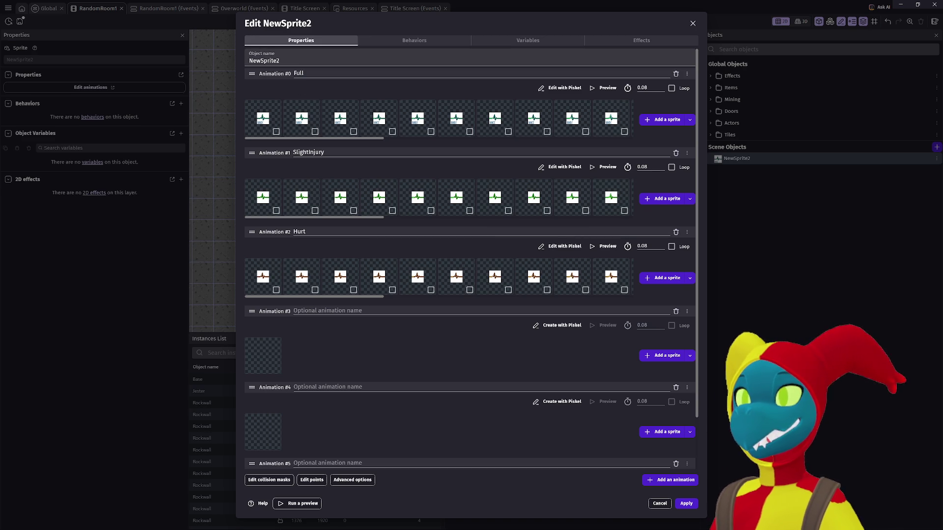
left_click(334, 310)
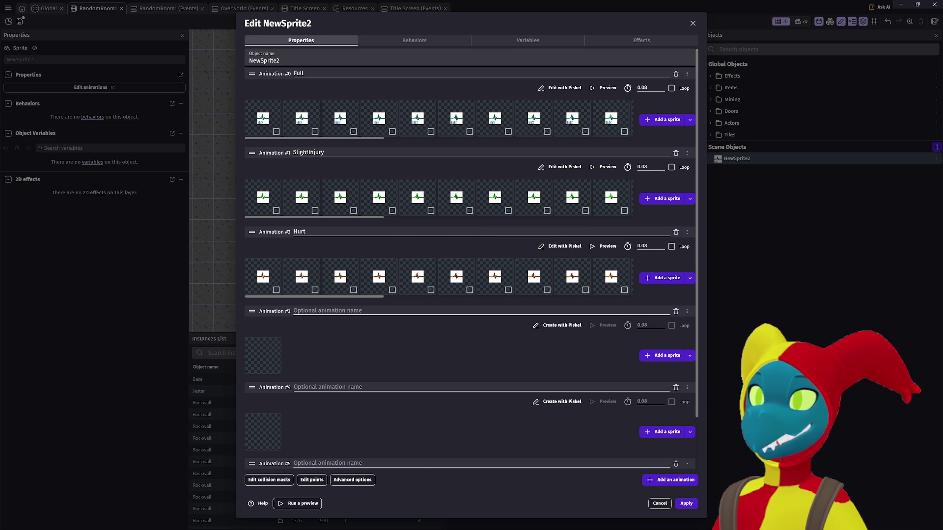
Start adding frames to Animation #3 and go up to the Health folder in the file picker
left_click(676, 356)
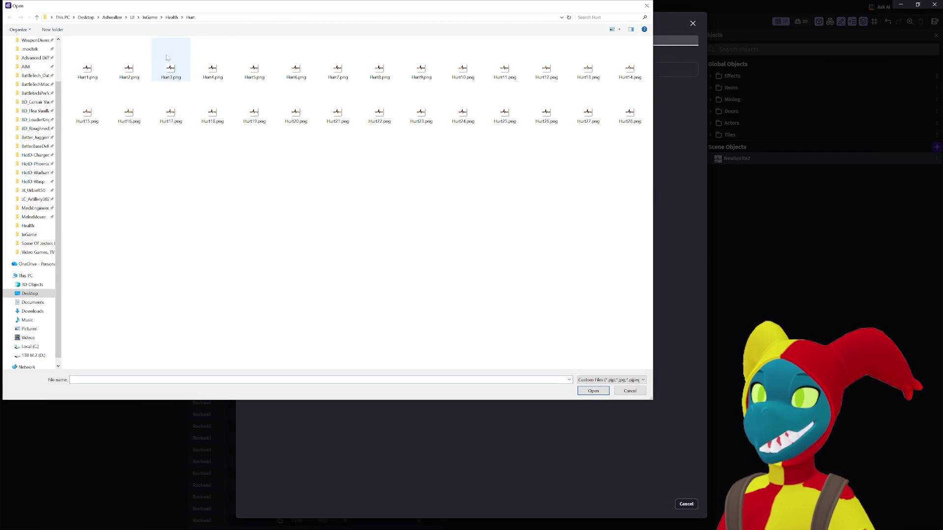
left_click(171, 19)
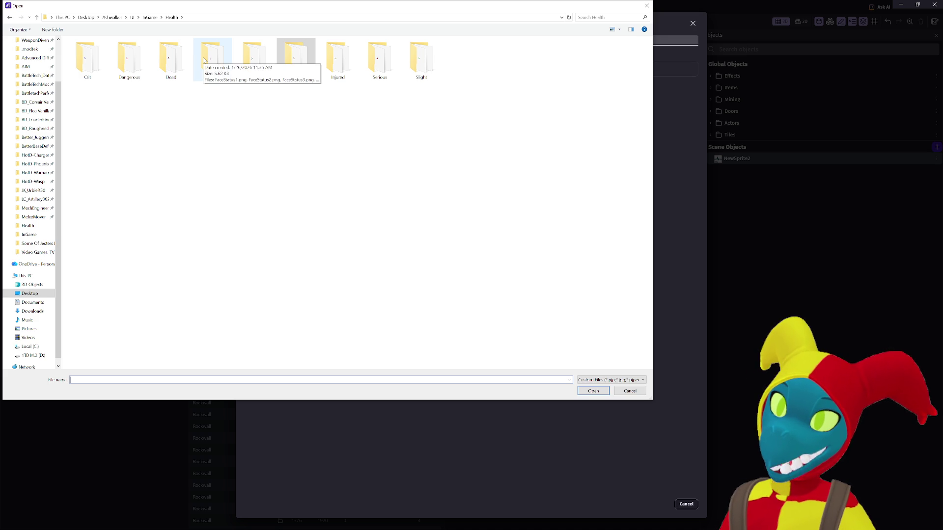
Browse the Health subfolders into Serious, then cancel the file picker and the new-resource dialog
left_click(118, 90)
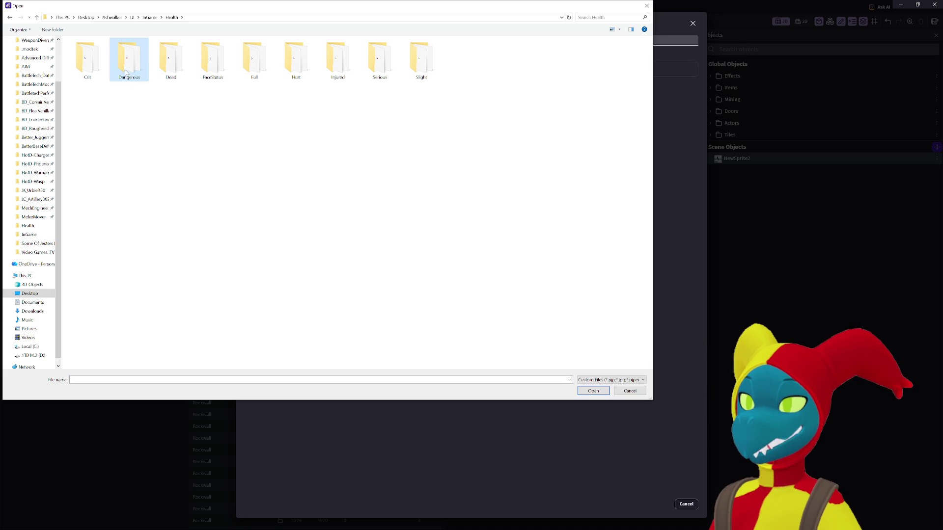
double_click(125, 73)
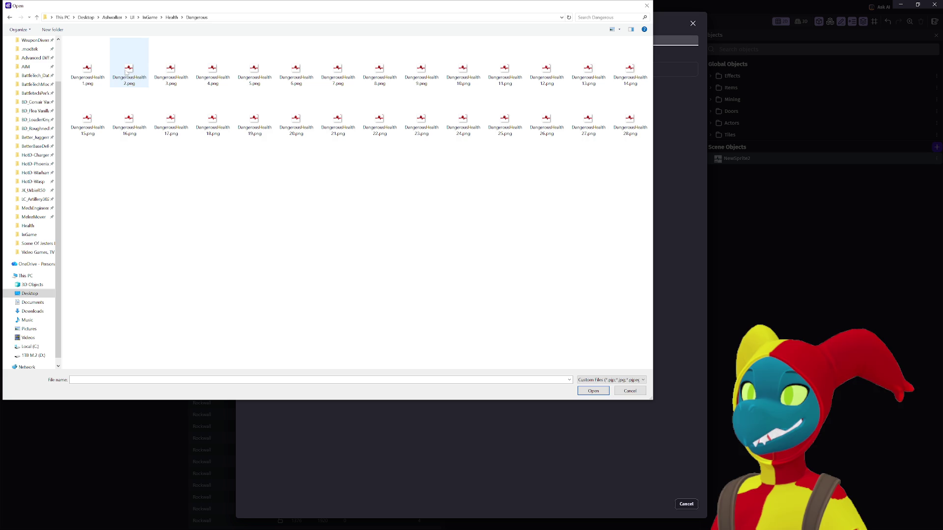
left_click(9, 18)
mouse_move(294, 9)
left_mouse_down()
mouse_move(387, 351)
mouse_move(292, 43)
mouse_move(312, 42)
left_mouse_up()
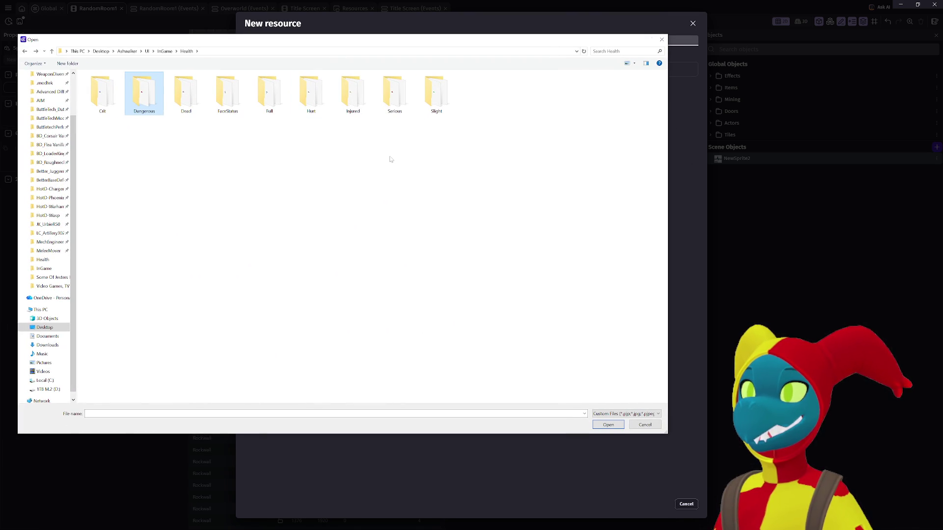
double_click(391, 102)
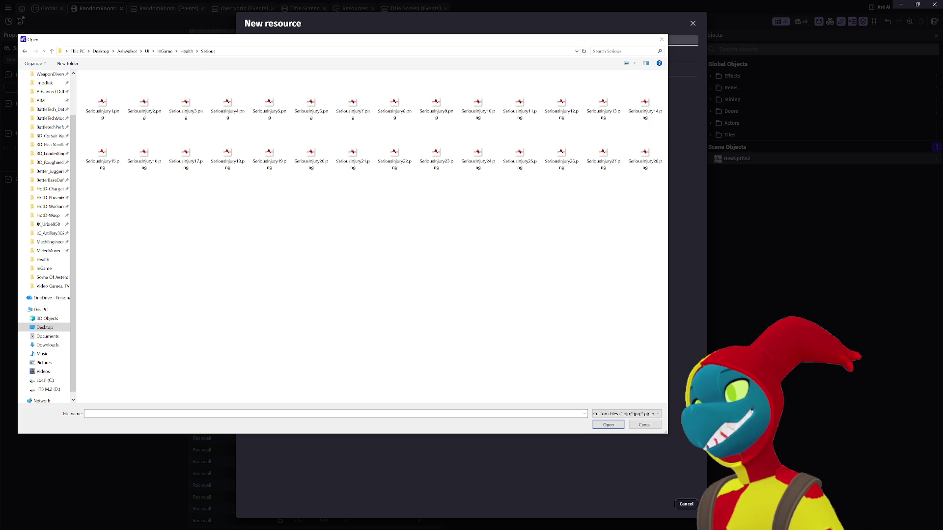
left_click(645, 425)
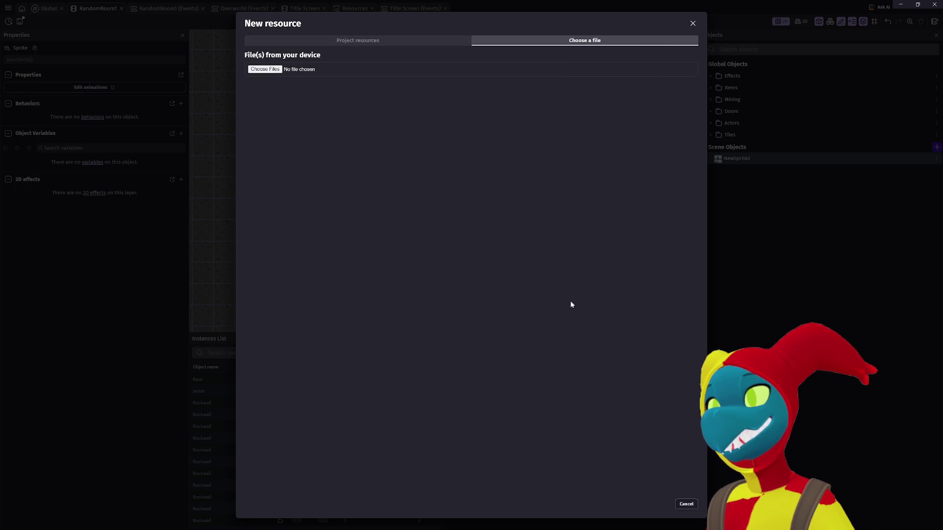
left_click(694, 506)
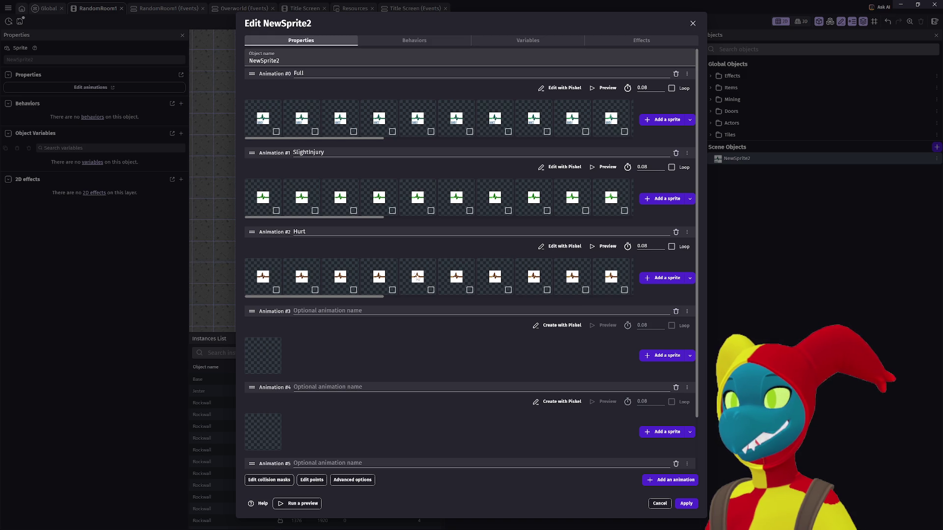
Reopen the picker for Animation #3 and import all 28 SeriousInjury frames from Health/Serious
left_click(666, 355)
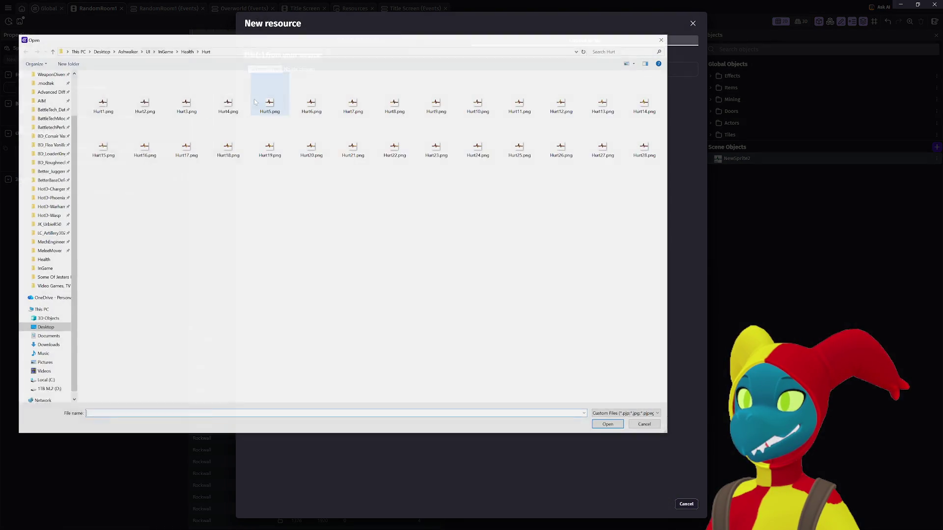
left_click(181, 52)
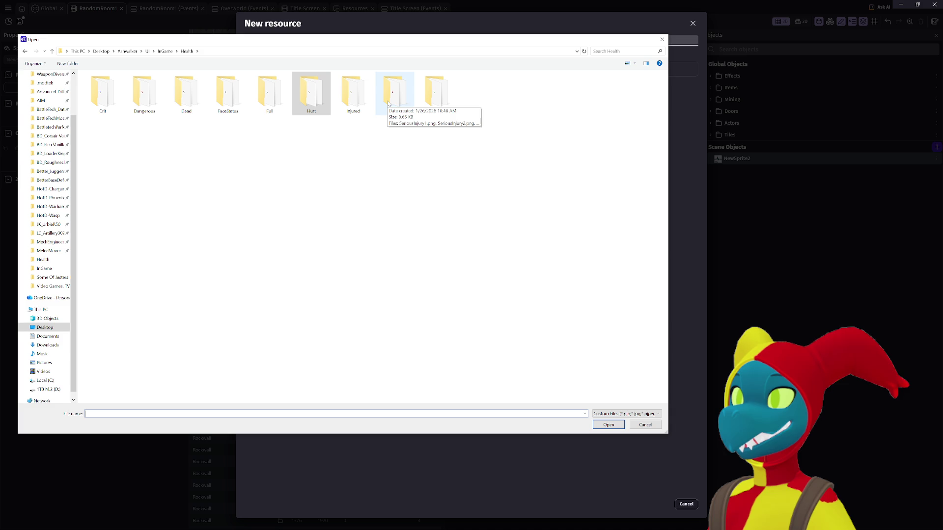
double_click(388, 94)
left_click(102, 101)
left_click(643, 154, "shift")
key("Return")
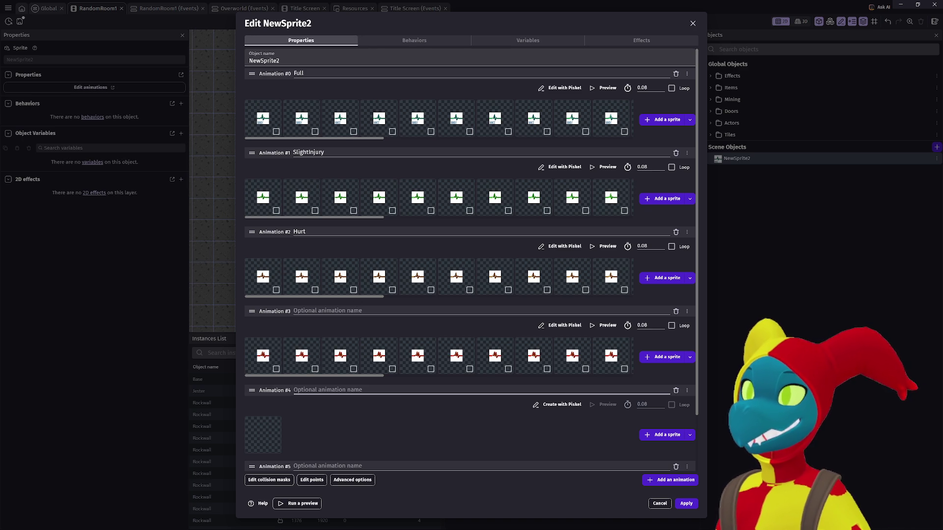
Name the fourth animation 'Serious'
left_click(324, 311)
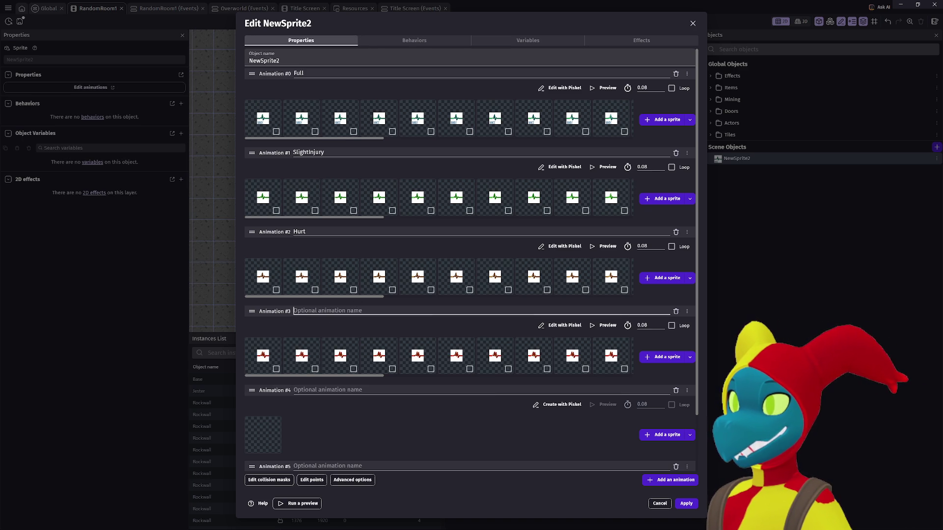
type("Serious")
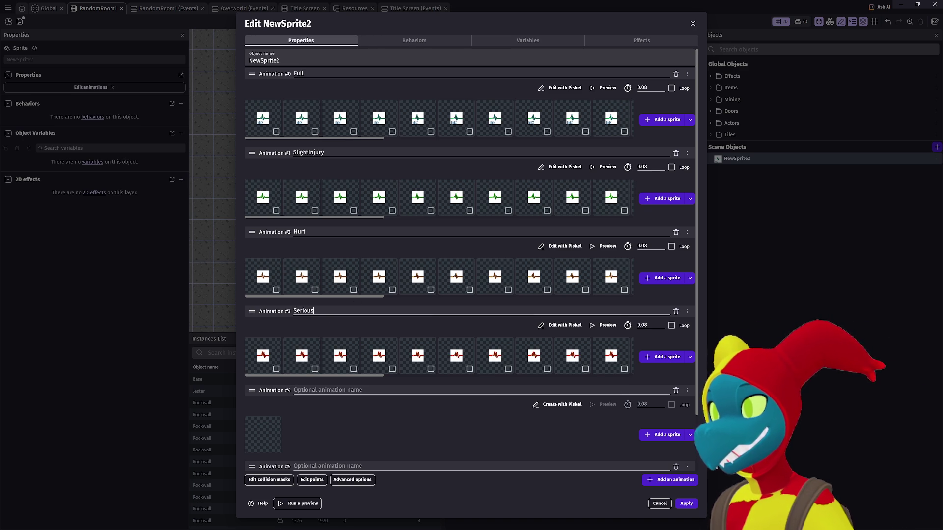
left_click(482, 435)
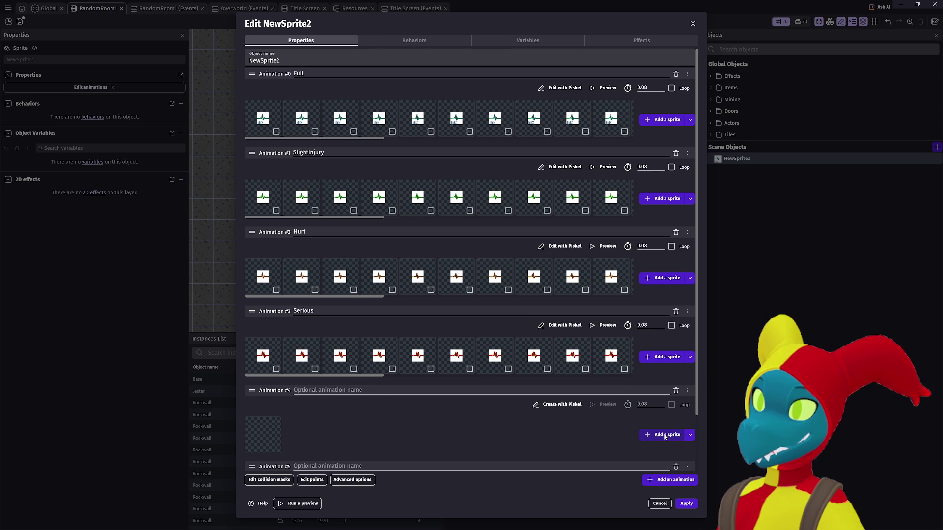
Prefix the animation names to 1Full, 2SlightInjury, 3Hurt, 4Serious and name the fifth '5'
left_click(307, 80)
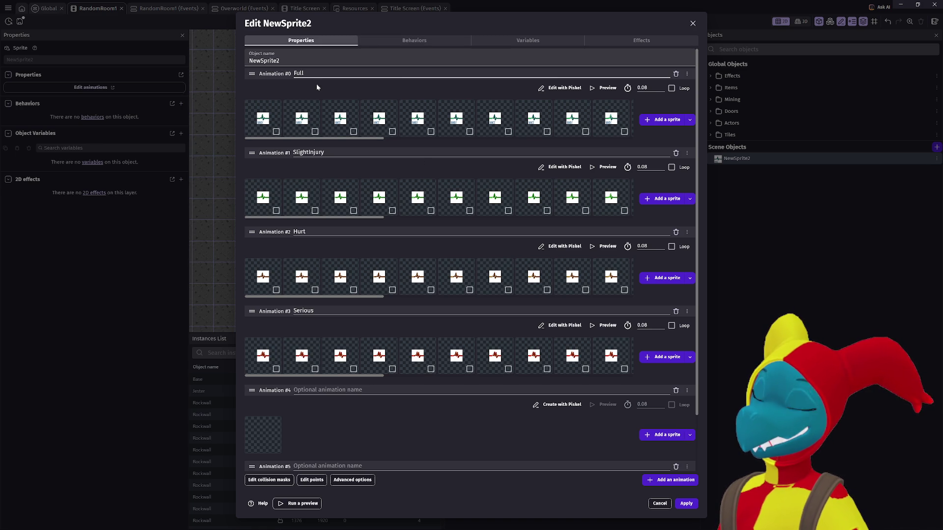
type("1")
left_click(294, 155)
left_click(294, 233)
type("3")
left_click(294, 313)
type("4")
left_click(295, 392)
type("5")
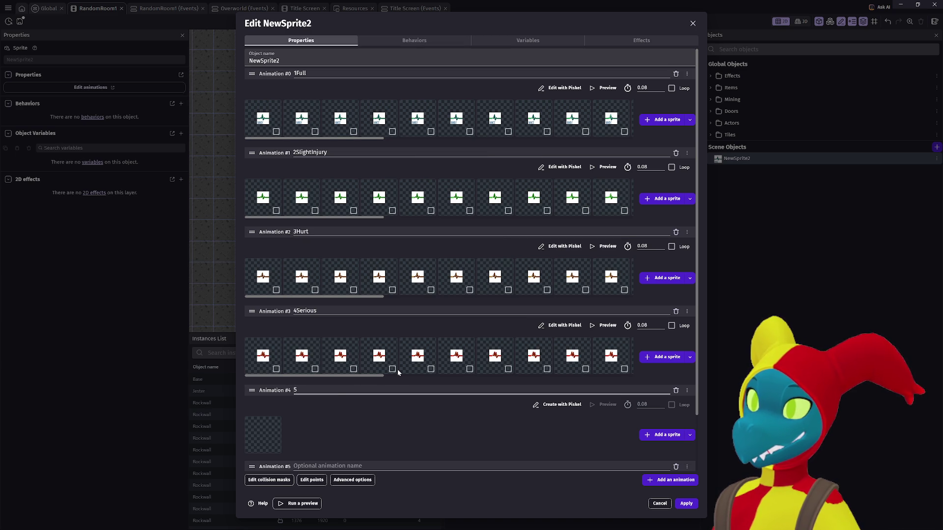
left_click(667, 435)
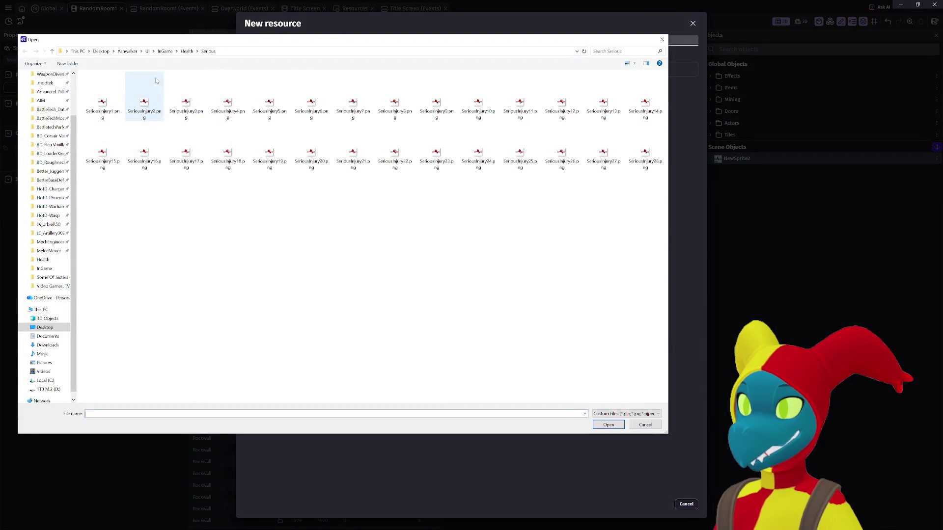
Import all 28 DangerousHealth frames from Health/Dangerous into the fifth animation
key("alt+Up")
double_click(144, 93)
left_click(102, 101)
left_click(644, 154, "shift")
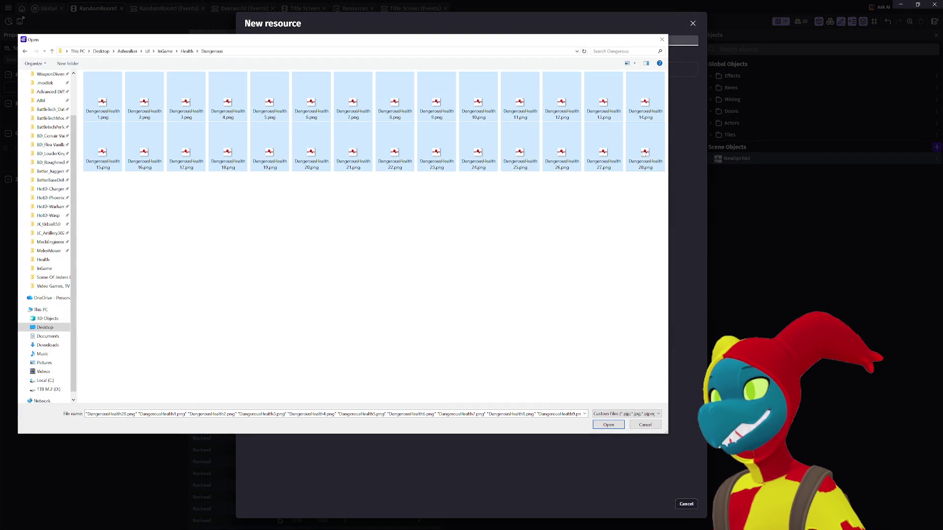
left_click(608, 425)
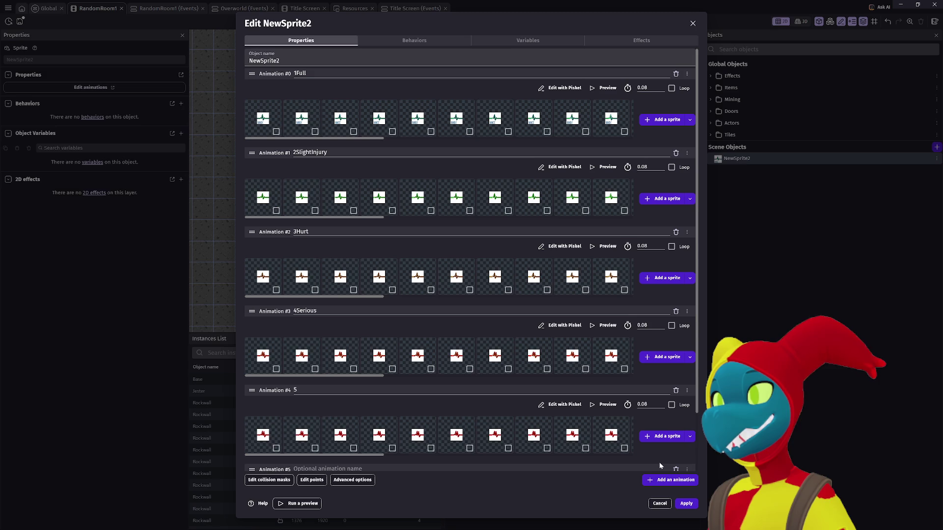
Rename the fifth animation to 5Dangerous and add another empty animation
scroll(524, 407, "down", 2)
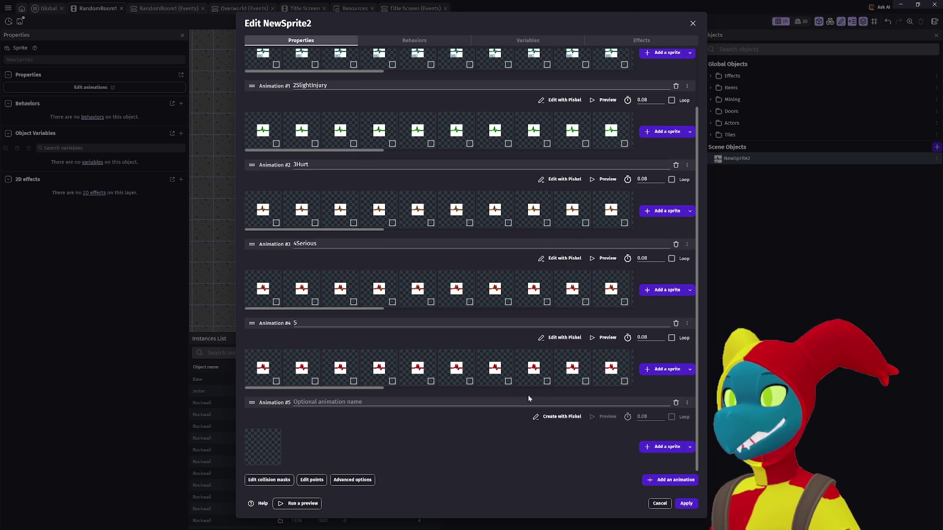
left_click(337, 324)
type("Dangerous")
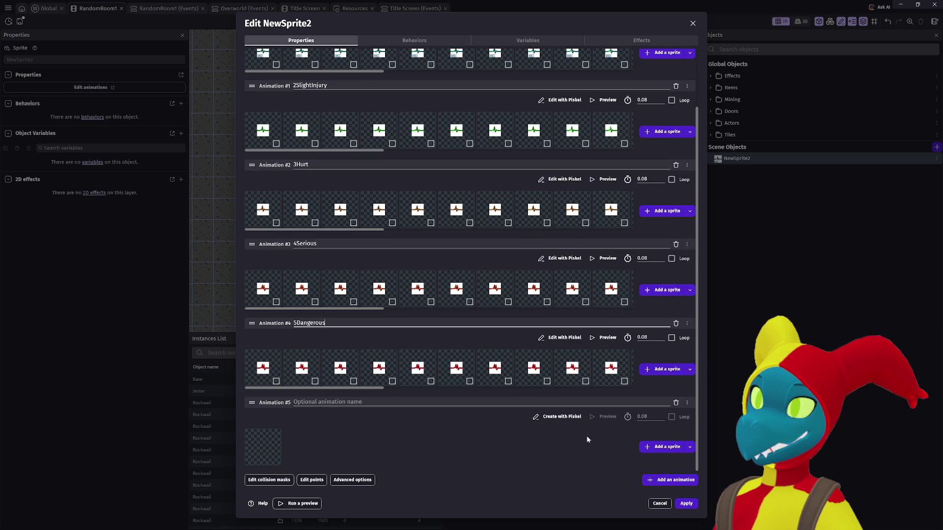
left_click(662, 480)
left_click(665, 294)
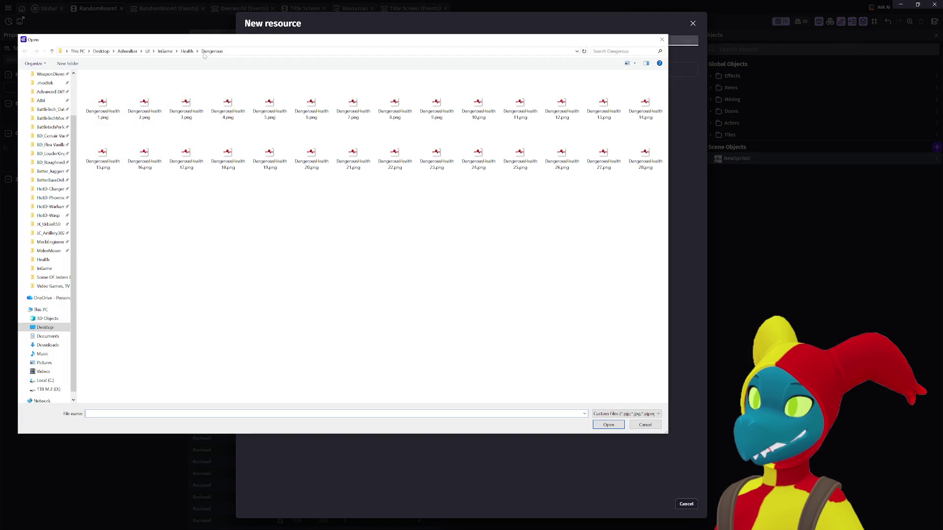
Import all 28 CritHealth frames from Health/Crit into Animation #5
left_click(186, 51)
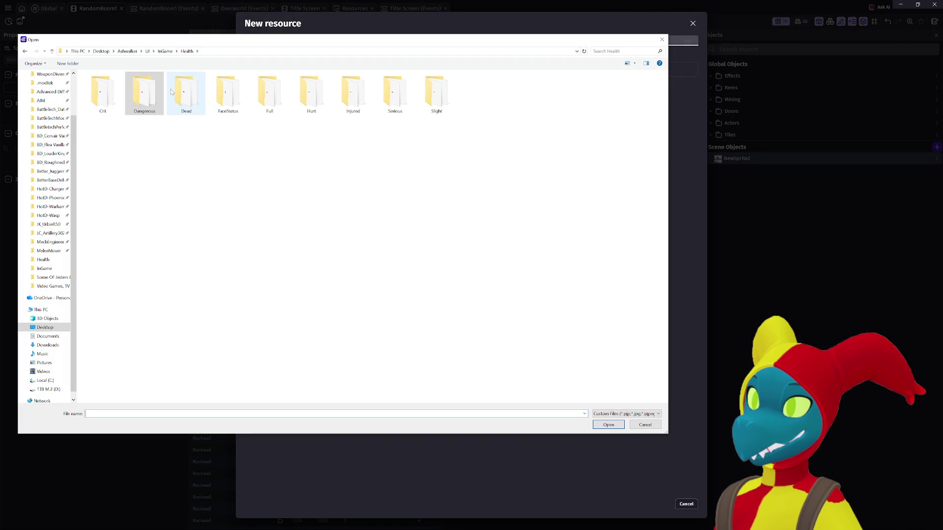
left_click(134, 106)
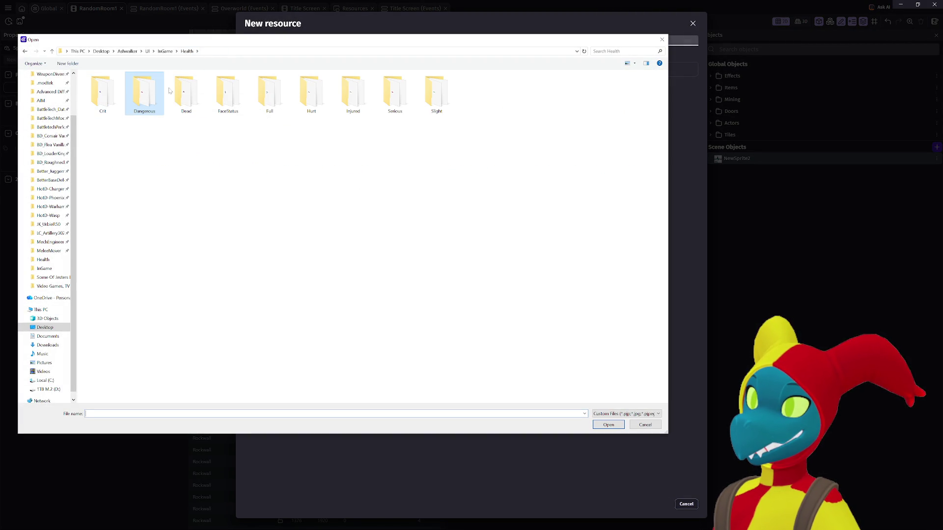
left_click(114, 94)
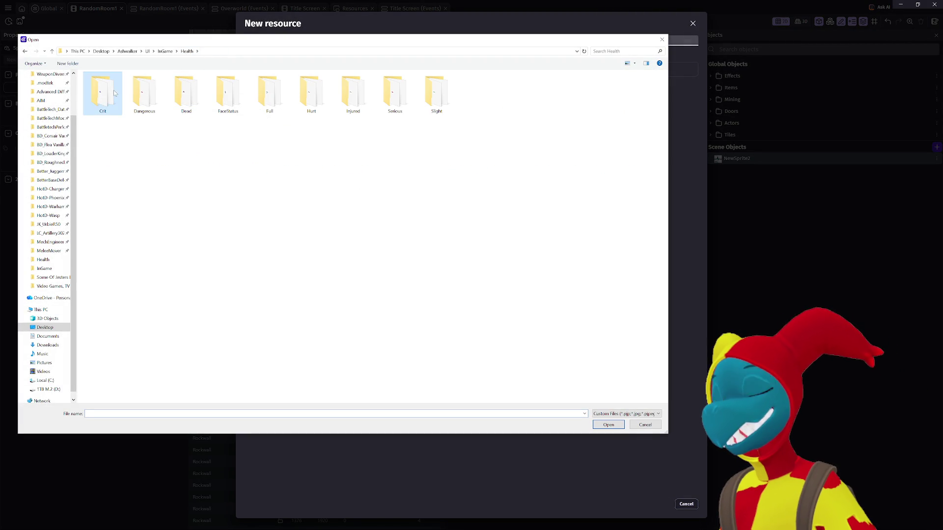
double_click(114, 93)
left_click(644, 142, "shift")
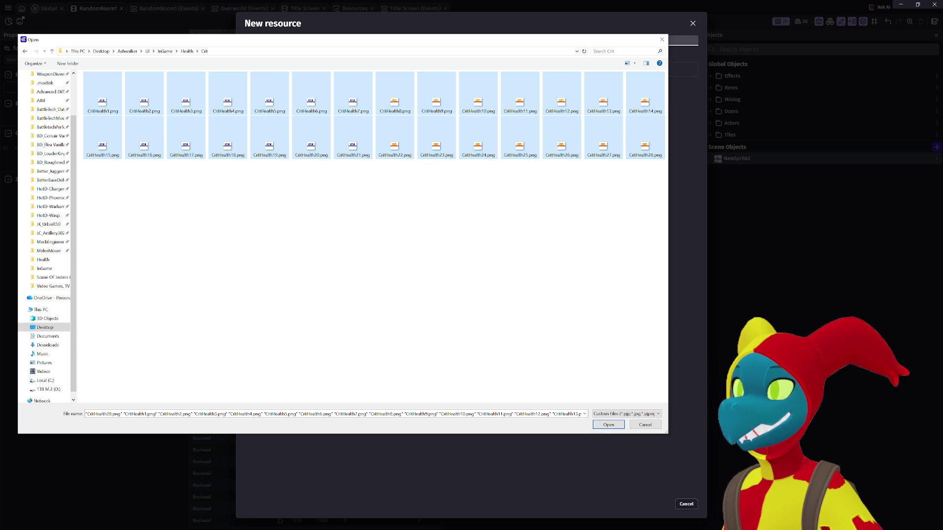
left_click(616, 424)
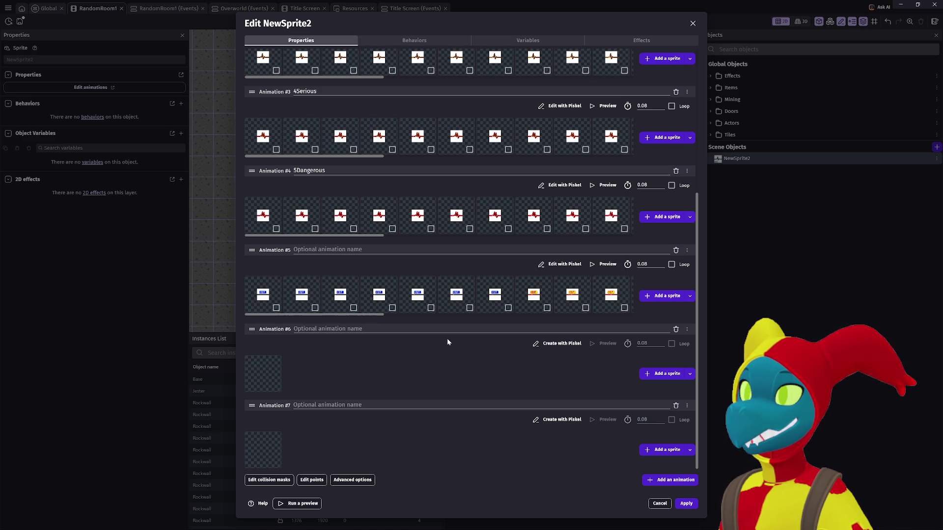
Name Animation #5 '6Crit' and Animation #6 '7Dead'
left_click(379, 249)
type("6Crit")
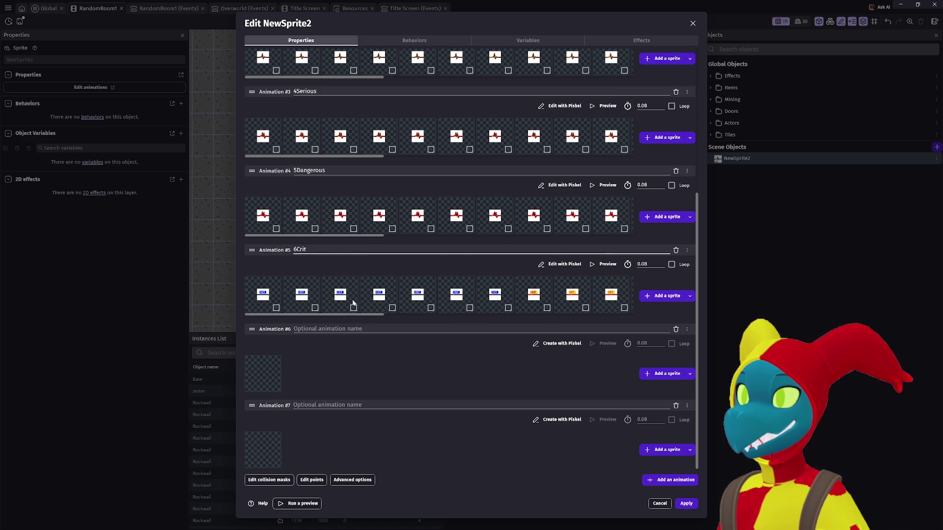
left_click(343, 329)
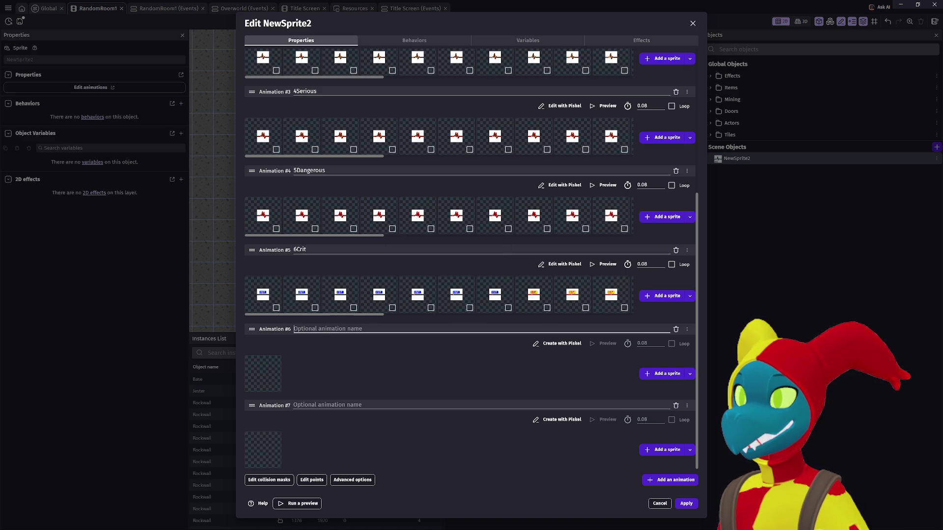
type("7Dead")
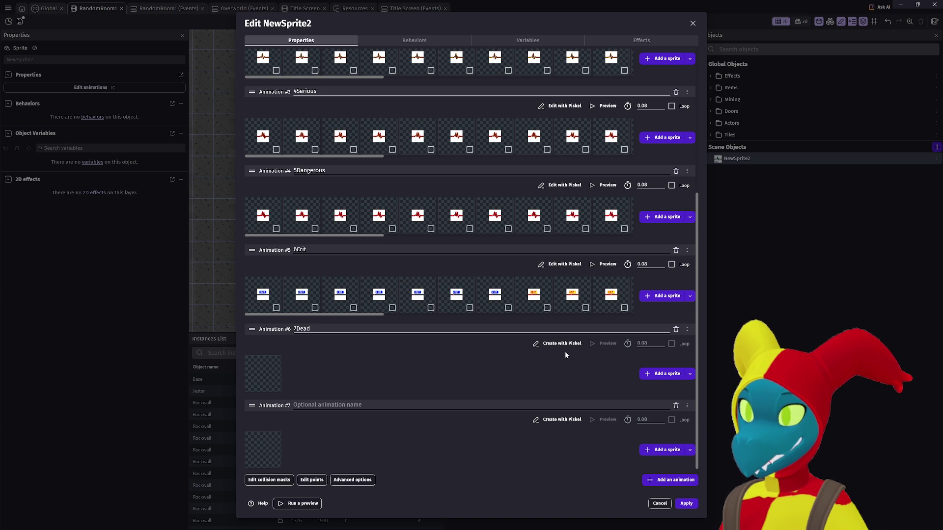
Import all 28 HealthDeath frames from Health/Dead into the 7Dead animation
left_click(667, 374)
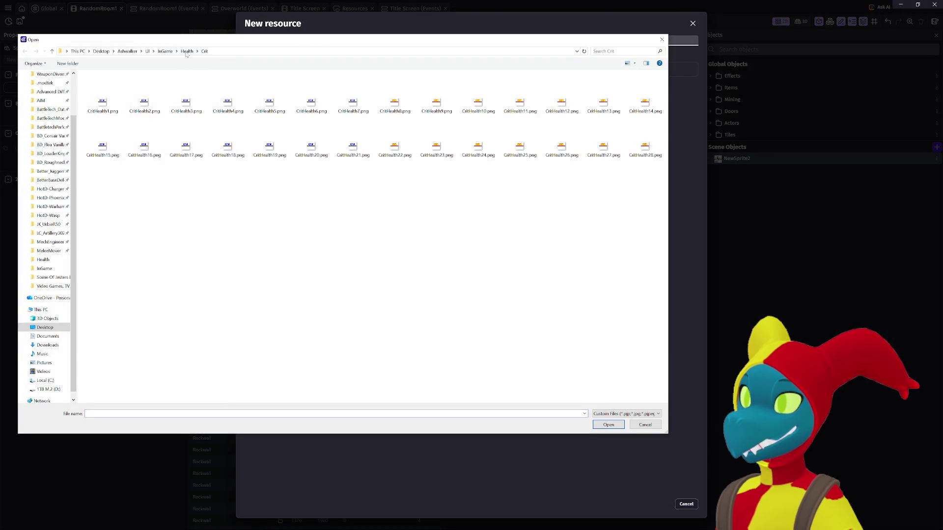
left_click(187, 51)
double_click(175, 96)
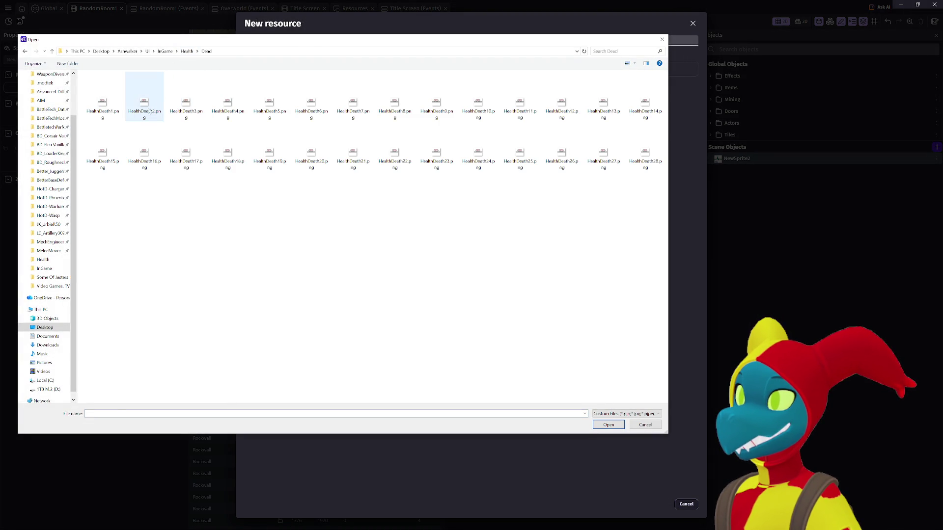
left_click(102, 106)
left_click(645, 152, "shift")
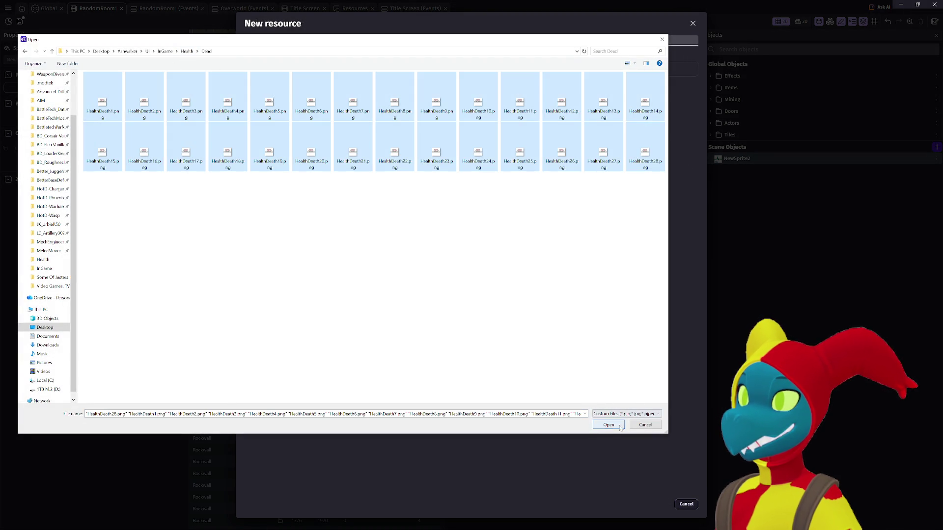
left_click(619, 427)
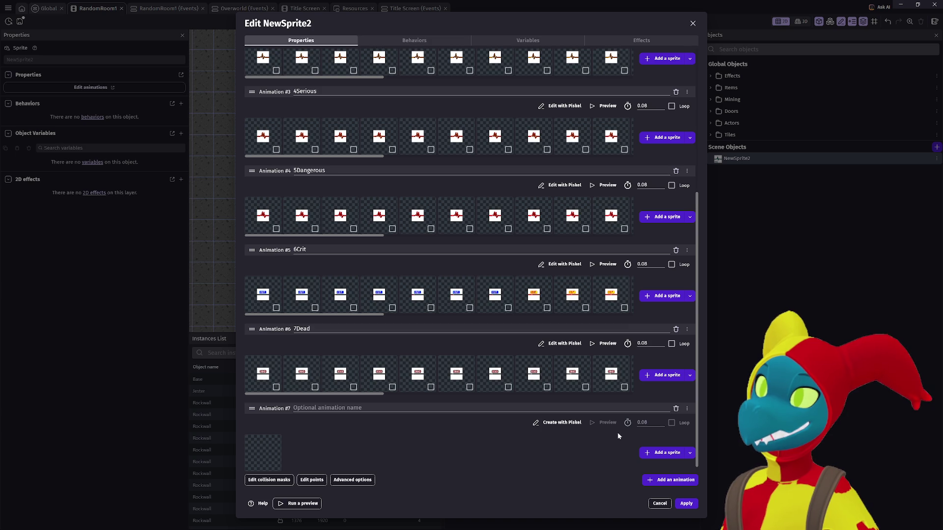
scroll(519, 368, "up", 5)
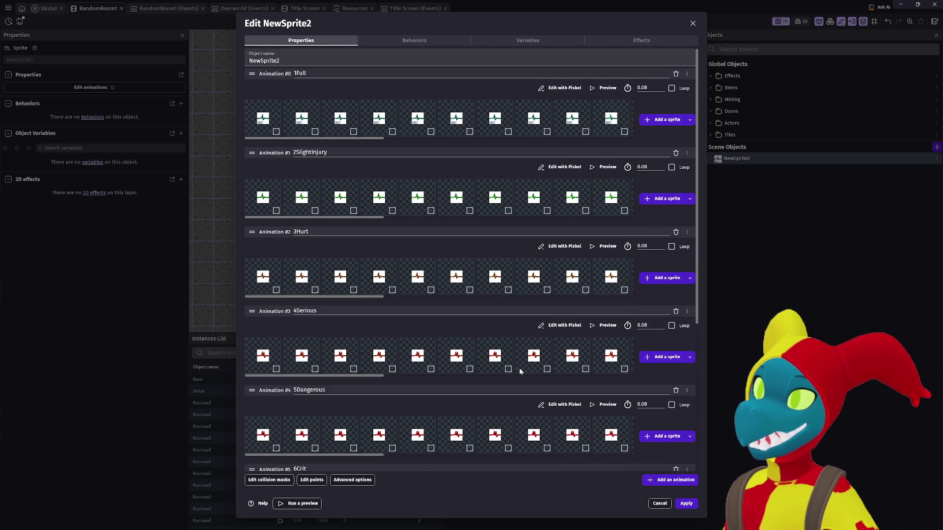
Preview the 1Full animation, then open its frames in the Piskel editor
left_click(605, 88)
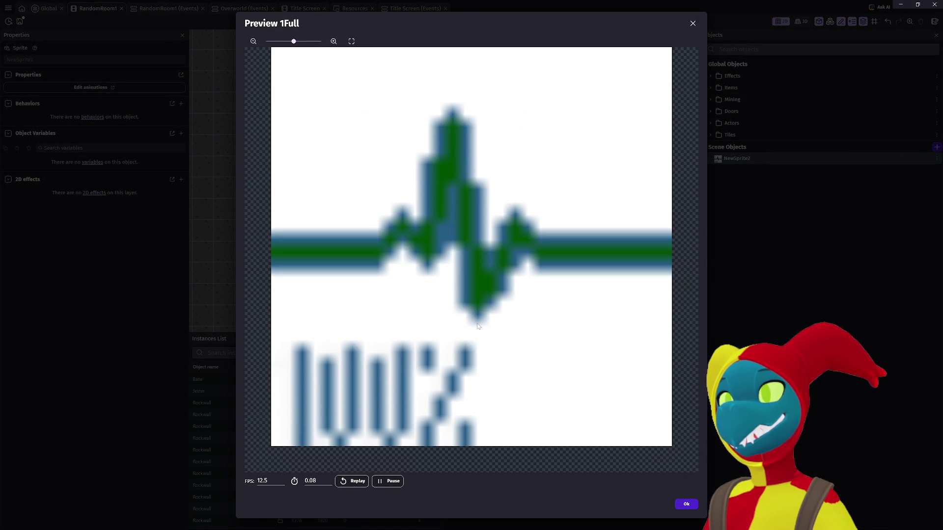
scroll(477, 326, "down", 5)
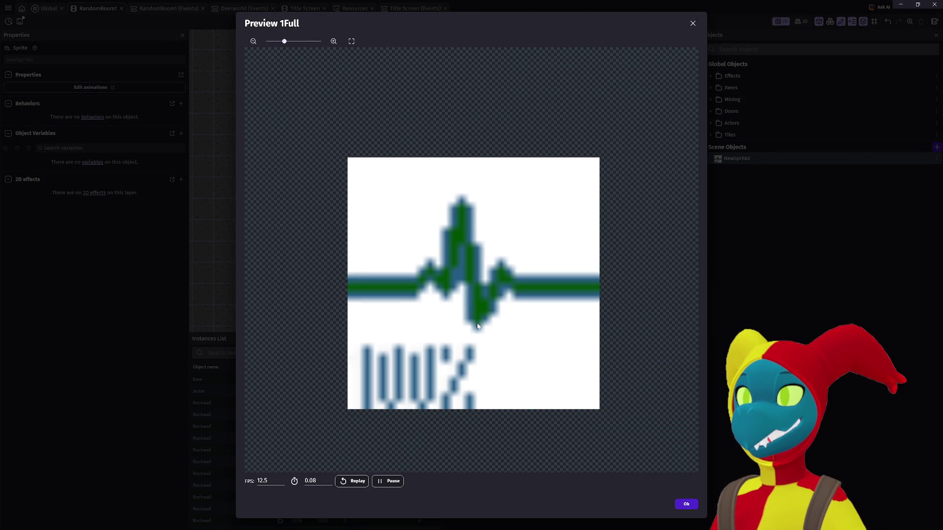
scroll(478, 326, "down", 2)
scroll(477, 326, "up", 1)
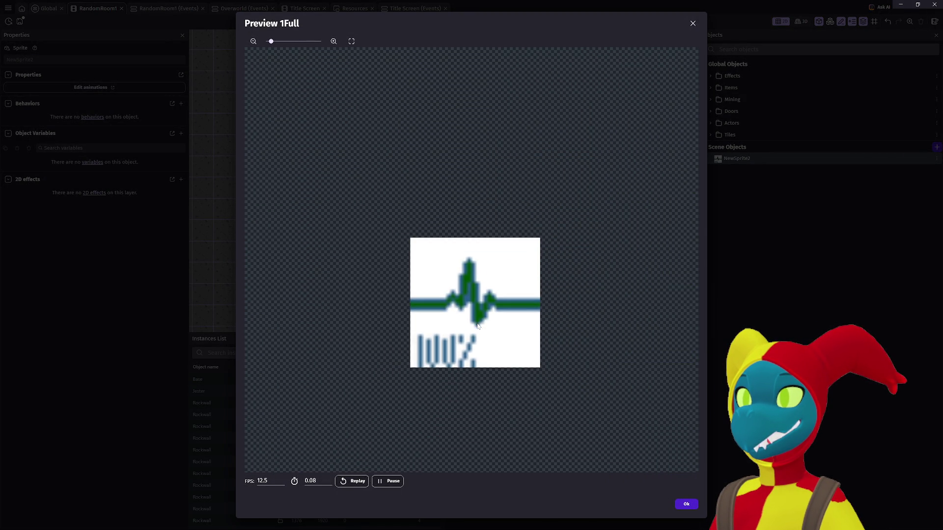
left_click(683, 503)
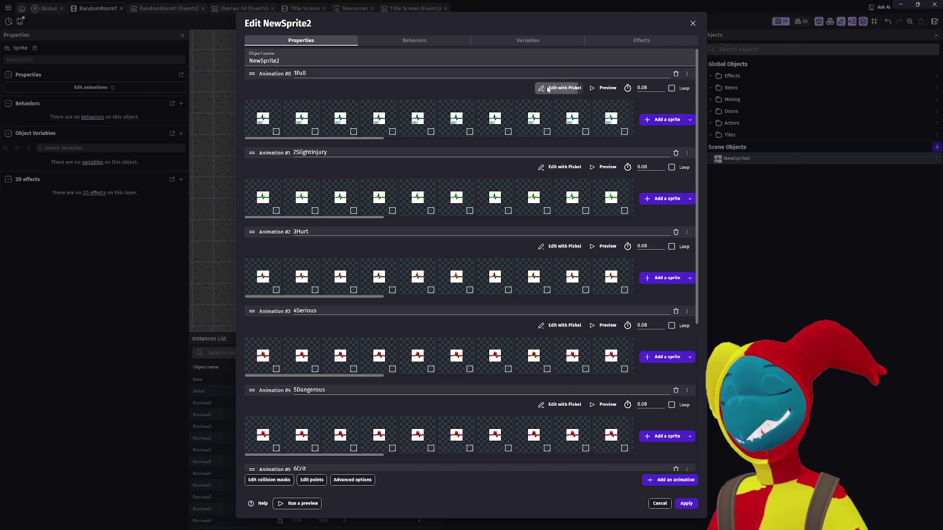
left_click(548, 89)
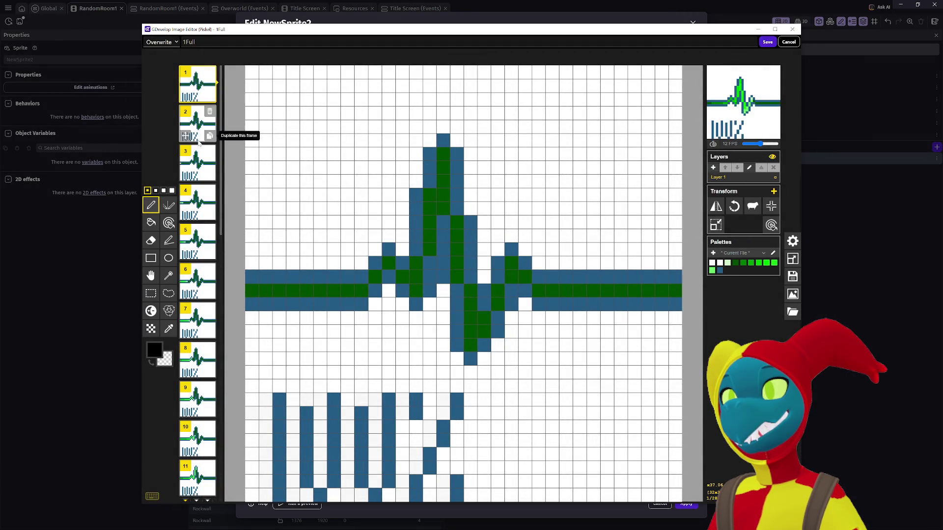
Paint a test black pixel on frame 3 of 1Full, then cancel Piskel without saving
left_click(206, 160)
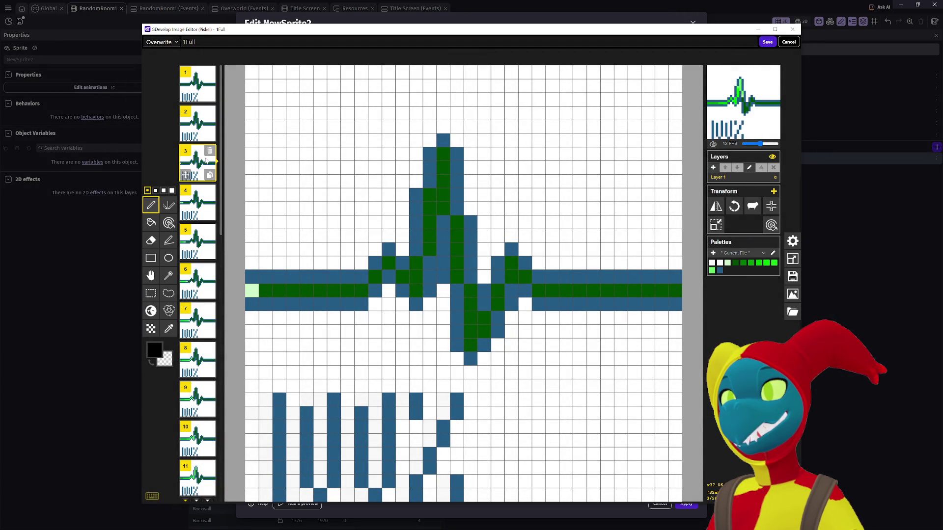
left_click(364, 179)
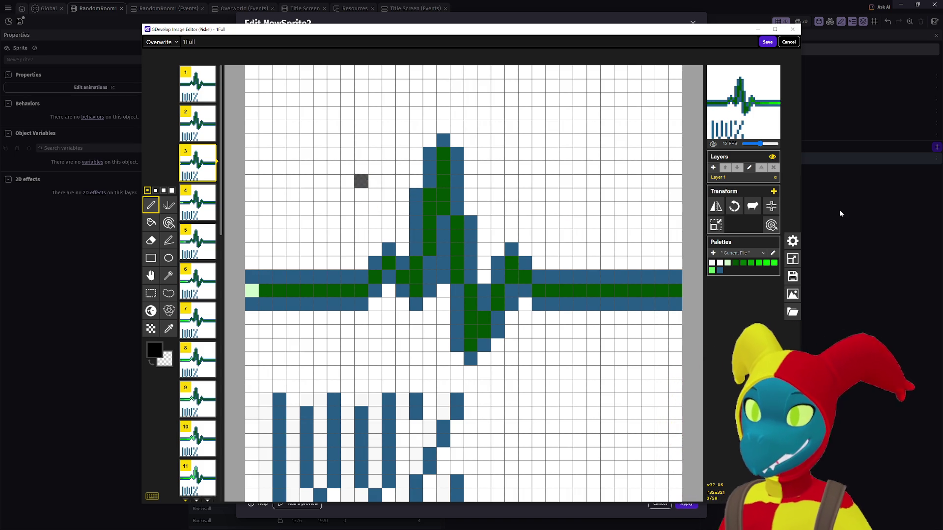
left_click(794, 44)
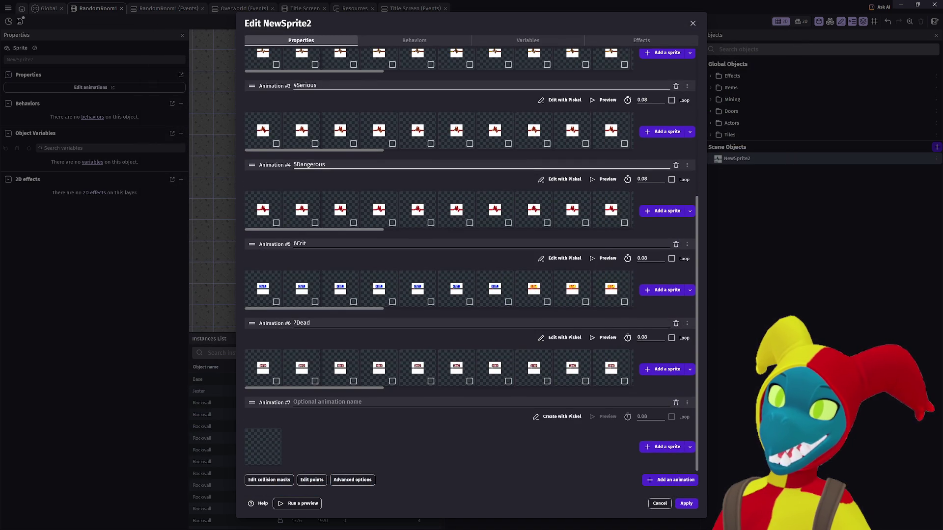
scroll(471, 259, "up", 1)
scroll(545, 147, "up", 5)
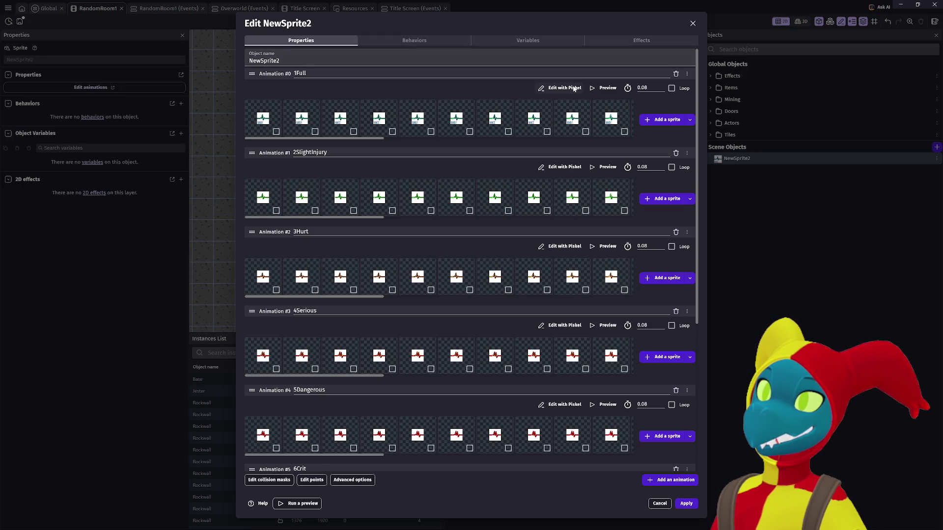
left_click(604, 88)
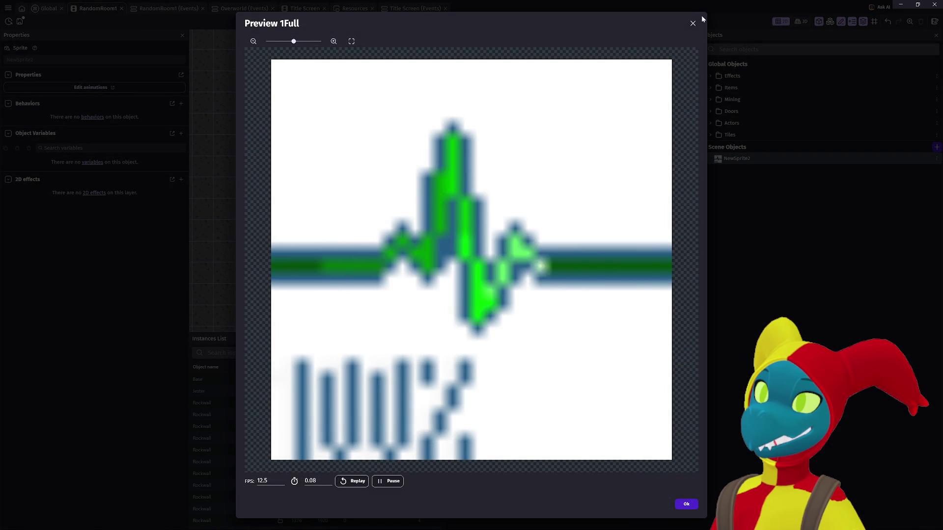
left_click_drag(296, 44, 255, 45)
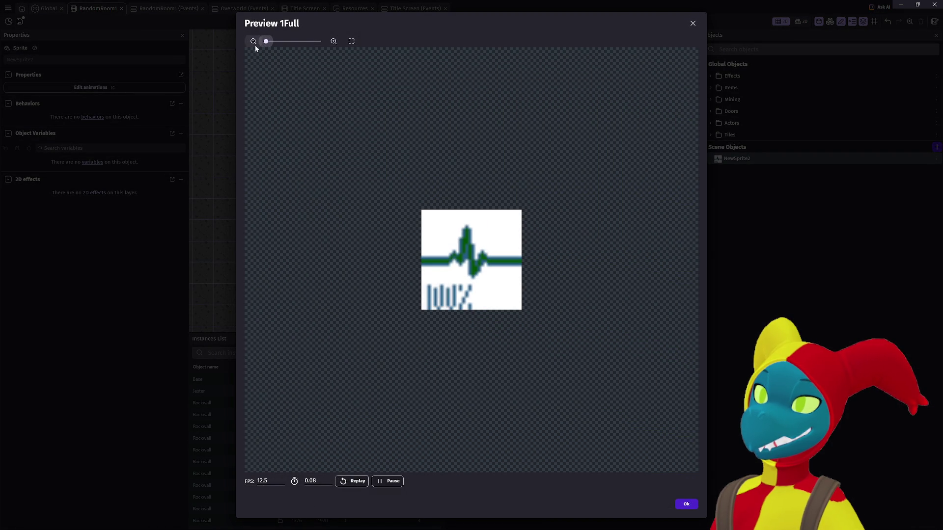
left_click(352, 42)
left_click_drag(277, 42, 266, 41)
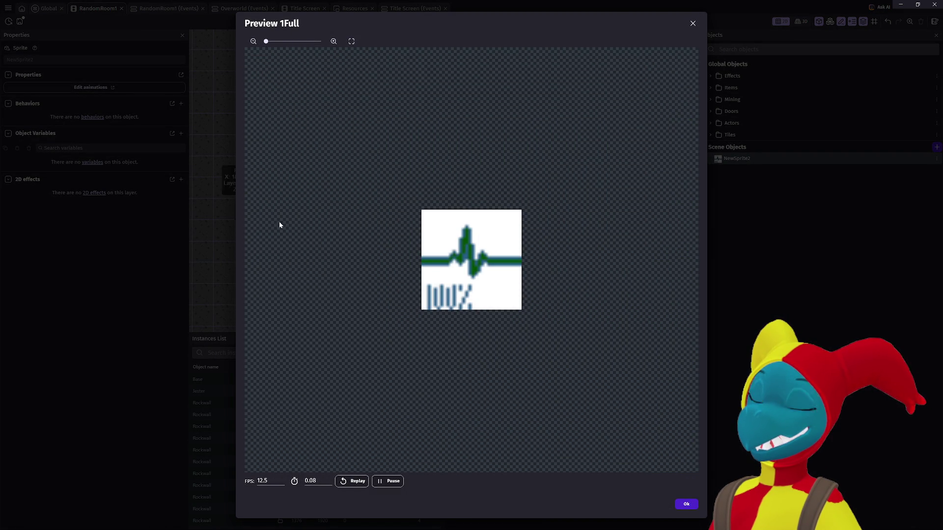
left_click(357, 484)
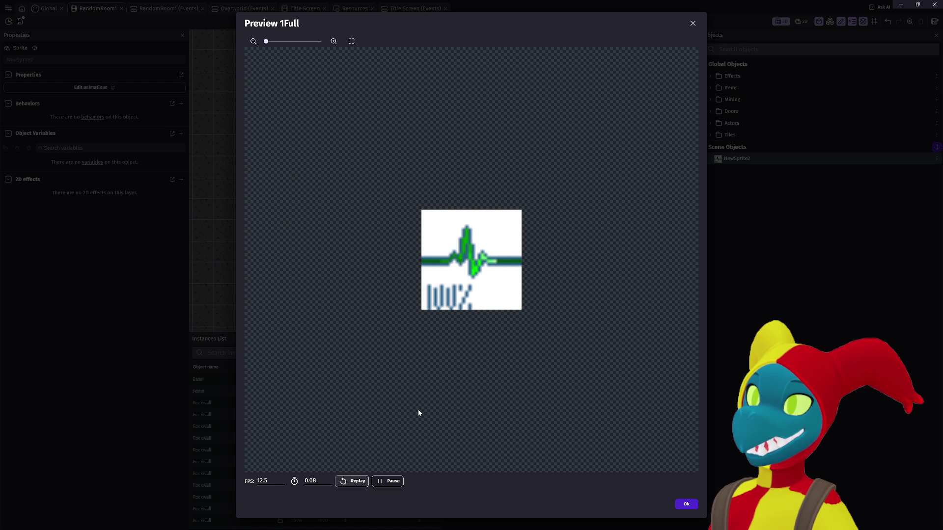
left_click(685, 504)
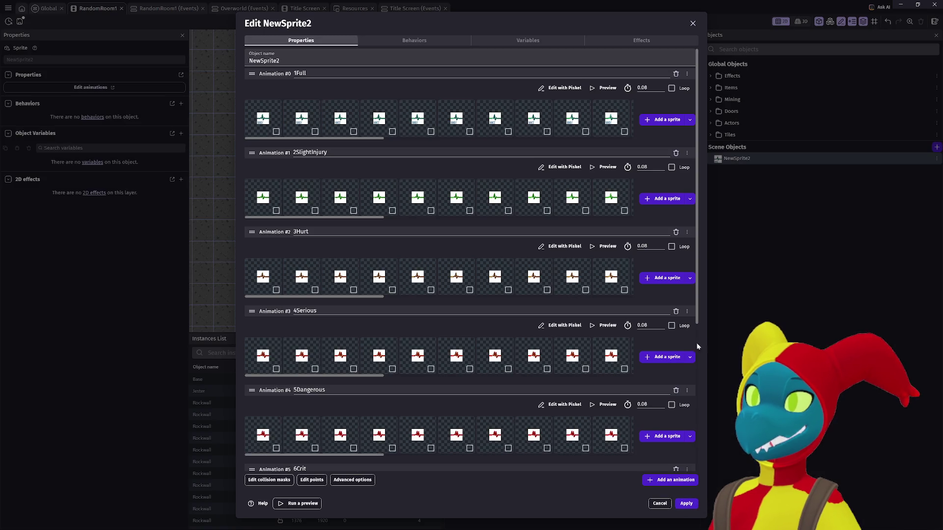
scroll(620, 305, "down", 5)
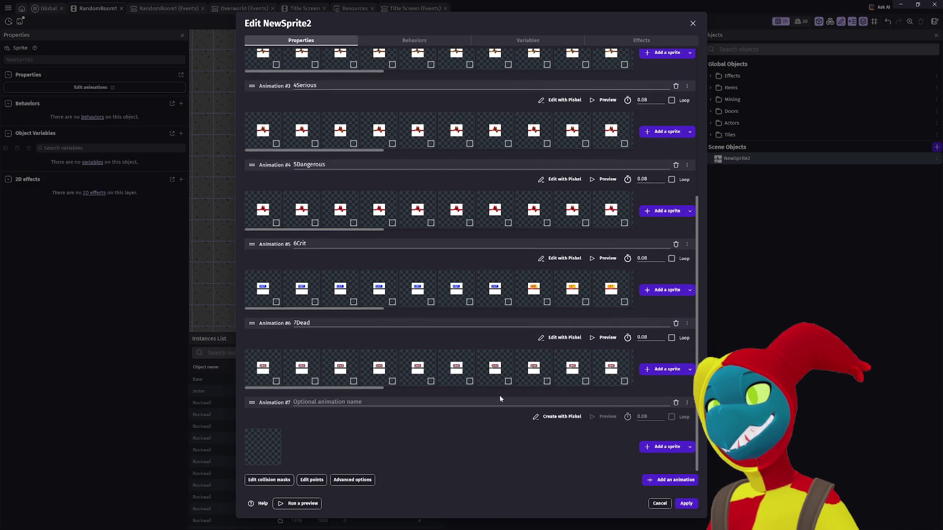
scroll(499, 399, "up", 2)
scroll(500, 397, "up", 3)
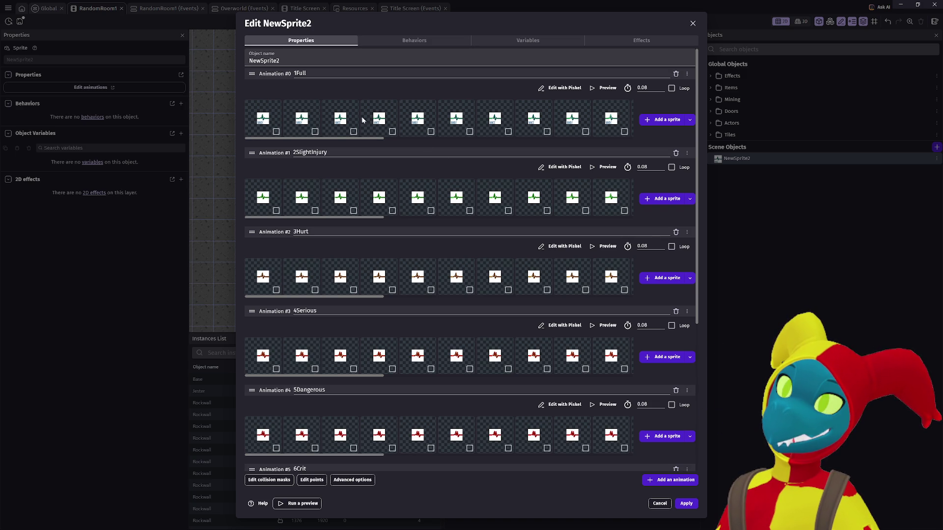
left_click(559, 89)
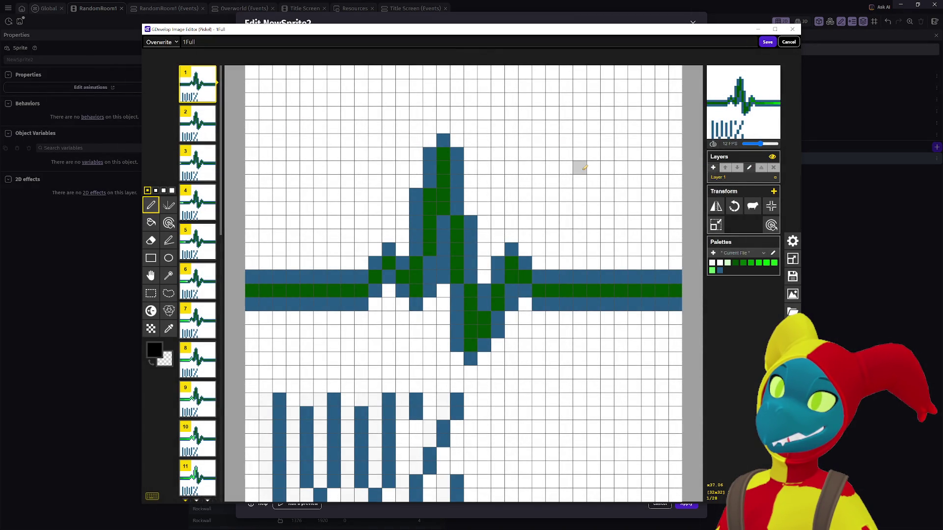
Bucket-fill frame 1's white areas with transparency, then restore its original blue and white colours
left_click(151, 222)
right_click(280, 194)
right_click(389, 345)
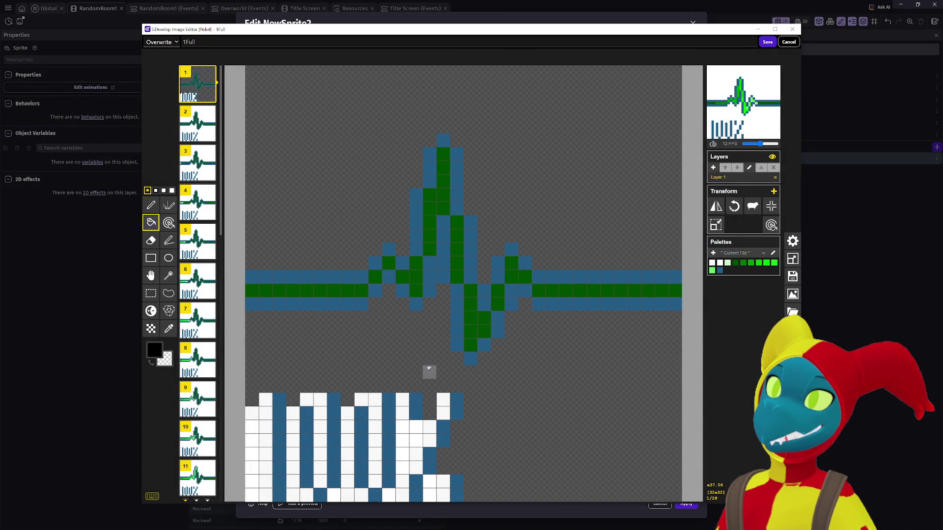
scroll(425, 409, "down", 1)
right_click(415, 433)
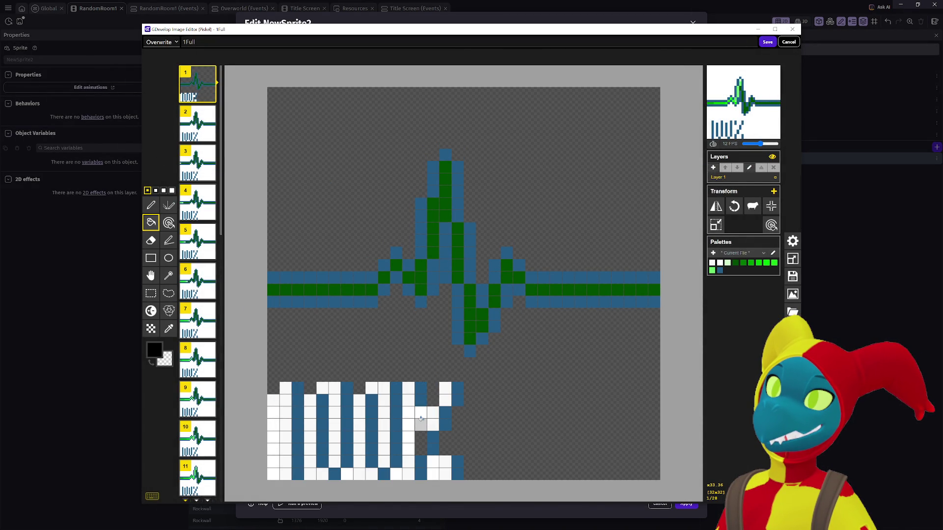
right_click(421, 418)
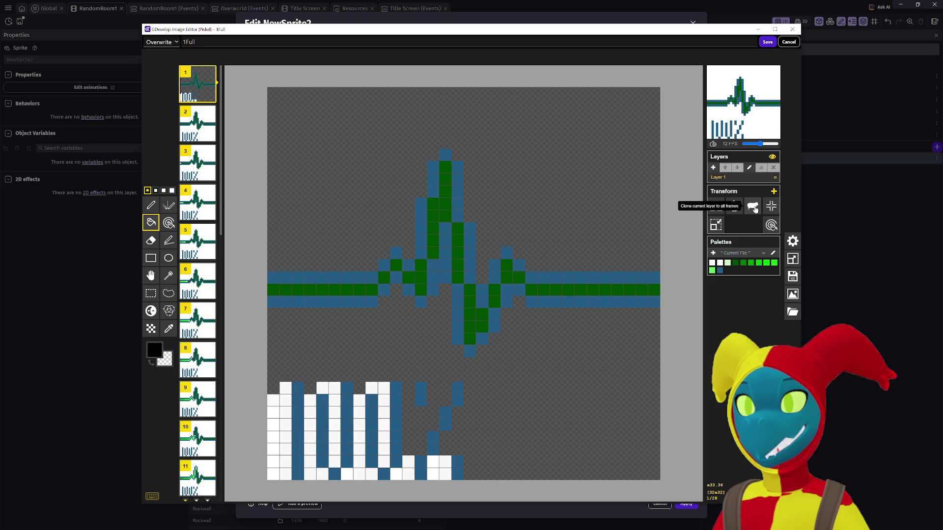
mouse_move(207, 236)
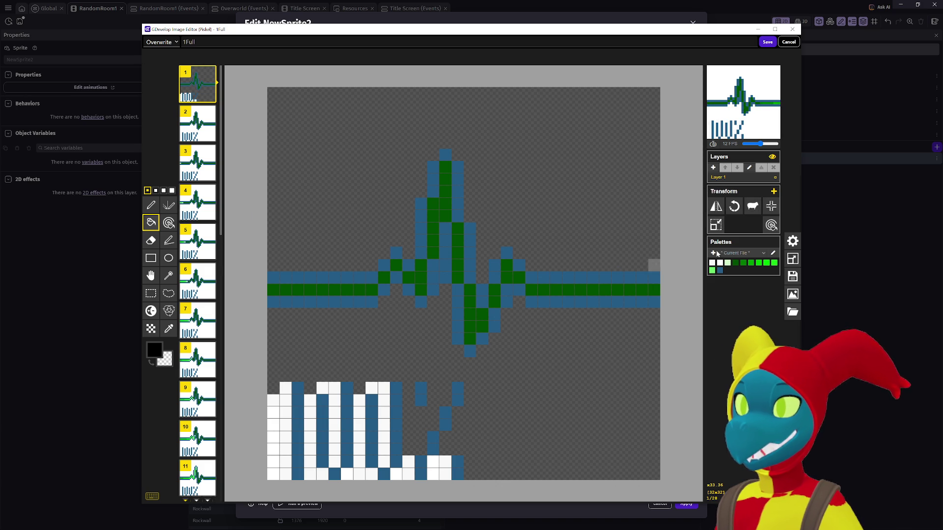
left_click(772, 226)
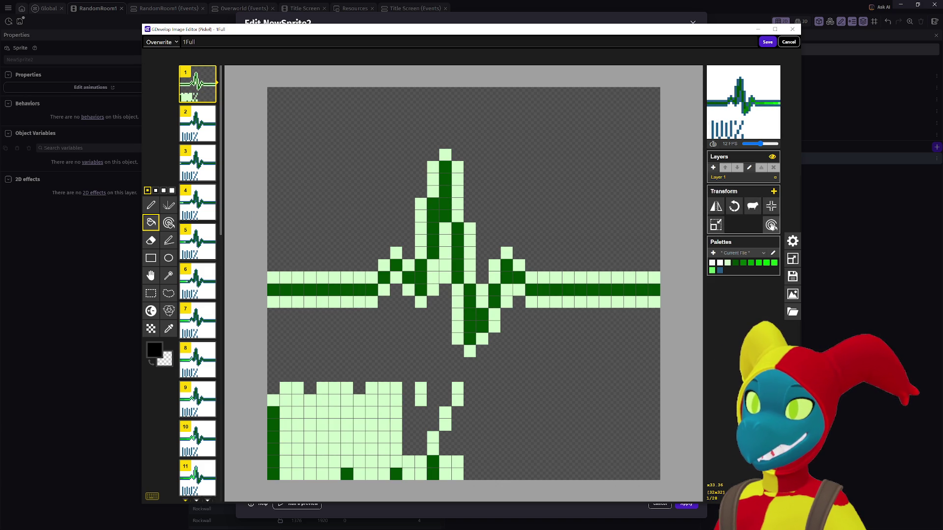
left_click(771, 226)
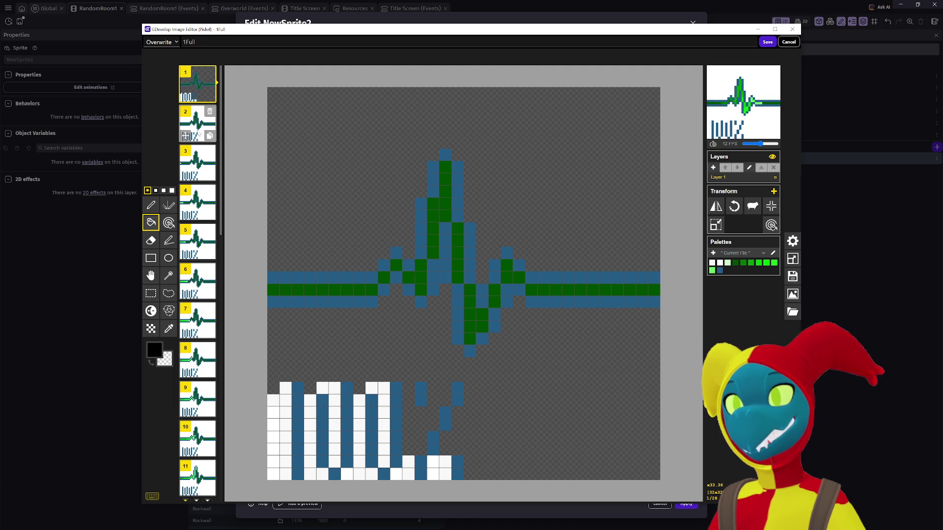
Make frame 2's white background and the white cells among its bars and letters transparent
key("Down")
right_click(312, 389)
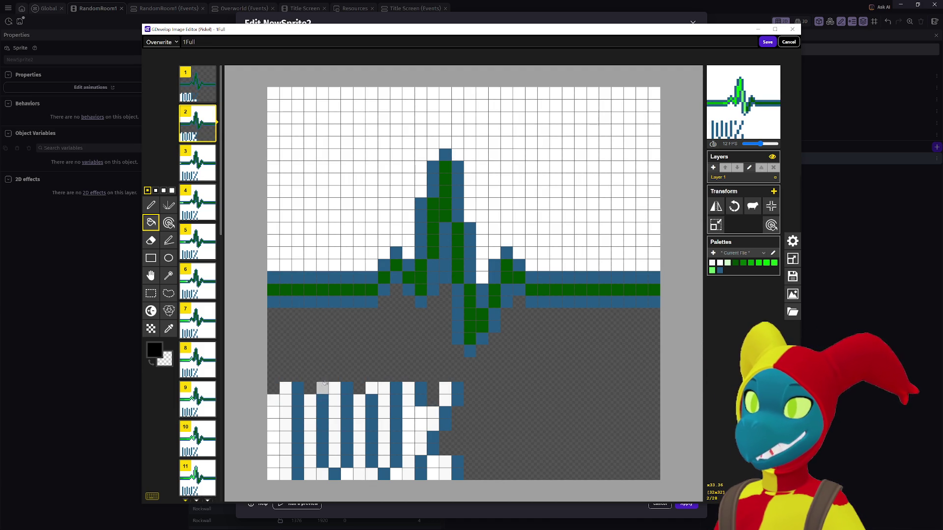
right_click(286, 433)
right_click(274, 432)
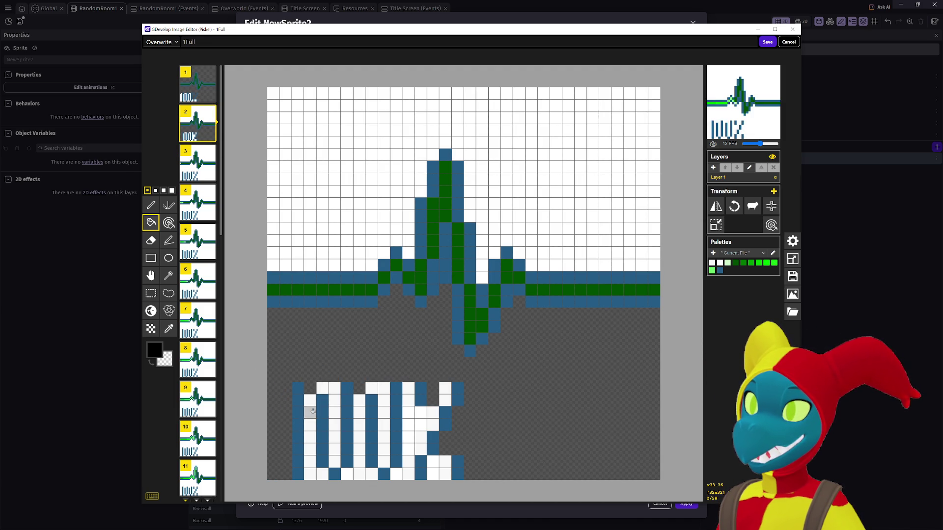
right_click(312, 411)
right_click(334, 411)
right_click(359, 427)
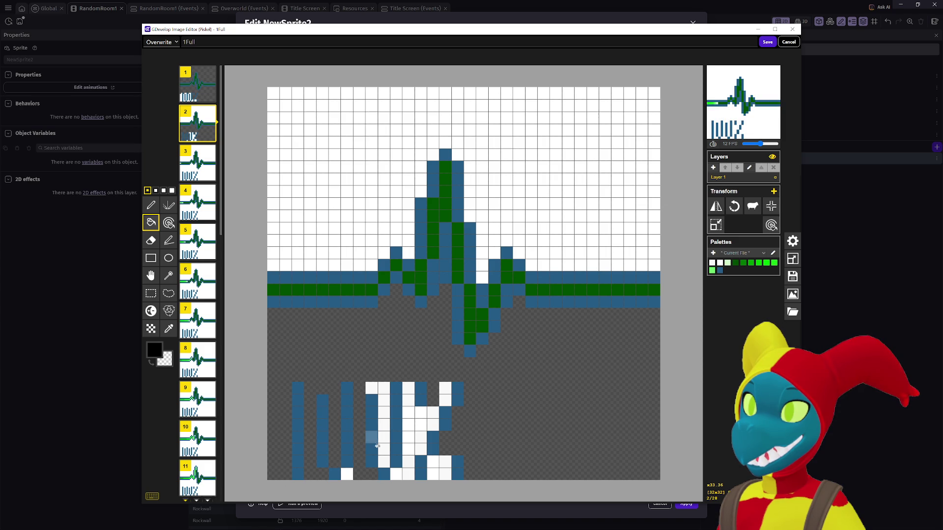
right_click(382, 420)
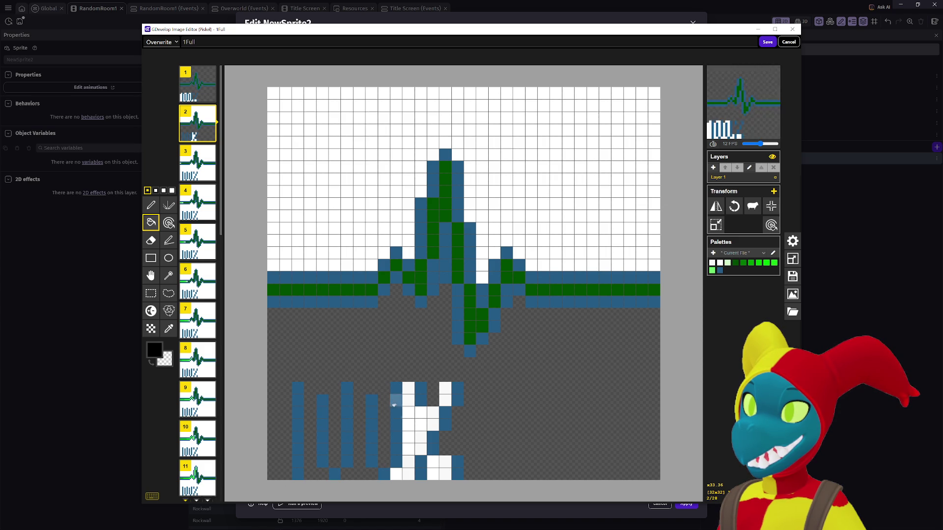
right_click(408, 433)
right_click(396, 473)
right_click(421, 442)
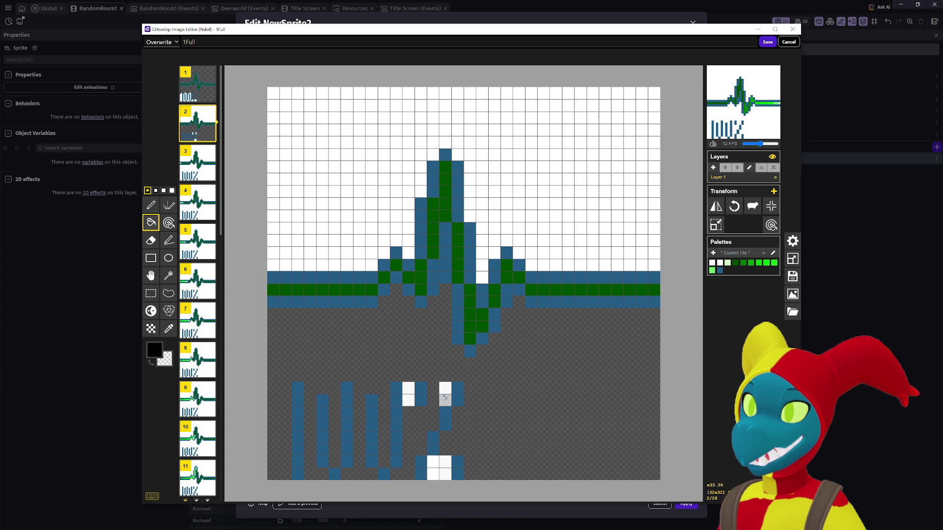
right_click(408, 396)
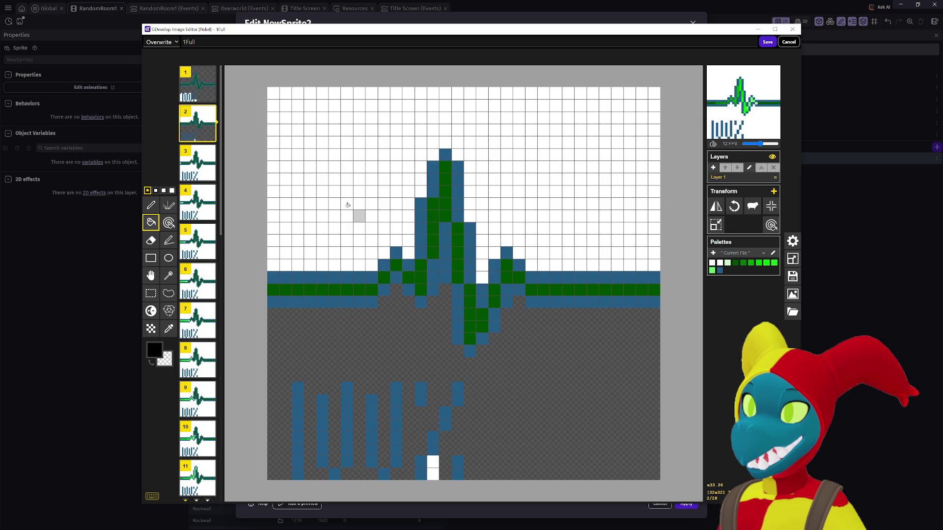
right_click(357, 223)
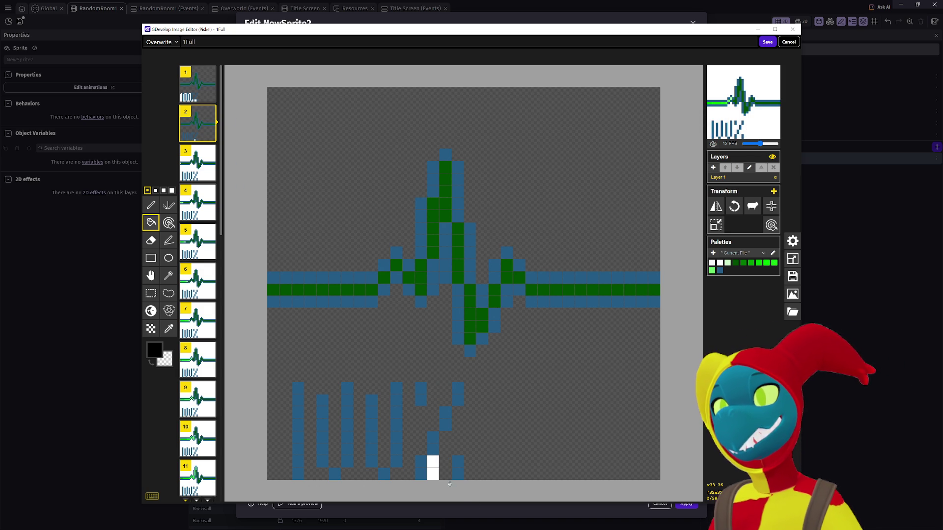
Clear the remaining white cells in frame 1's bottom bars to transparent
left_click(197, 83)
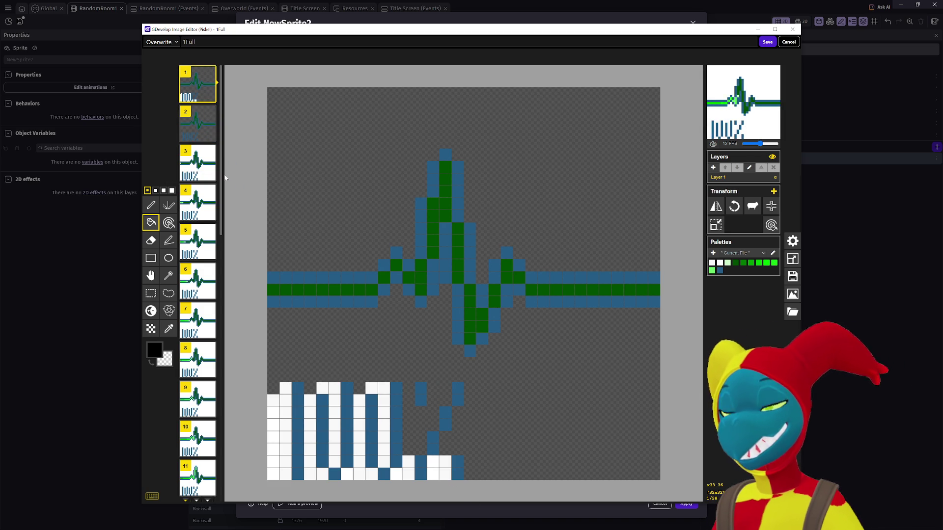
right_click(280, 413)
right_click(306, 412)
right_click(332, 395)
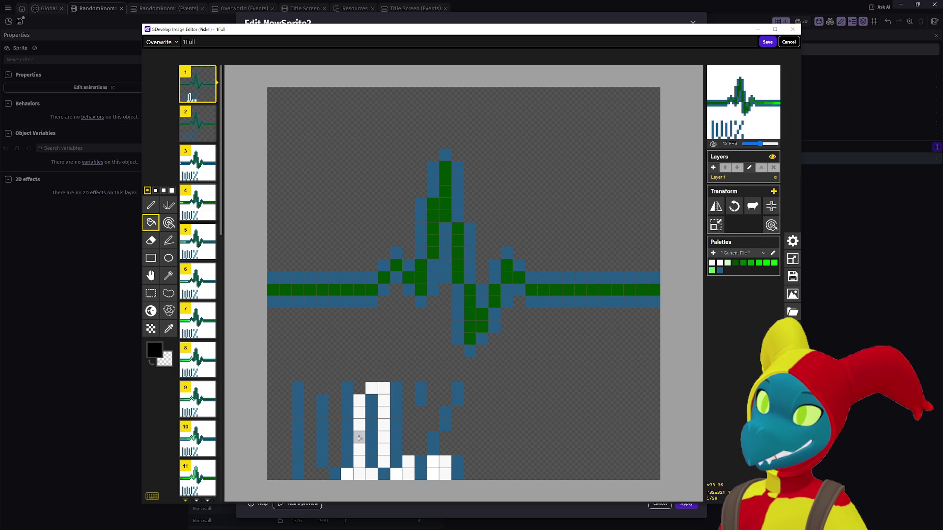
right_click(359, 432)
right_click(378, 422)
right_click(406, 471)
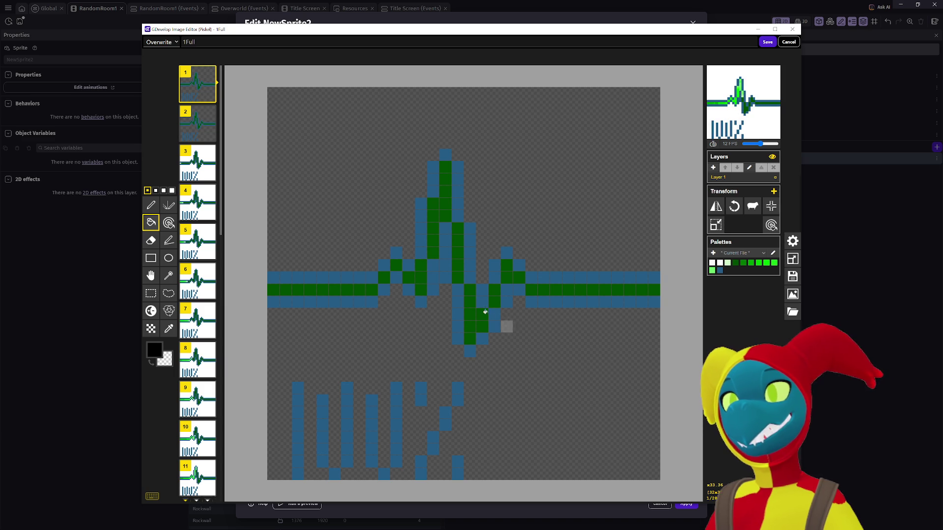
On frame 3, use the largest brush size to clear the white area below the line
left_click(197, 162)
scroll(210, 290, "down", 8)
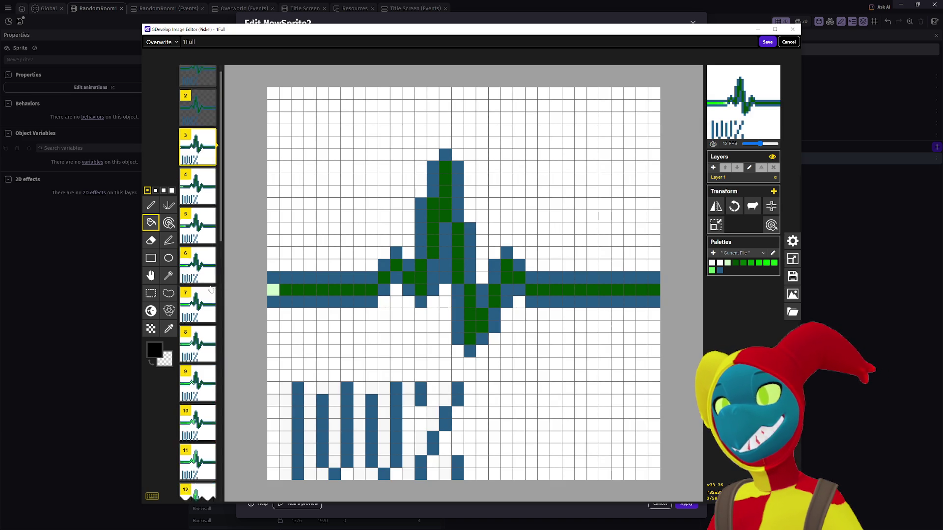
scroll(211, 294, "down", 6)
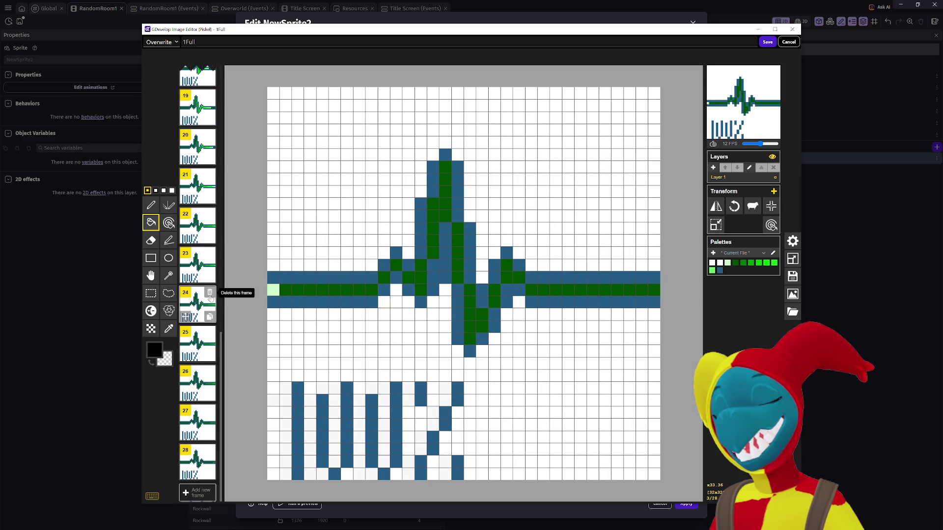
scroll(211, 295, "up", 15)
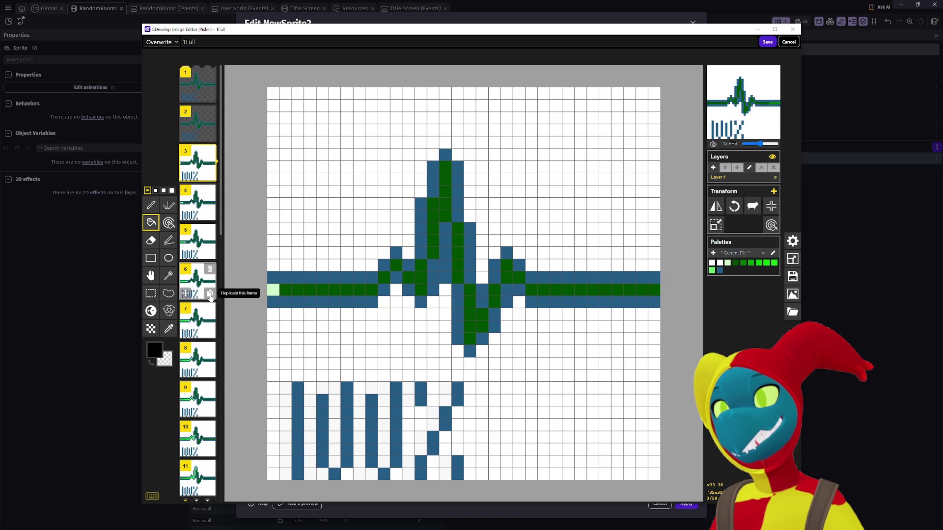
left_click(172, 190)
right_click(356, 369)
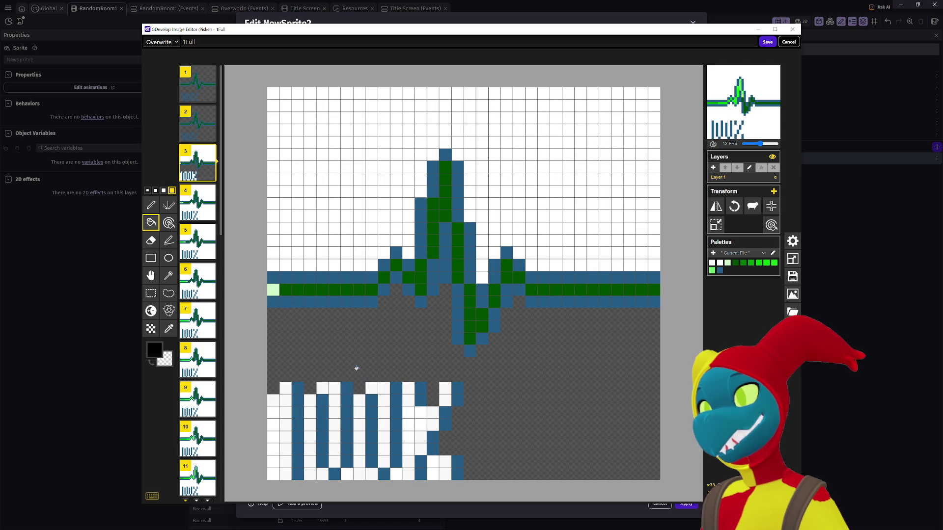
Use the replace-all-of-one-colour bucket to clear white from frames 3 through 5
left_click(168, 223)
right_click(282, 423)
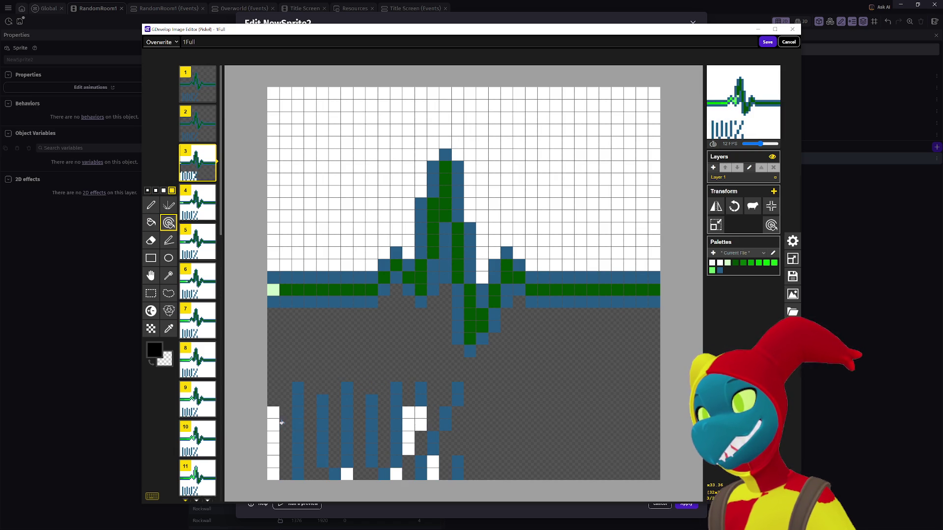
right_click(282, 431)
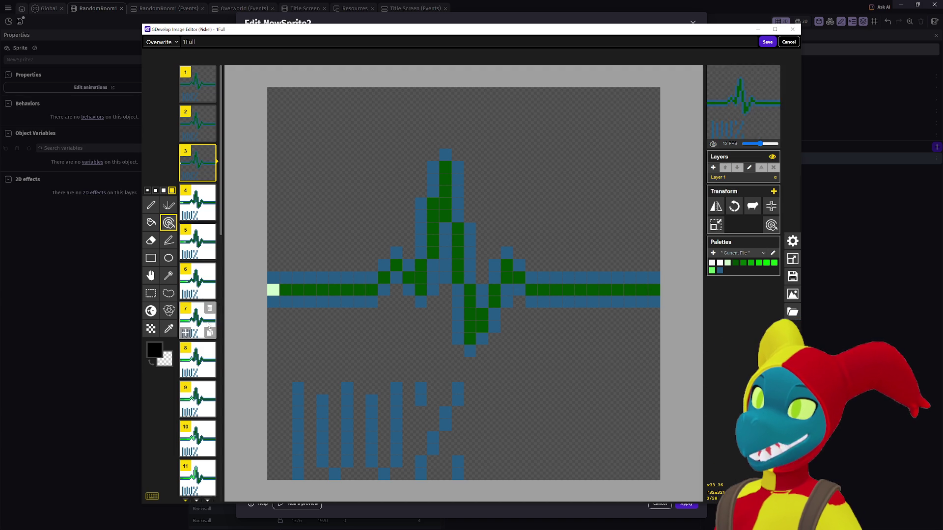
key("Down")
right_click(310, 352)
right_click(284, 428)
key("Down")
right_click(285, 431)
right_click(273, 432)
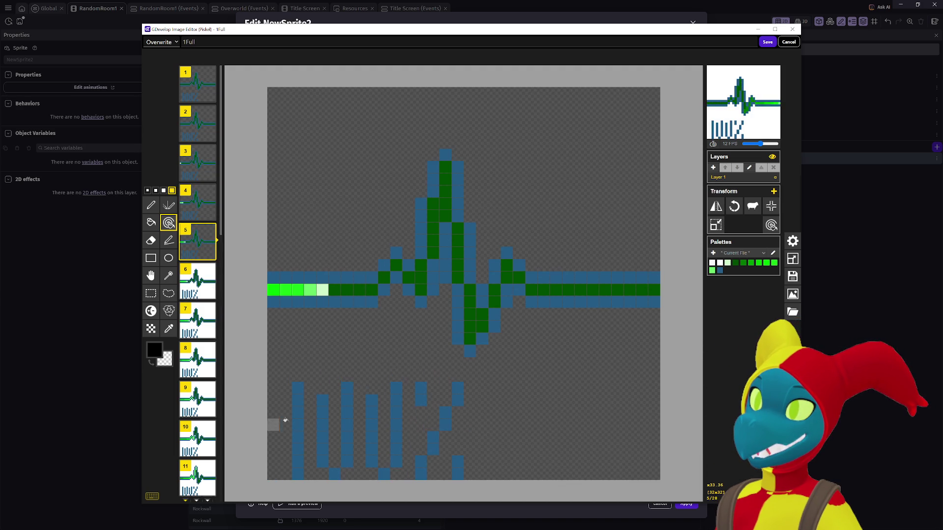
Make the white backgrounds and off-white bar cells transparent on frames 6 through 10
key("Down")
right_click(285, 425)
right_click(273, 426)
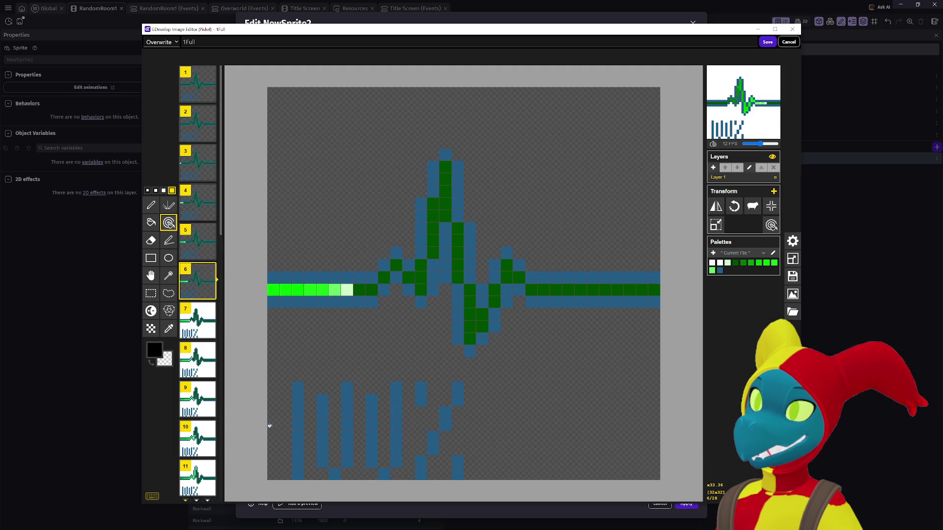
key("Down")
right_click(278, 421)
right_click(274, 425)
key("Down")
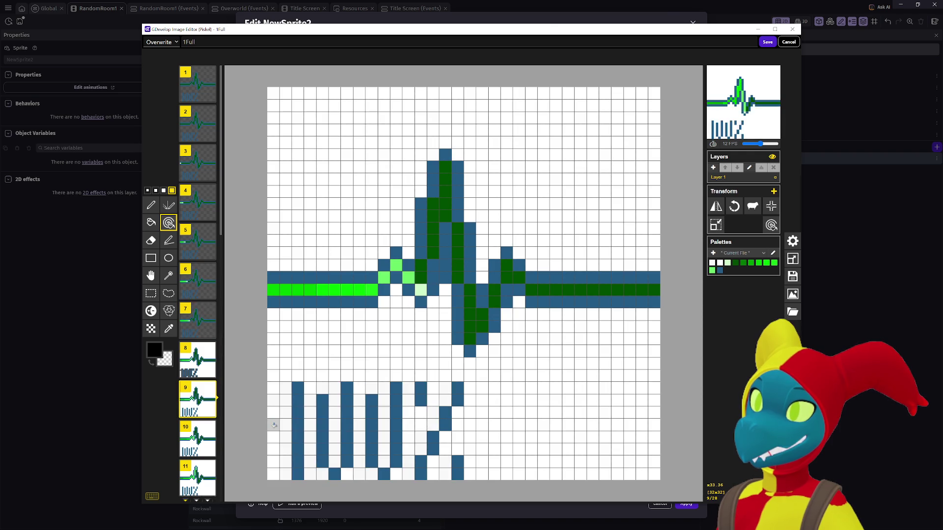
right_click(274, 425)
key("Down")
right_click(274, 427)
right_click(288, 426)
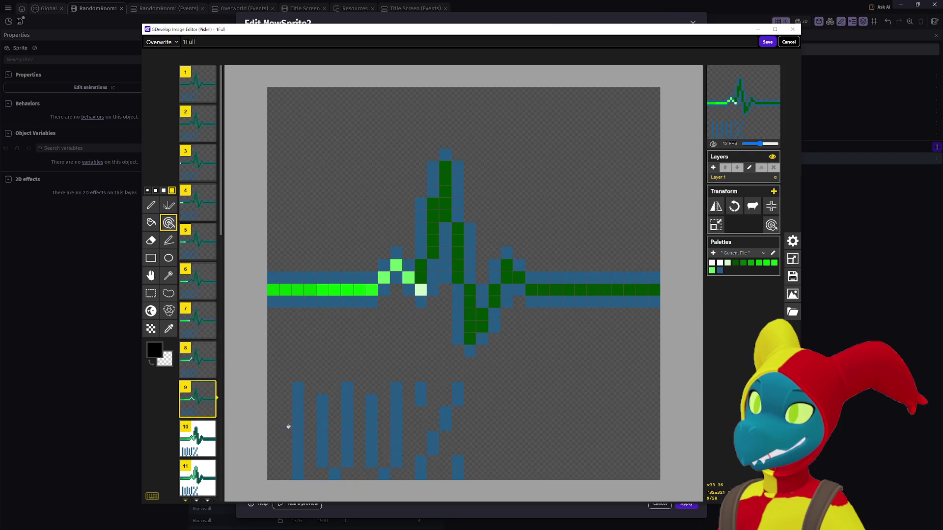
key("Down")
right_click(288, 427)
Review the later frames, clear leftover white, and save the 1Full frames back to GDevelop
key("Down")
key("Down")
key("Down")
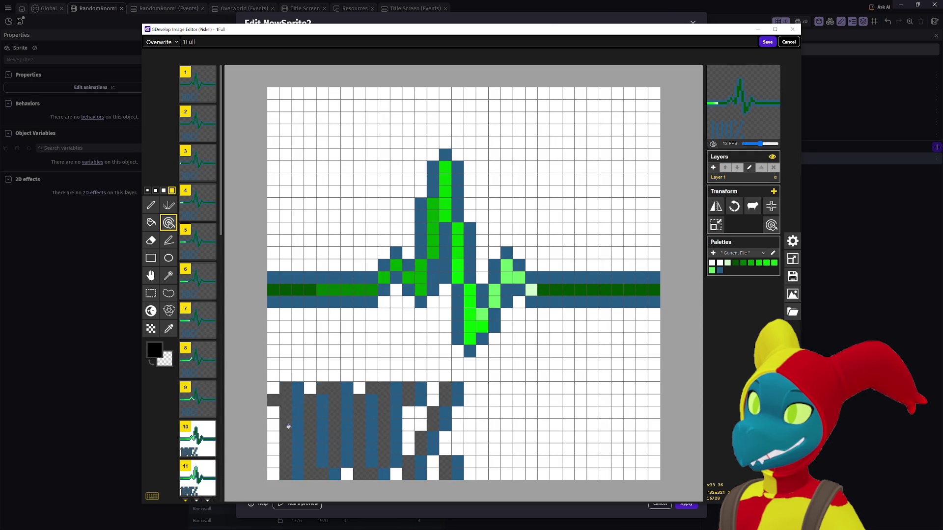
key("Down")
right_click(288, 427)
key("Up")
key("Down")
key("Down")
key("Down")
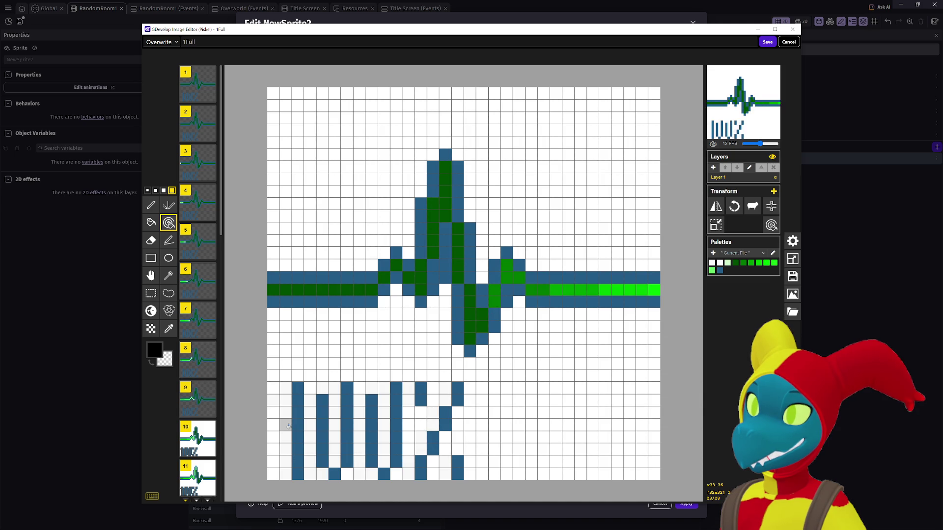
key("Down")
key("Down")
key("Down")
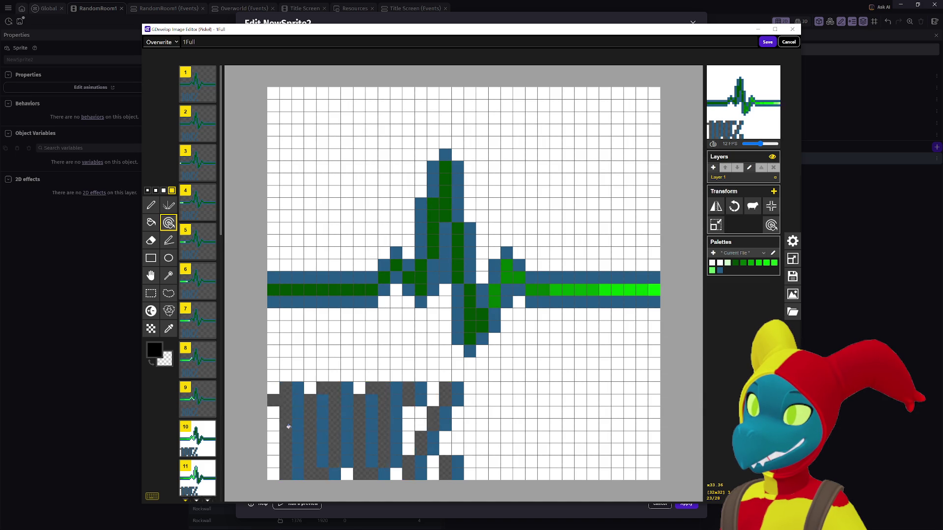
key("Down")
key("Down")
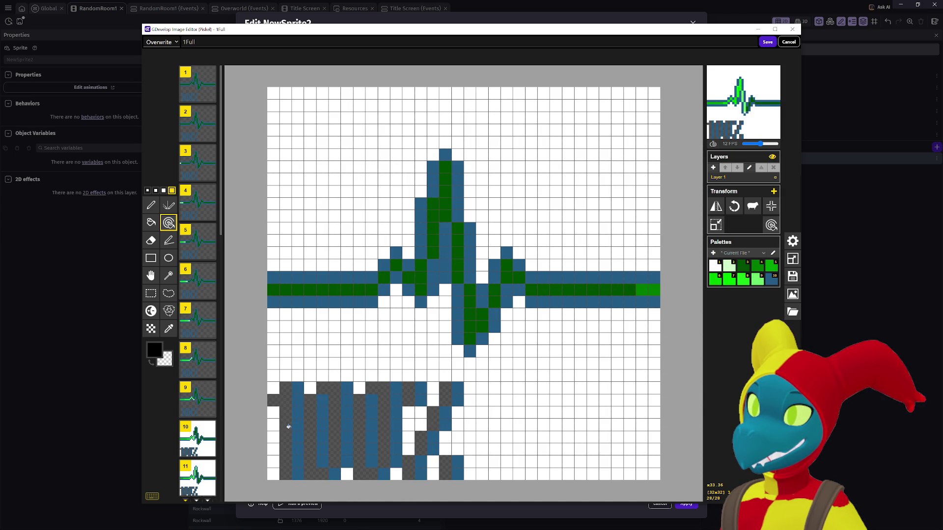
key("Up")
key("Up")
key("Up")
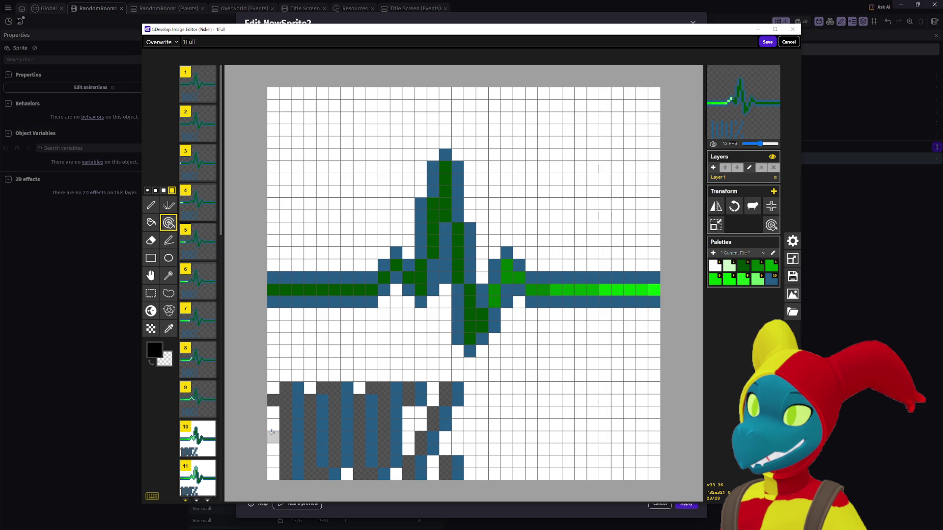
key("Up")
key("Up")
key("Up")
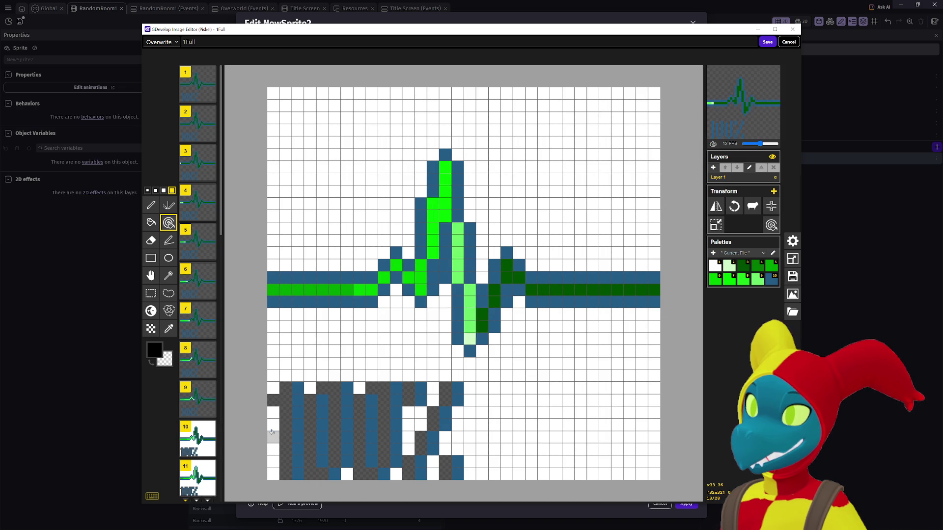
key("Down")
key("Down")
key("Down")
key("Down")
key("Down")
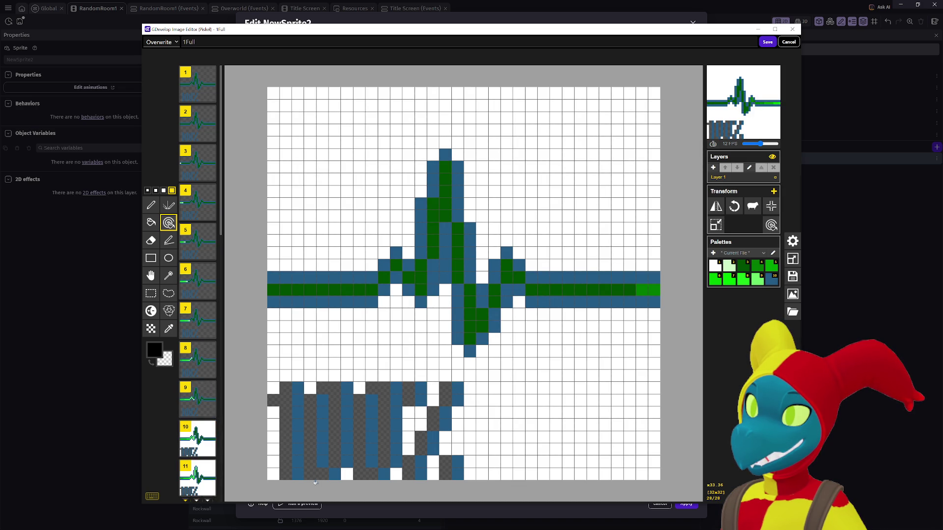
key("Up")
key("Up")
key("Up")
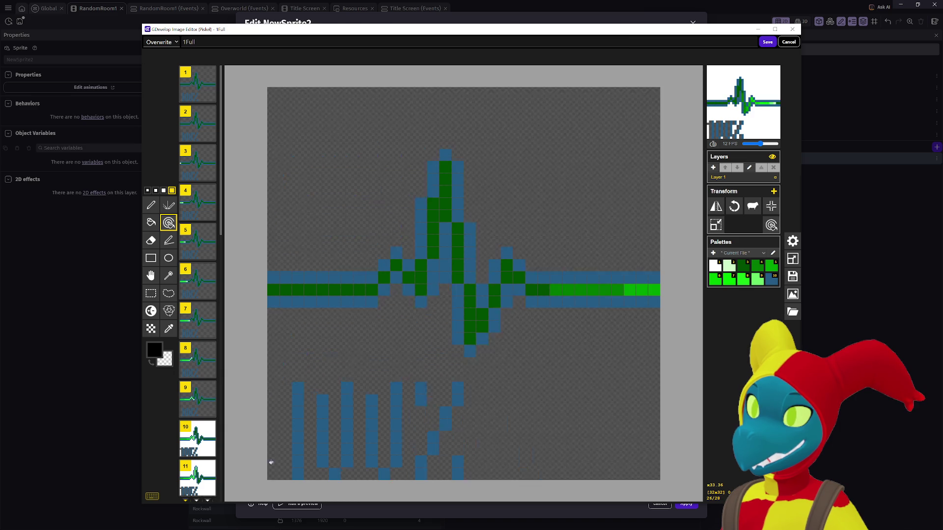
key("Up")
key("Up")
key("Up")
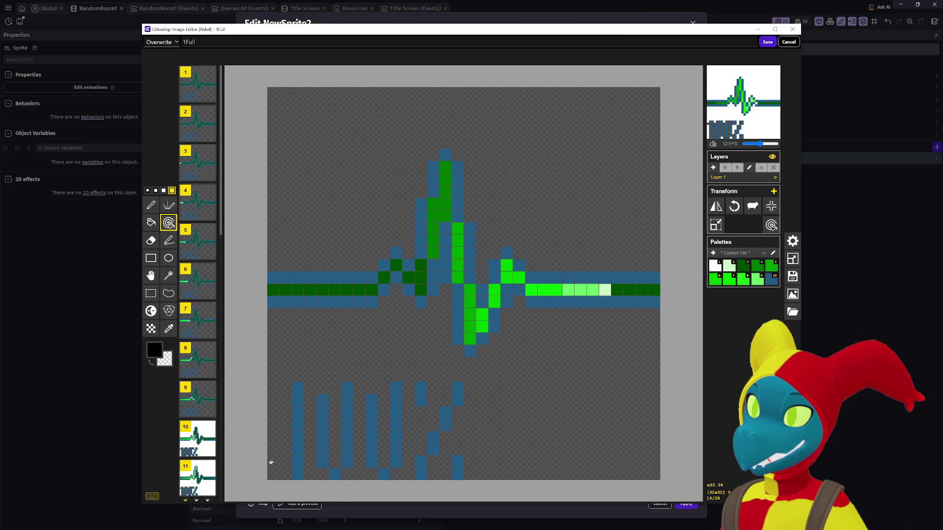
key("Up")
key("Up")
key("Up")
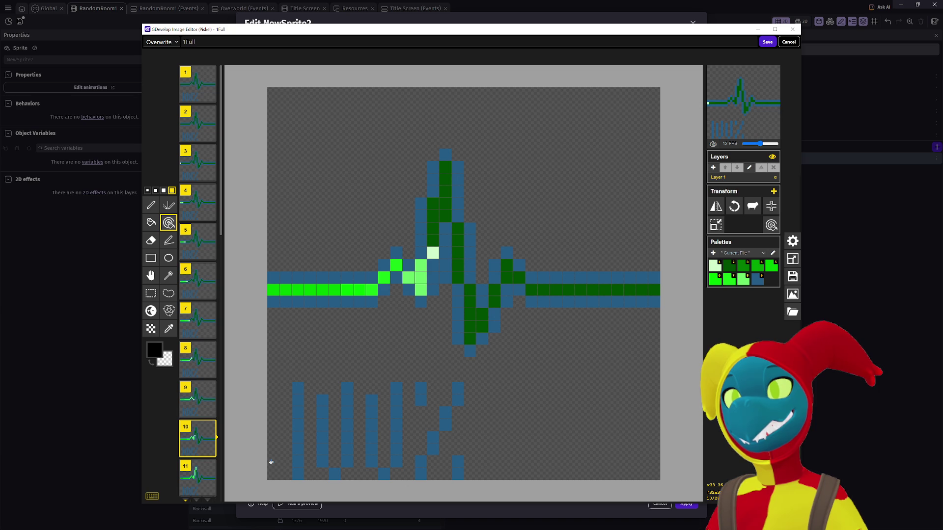
left_click(768, 42)
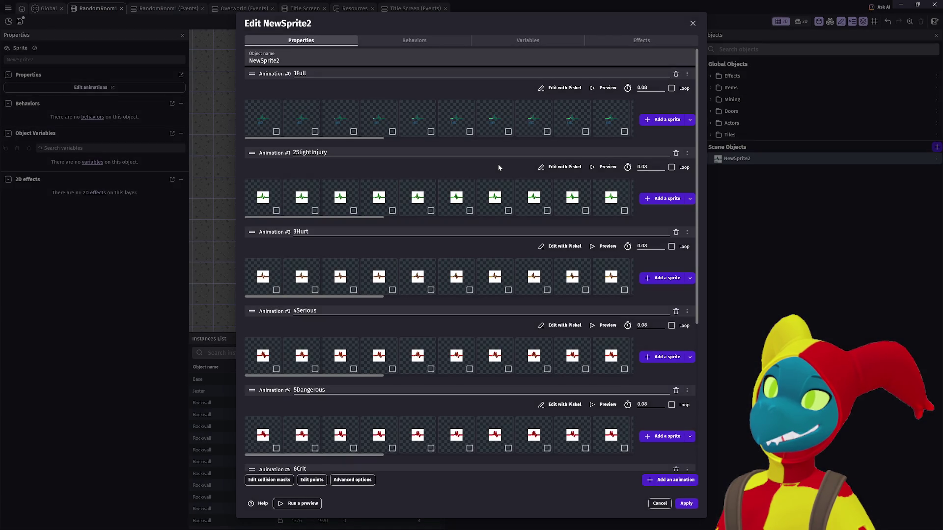
Open NewSprite2's 2SlightInjury animation in the Piskel pixel editor
left_click(554, 167)
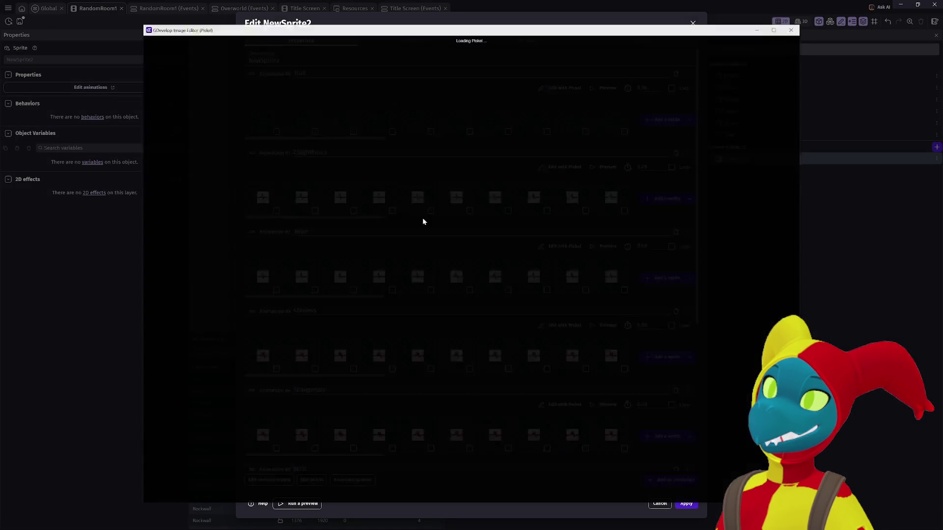
left_click(314, 229)
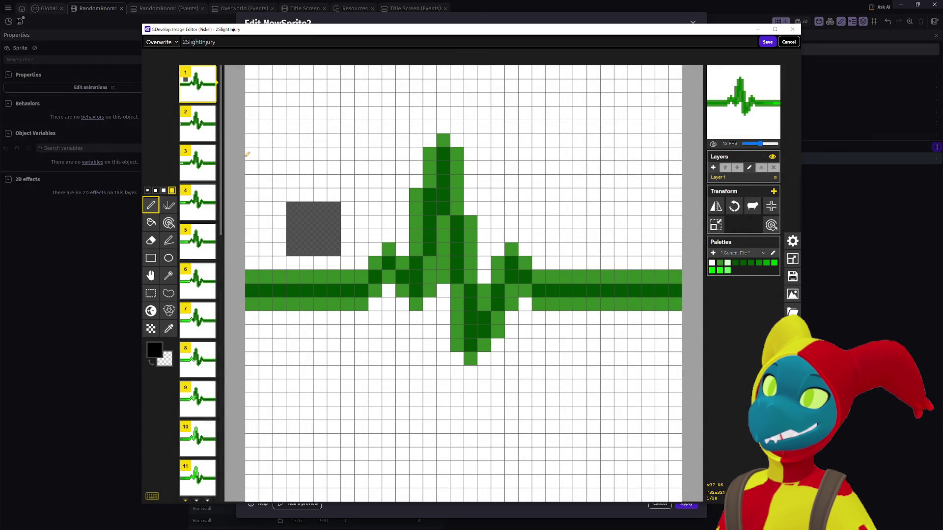
Make the white areas transparent on 2SlightInjury frames, working forward up to frame 28
right_click(327, 151)
right_click(382, 373)
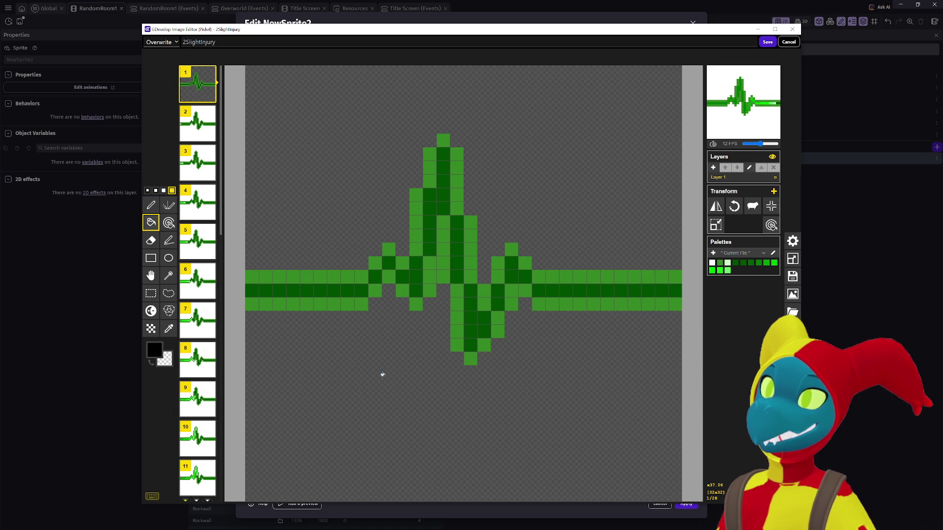
key("Down")
right_click(346, 358)
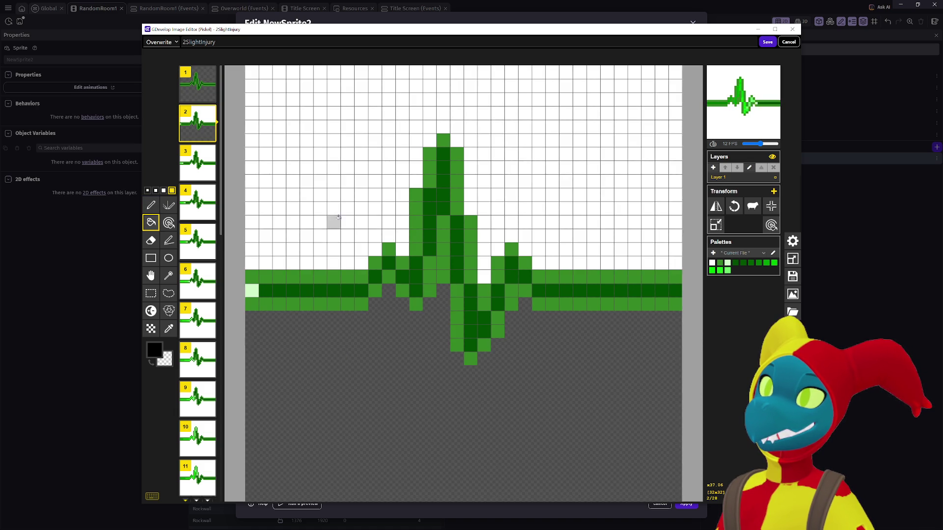
right_click(334, 231)
key("Down")
key("Down")
key("Down")
key("Down")
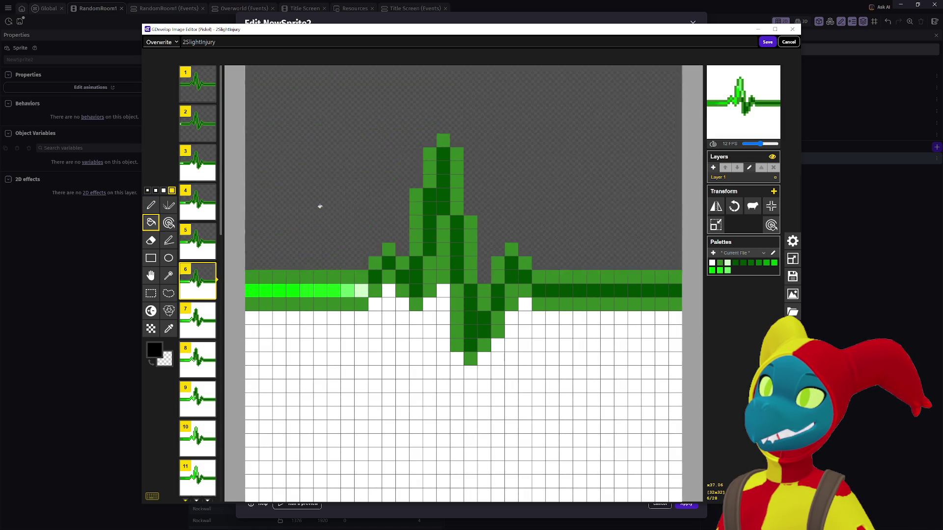
key("Down")
key("Down")
key("Down")
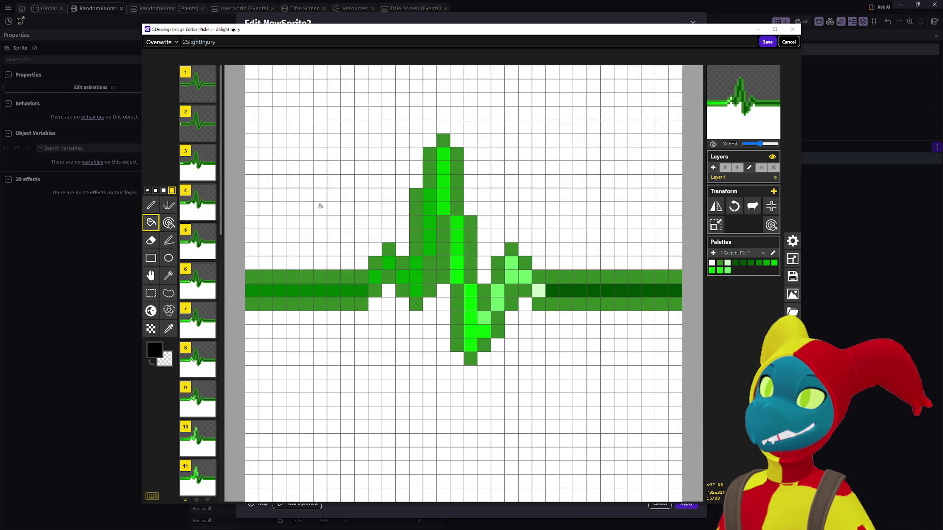
key("Down")
right_click(319, 206)
key("Down")
key("Down")
key("Down")
key("Down")
key("Down")
key("Down")
right_click(319, 206)
key("Down")
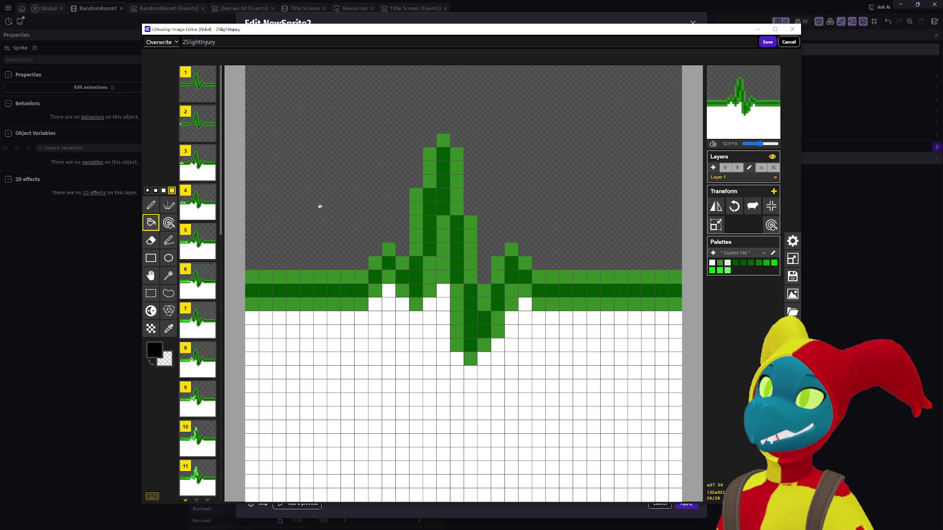
right_click(390, 392)
Clear the remaining white lower areas on earlier frames, then save them back to NewSprite2
key("Up")
key("Up")
key("Up")
key("Up")
key("Up")
key("Up")
right_click(345, 246)
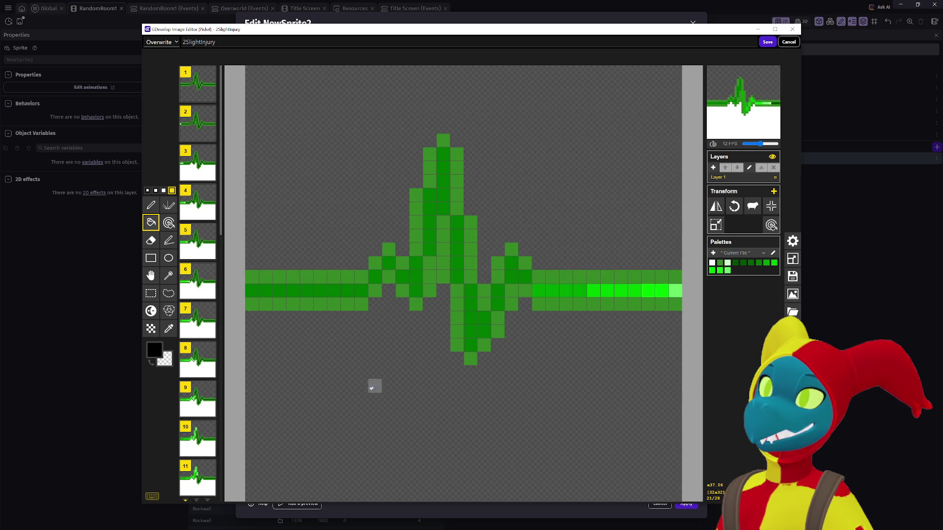
key("Up")
right_click(370, 387)
key("Up")
key("Up")
key("Up")
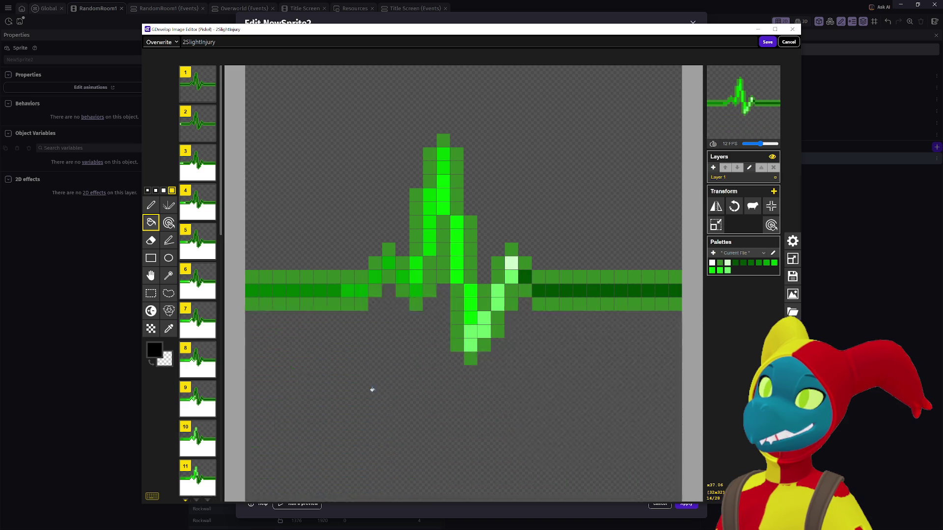
key("Up")
key("Up")
key("Up")
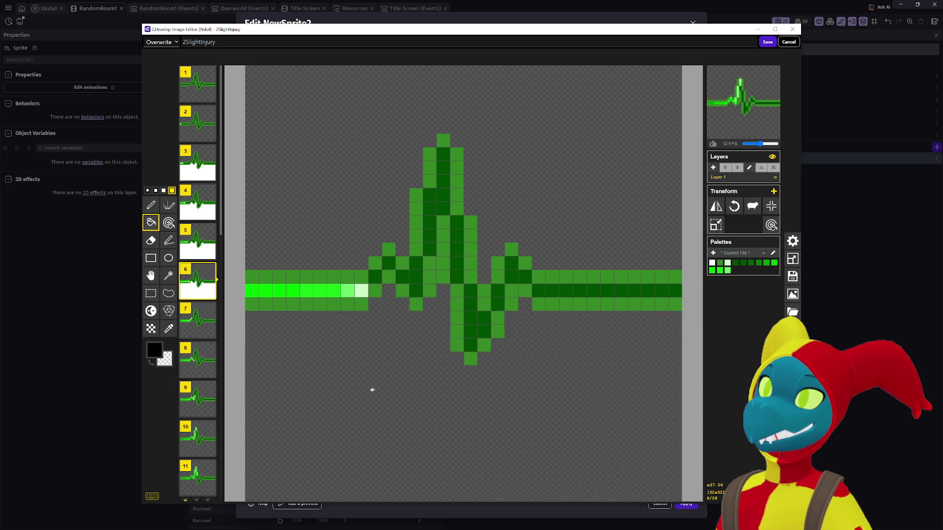
right_click(372, 389)
key("Up")
right_click(372, 389)
key("Up")
right_click(372, 389)
key("Up")
right_click(372, 390)
key("Up")
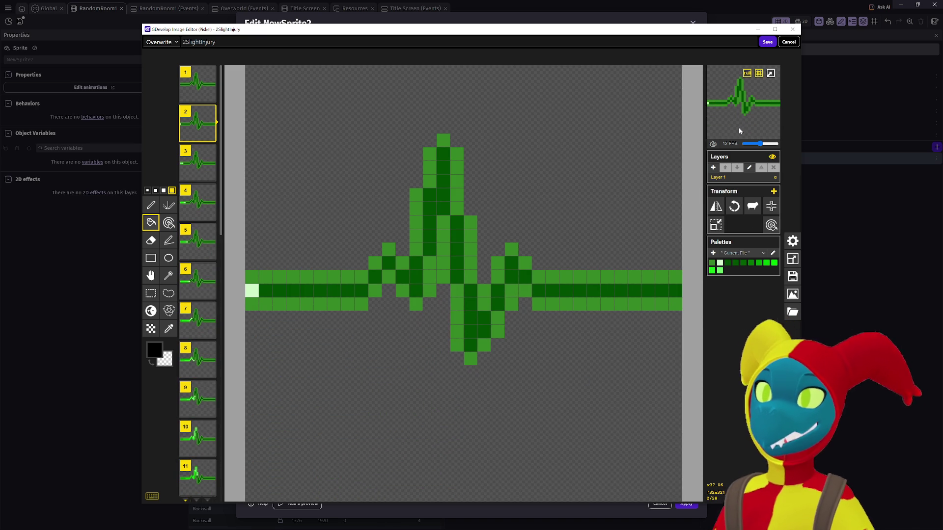
left_click(769, 44)
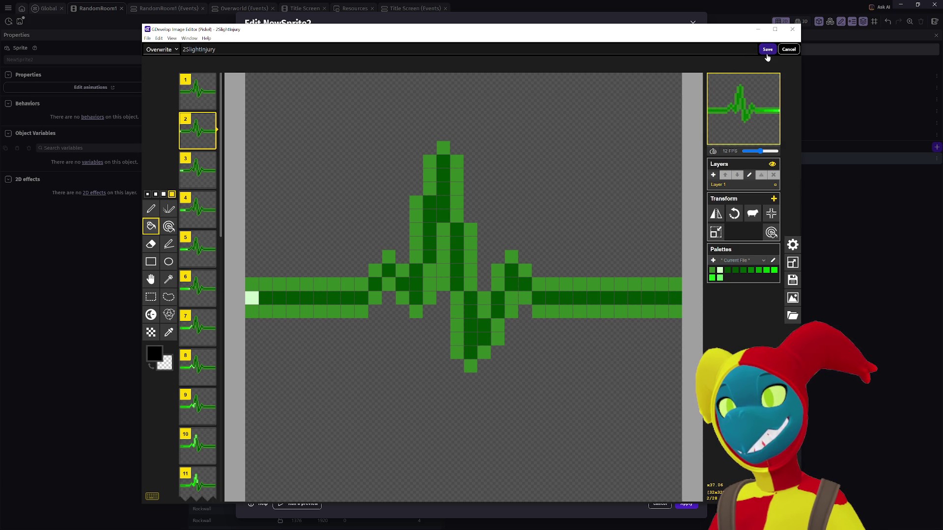
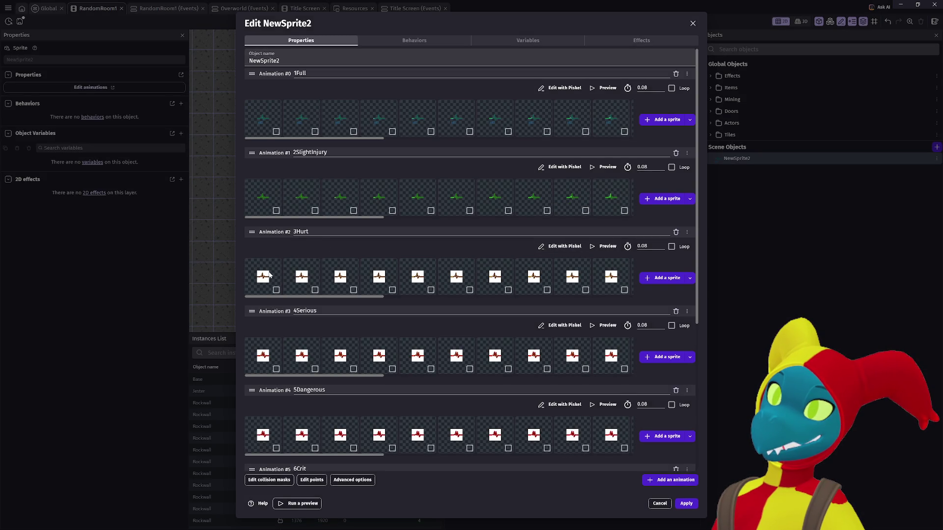
Open 3Hurt in Piskel and make frame 1's white background transparent with the same-colour tool
left_click(547, 248)
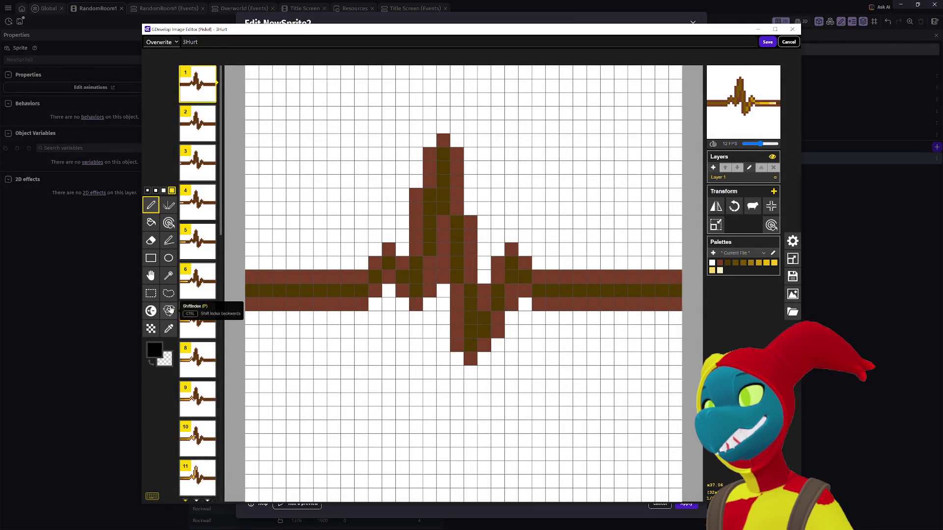
left_click(168, 222)
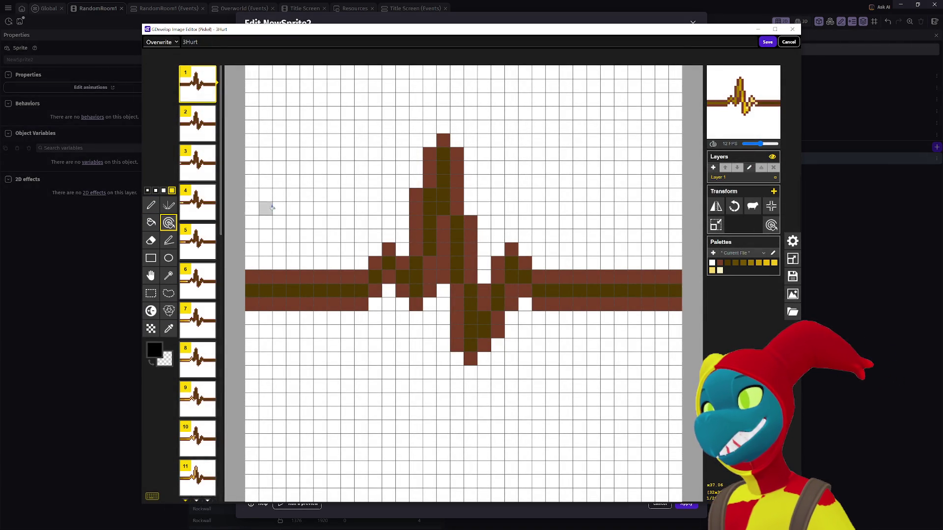
left_click(265, 206)
right_click(295, 192)
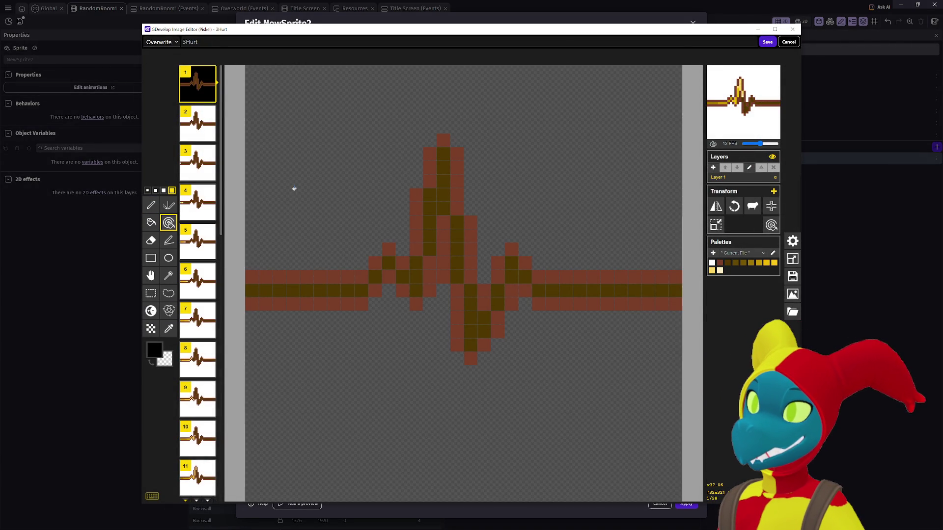
Clear the white background on each remaining 3Hurt frame
key("Down")
right_click(295, 194)
key("Down")
right_click(295, 193)
key("Down")
key("Down")
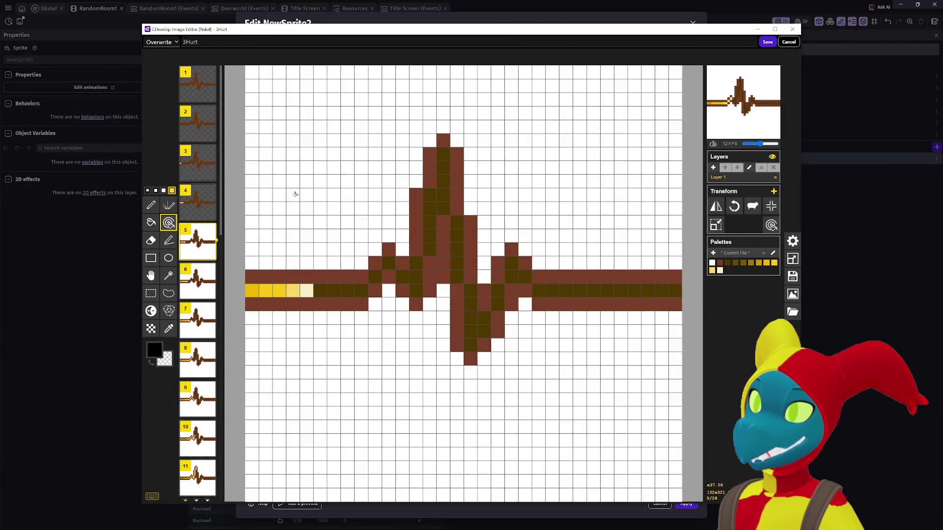
right_click(295, 194)
key("Down")
key("Down")
right_click(295, 194)
key("Down")
key("Down")
right_click(295, 194)
key("Down")
key("Down")
right_click(295, 194)
key("Down")
key("Down")
right_click(295, 194)
key("Down")
key("Down")
key("Down")
right_click(295, 194)
key("Down")
key("Down")
key("Down")
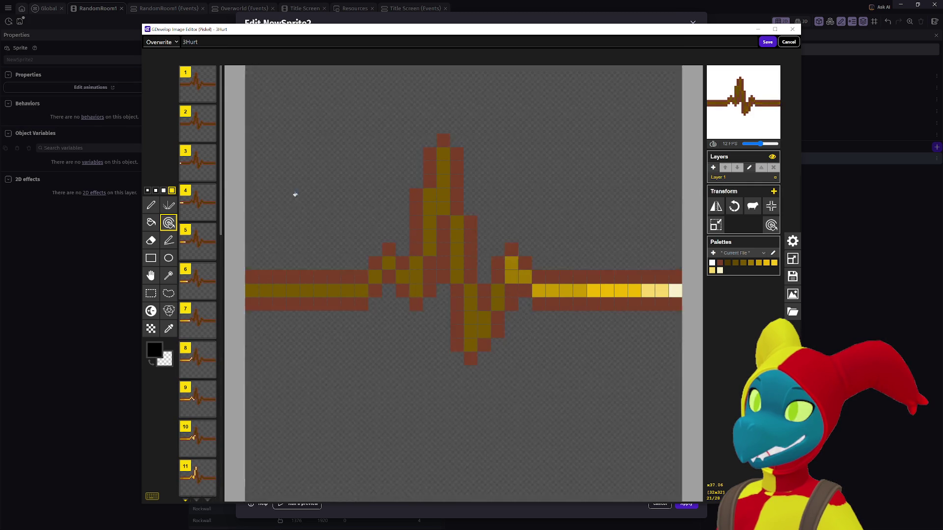
Check all 3Hurt frames for leftover white and save them into NewSprite2
key("Down")
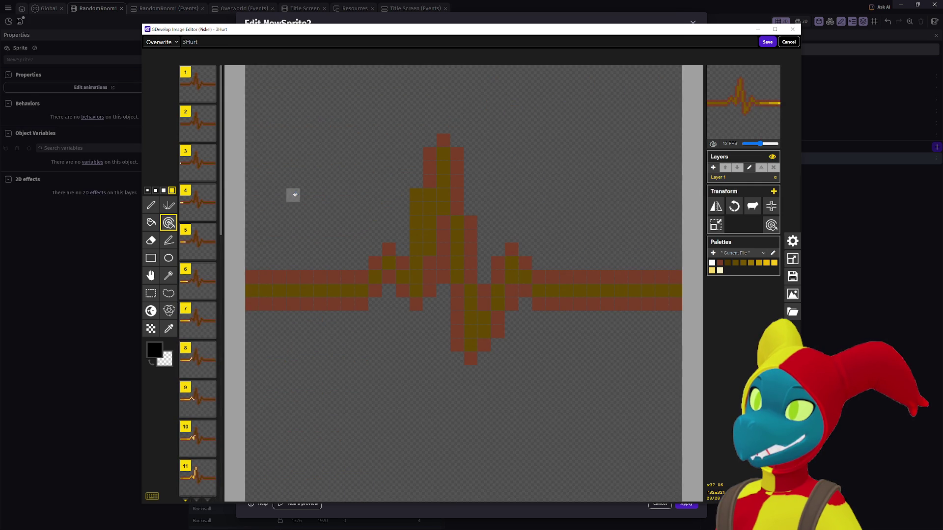
key("Up")
key("Up")
key("Down")
key("Down")
key("Down")
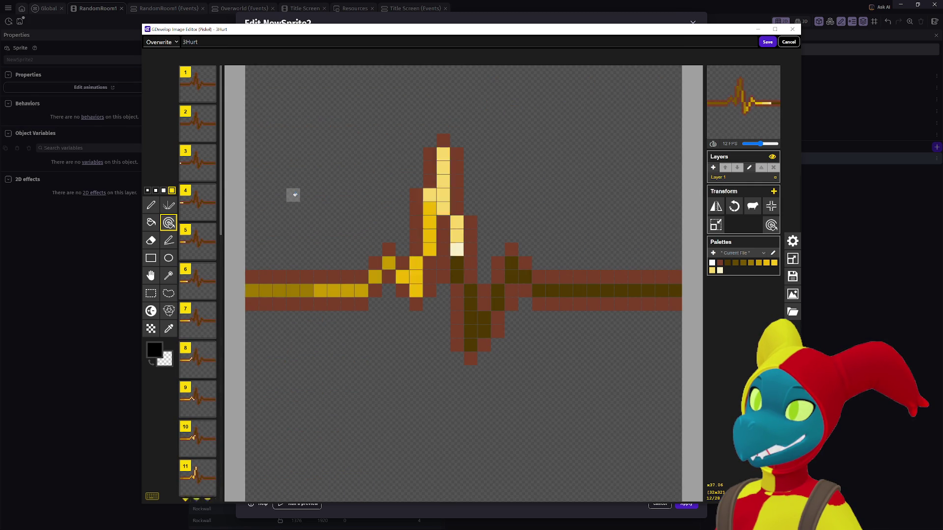
key("Down")
key("Down")
key("Down")
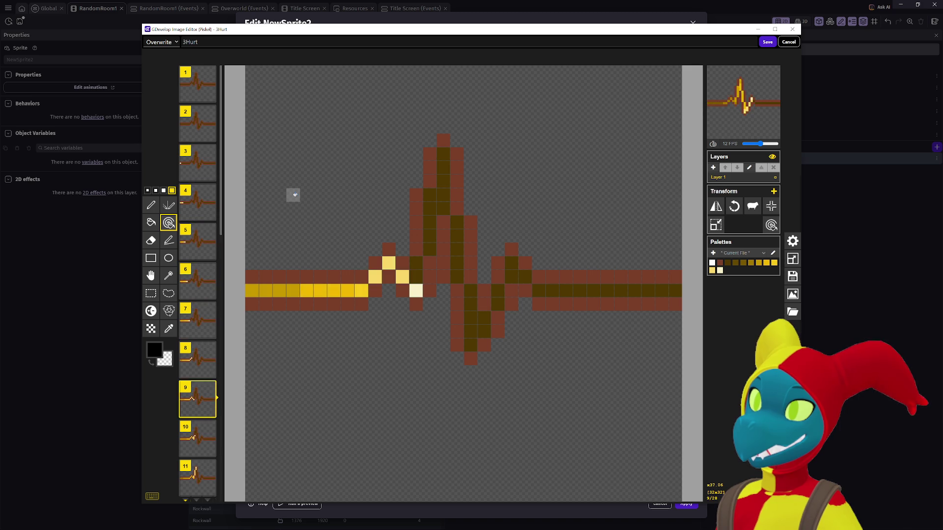
key("Down")
key("Down")
key("Down")
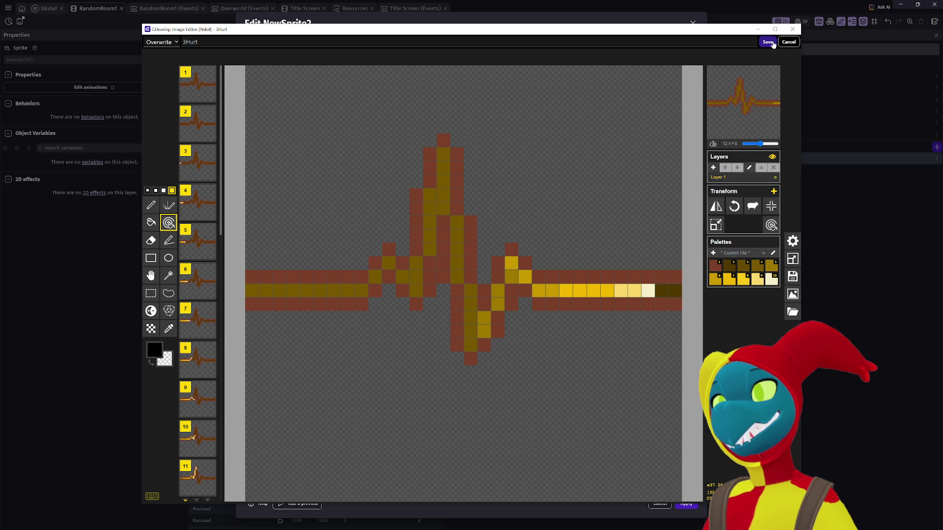
left_click(771, 42)
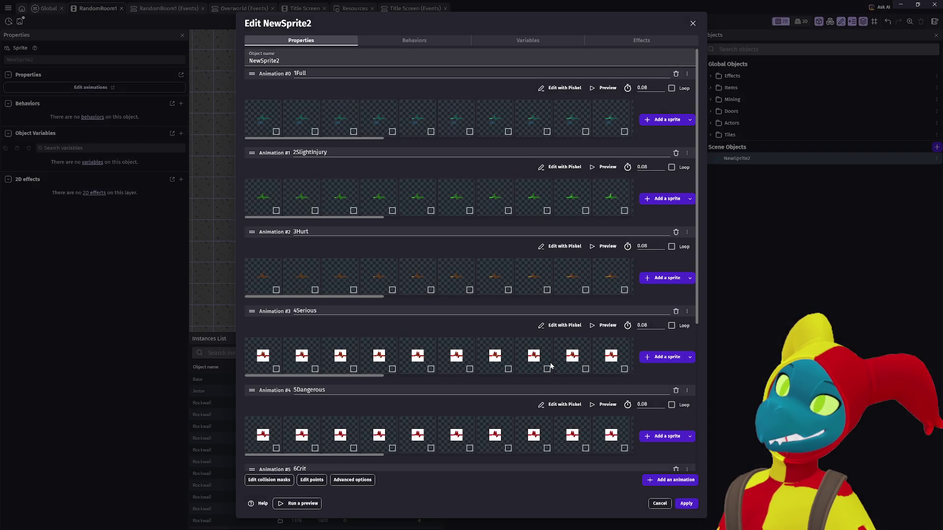
Open 4Serious in Piskel and make frame 1's white background transparent
scroll(686, 368, "down", 5)
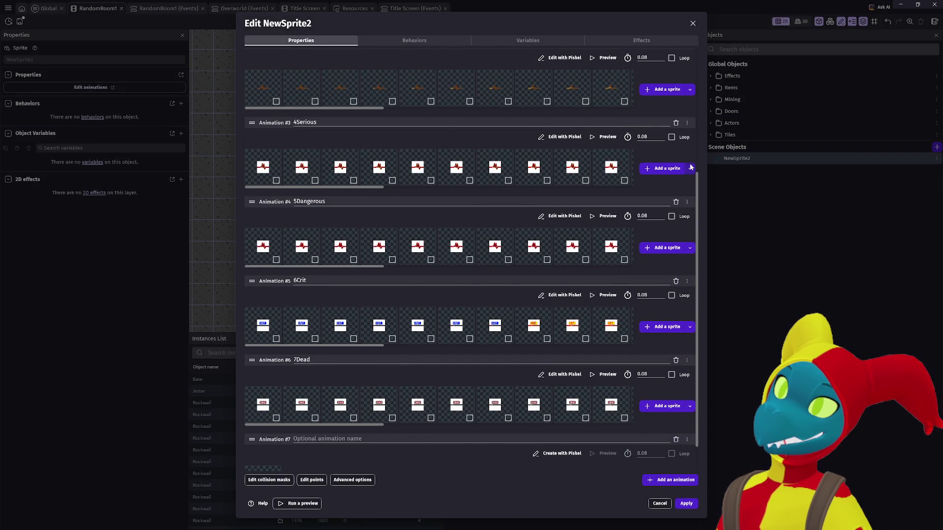
left_click(558, 139)
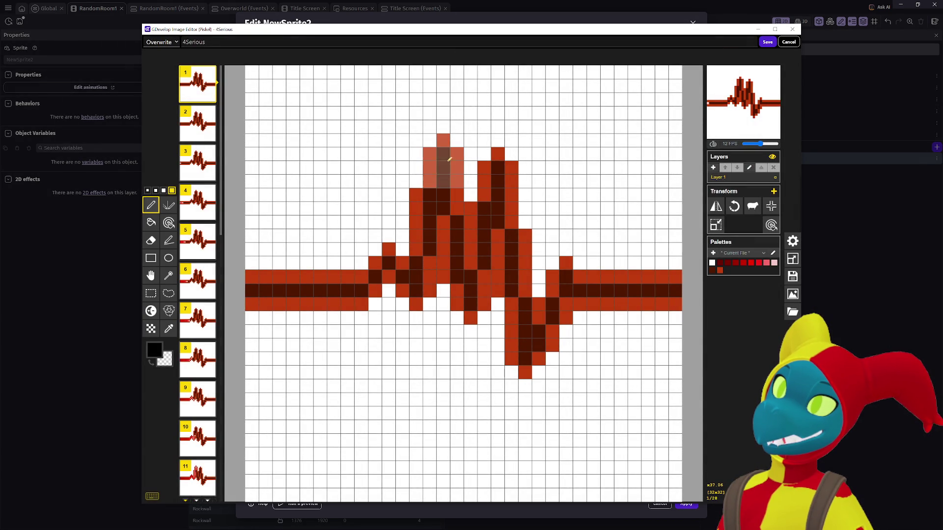
left_click(310, 201)
right_click(309, 201)
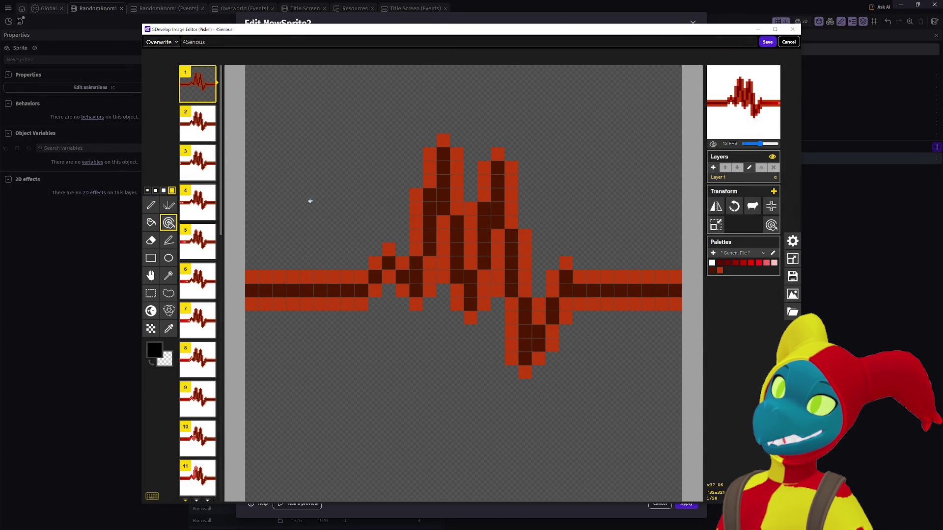
Clear the white background on every remaining 4Serious frame
key("Down")
right_click(309, 200)
key("Down")
right_click(310, 201)
key("Down")
right_click(310, 200)
key("Down")
right_click(310, 201)
key("Down")
right_click(310, 201)
key("Down")
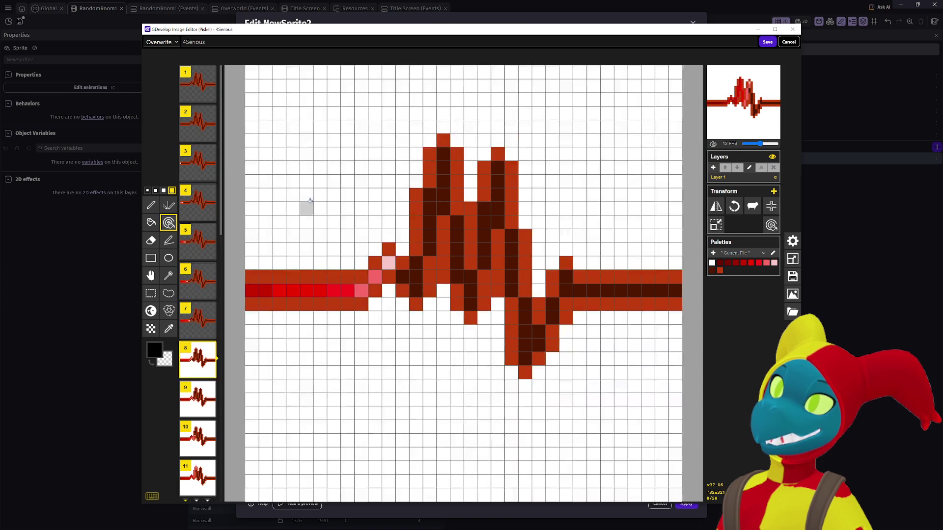
right_click(310, 201)
key("Down")
right_click(310, 201)
key("Down")
right_click(310, 201)
key("Down")
key("Down")
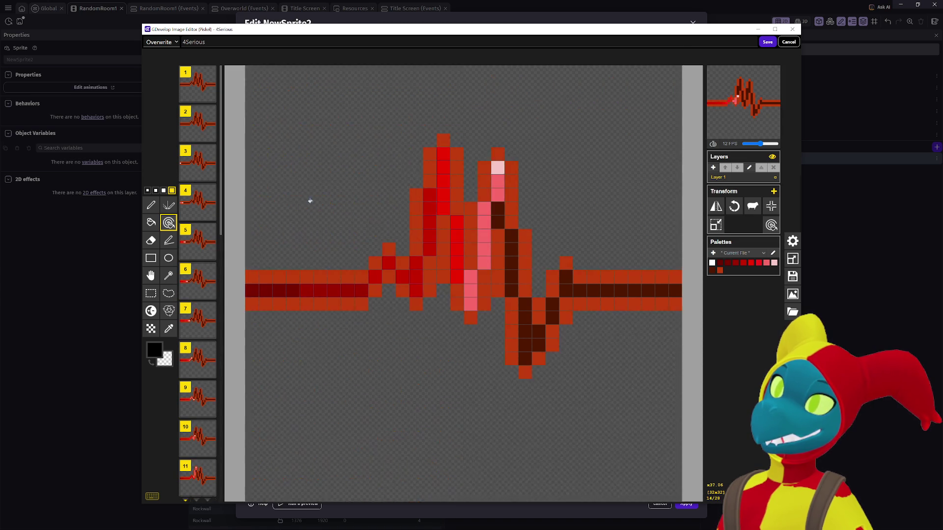
key("Down")
right_click(310, 200)
key("Down")
key("Down")
key("Down")
key("Down")
right_click(310, 200)
key("Down")
key("Down")
key("Down")
right_click(310, 201)
key("Down")
key("Down")
key("Down")
key("Down")
key("Down")
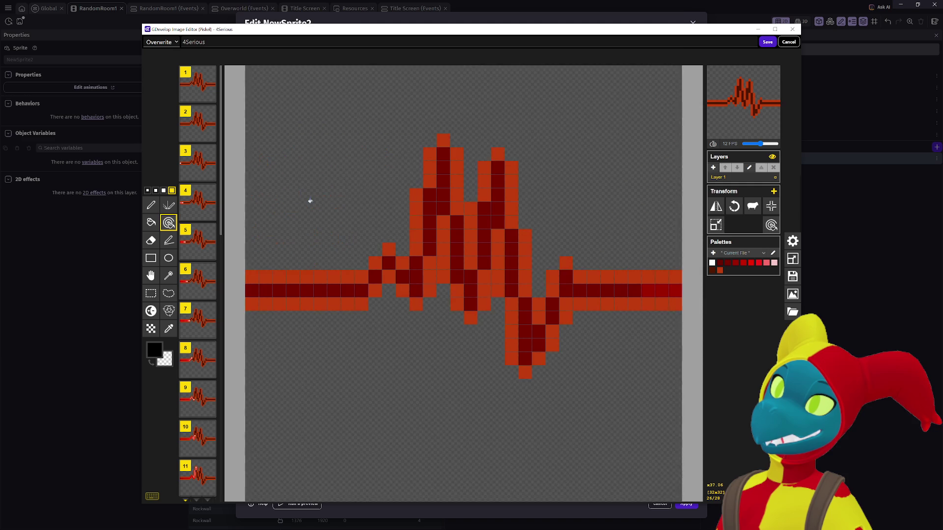
Return to the first frame and save the 4Serious animation to NewSprite2
key("Up")
key("Up")
key("Up")
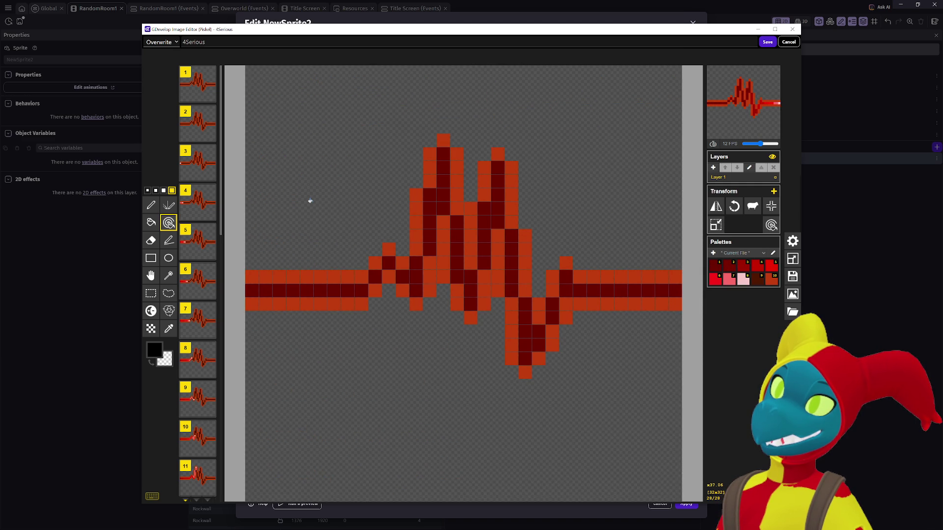
key("Up")
key("Up")
key("Up")
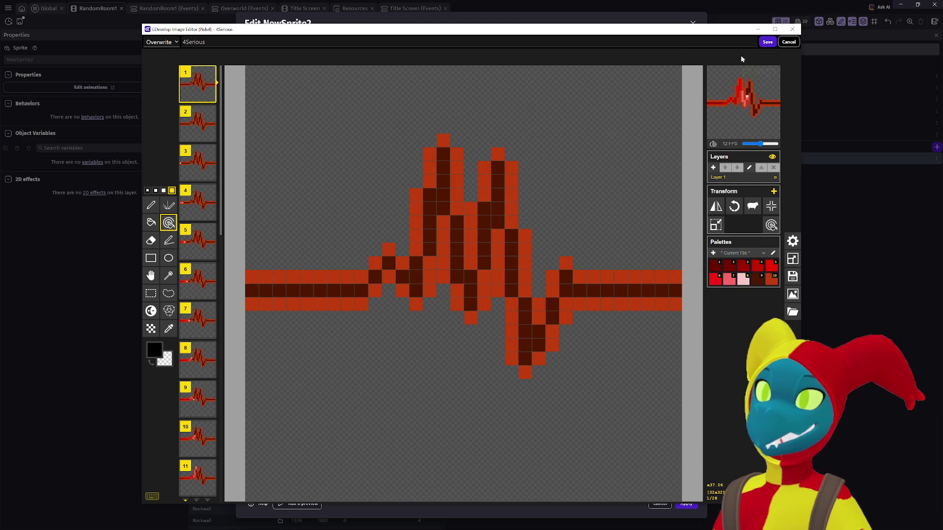
left_click(767, 42)
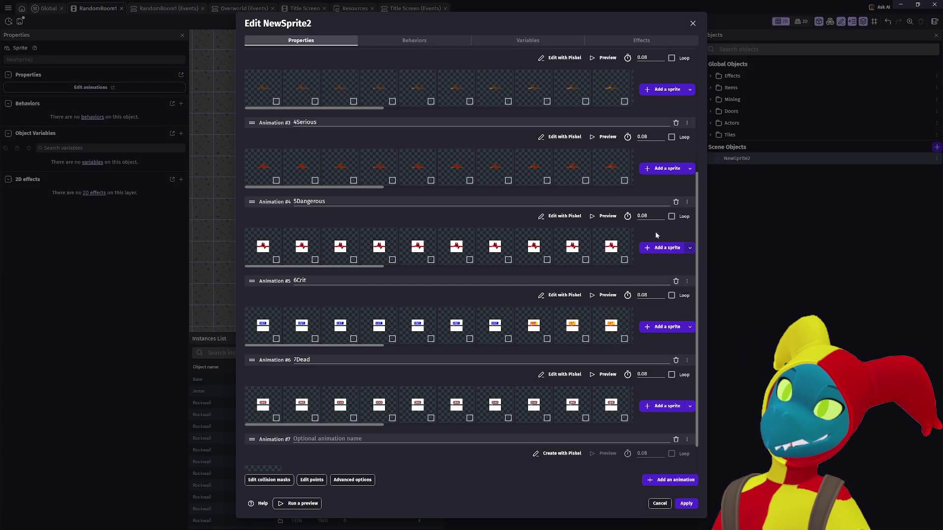
Open 5Dangerous in Piskel and make frame 1's white background transparent with the same-colour tool
left_click(552, 217)
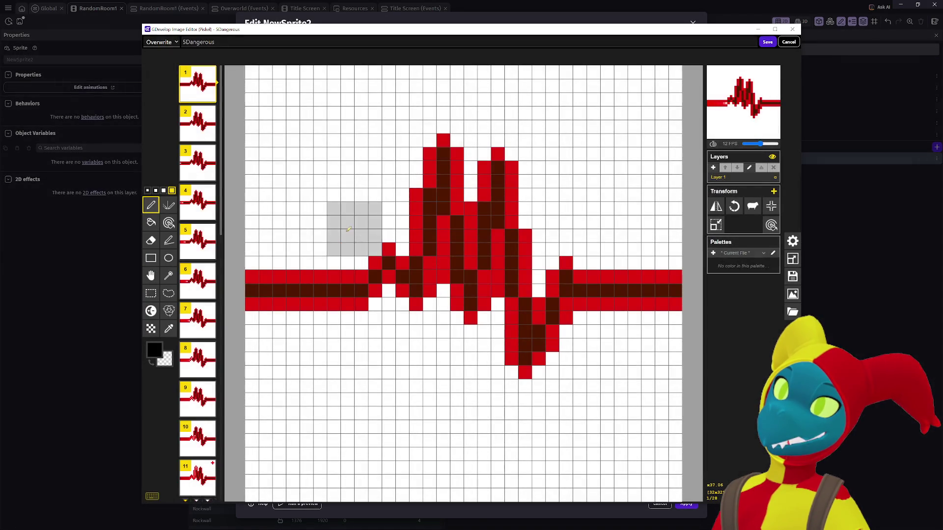
left_click(168, 222)
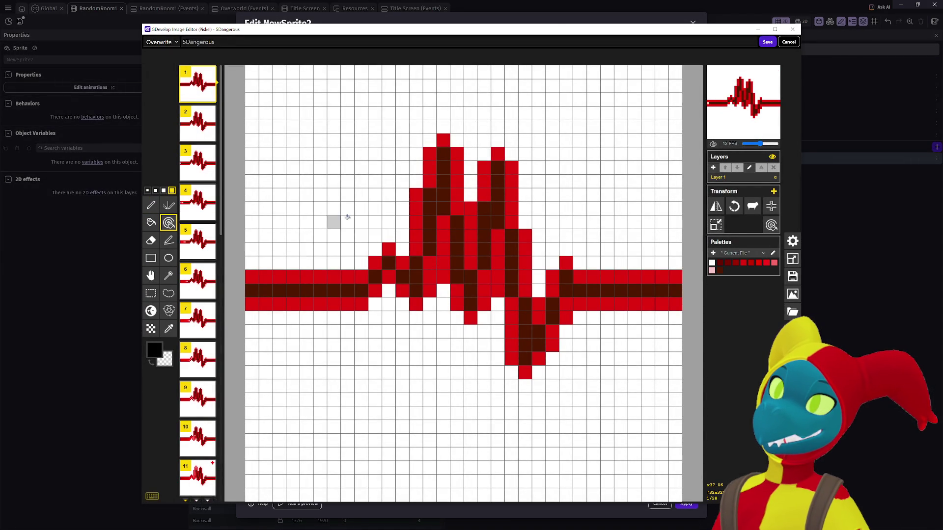
right_click(348, 217)
Clear the white background on each remaining 5Dangerous frame
key("Down")
right_click(348, 217)
key("Down")
right_click(348, 217)
key("Down")
right_click(347, 217)
key("Down")
right_click(347, 217)
key("Down")
right_click(347, 217)
key("Down")
right_click(348, 217)
key("Down")
right_click(348, 217)
right_click(348, 217)
key("Down")
key("Down")
key("Down")
right_click(348, 217)
key("Down")
key("Down")
right_click(347, 217)
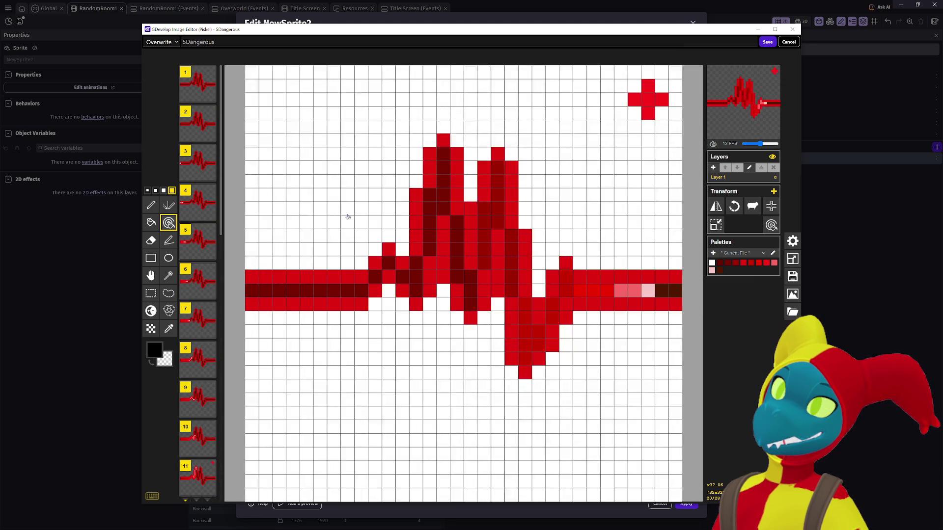
key("Down")
key("Down")
right_click(347, 217)
key("Down")
key("Down")
right_click(348, 217)
right_click(348, 217)
key("Down")
key("Down")
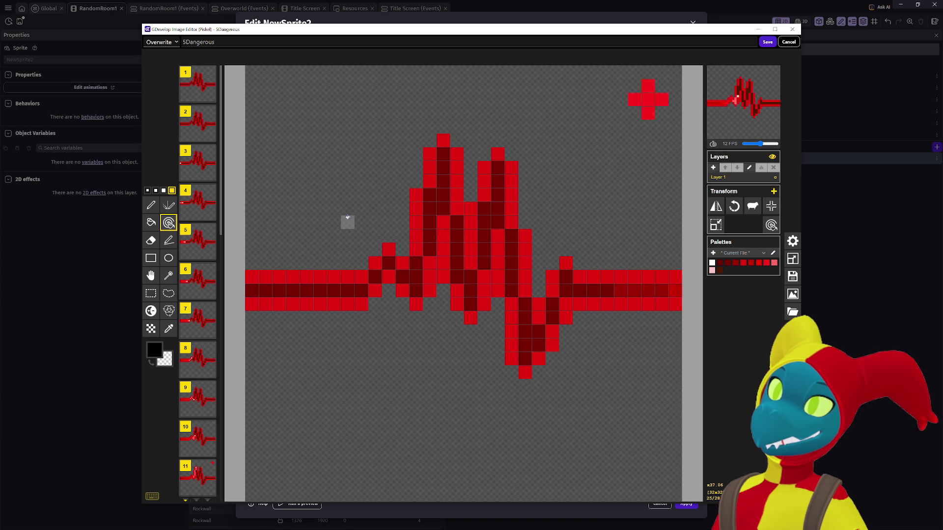
Review all 5Dangerous frames and save them into NewSprite2
key("Down")
key("Down")
key("Down")
key("Down")
key("Down")
key("Down")
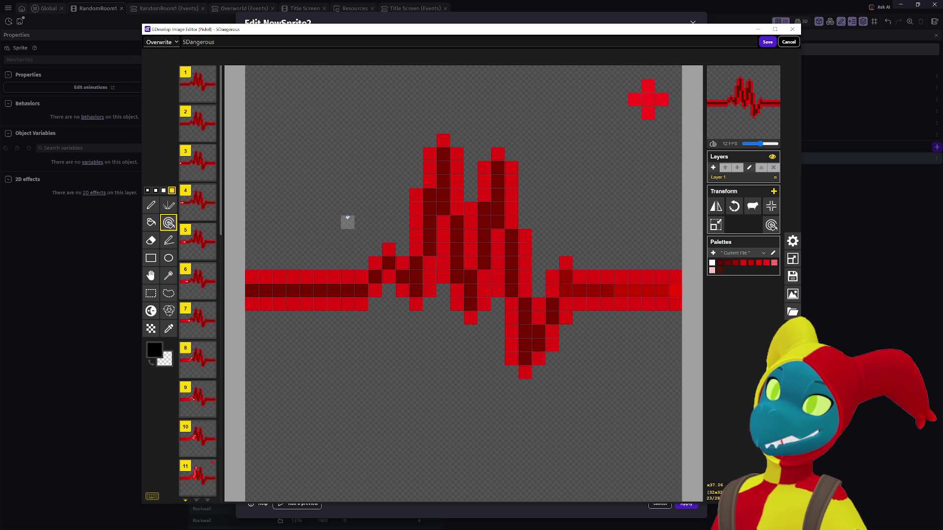
key("Down")
key("Down")
key("Down")
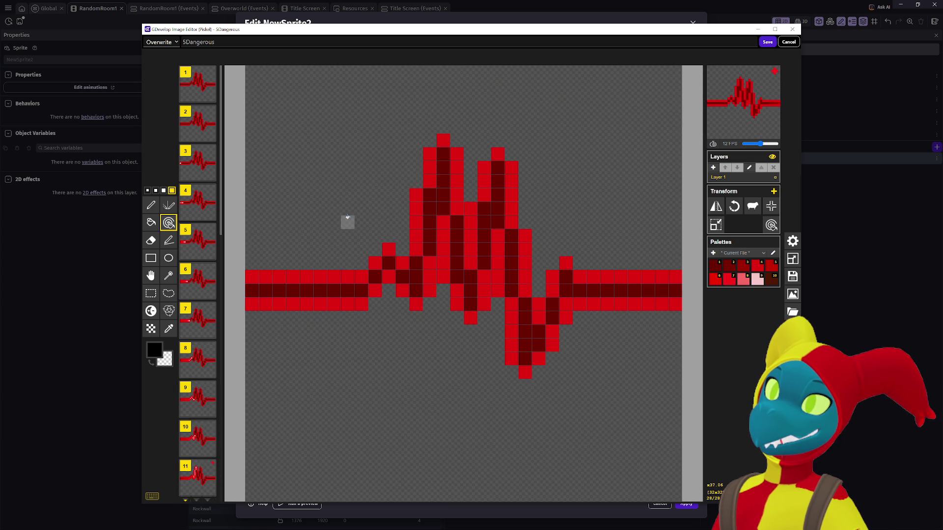
key("Down")
key("Down")
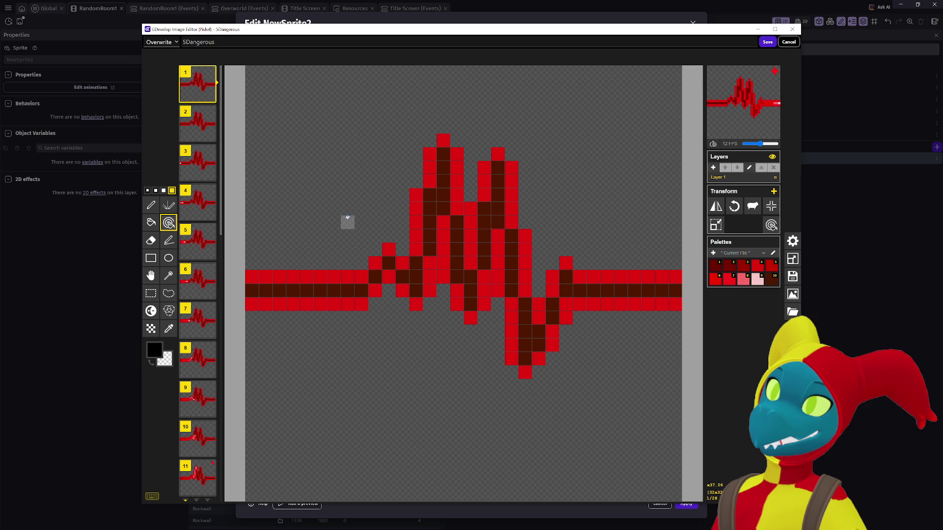
key("Down")
key("Down")
key("Down")
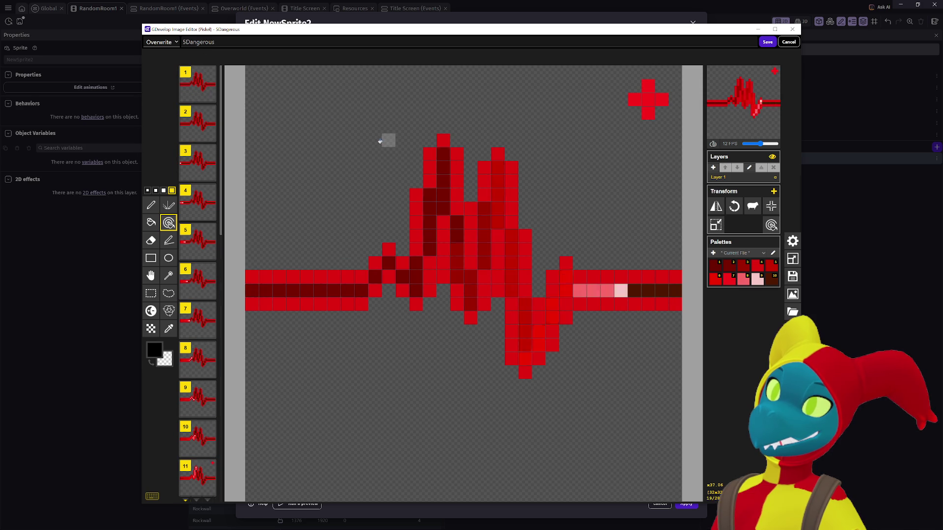
left_click(767, 41)
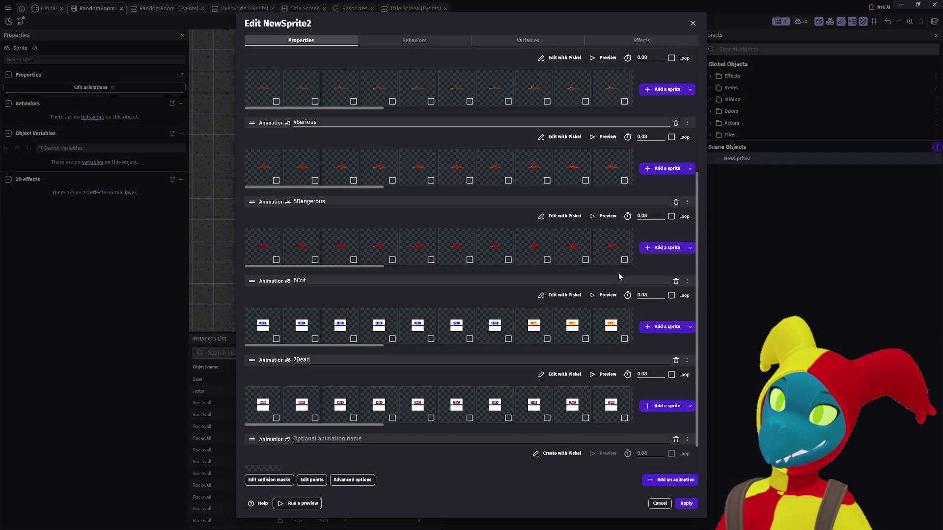
Open 6Crit in Piskel, try a same-colour fill, then undo both changes
left_click(571, 297)
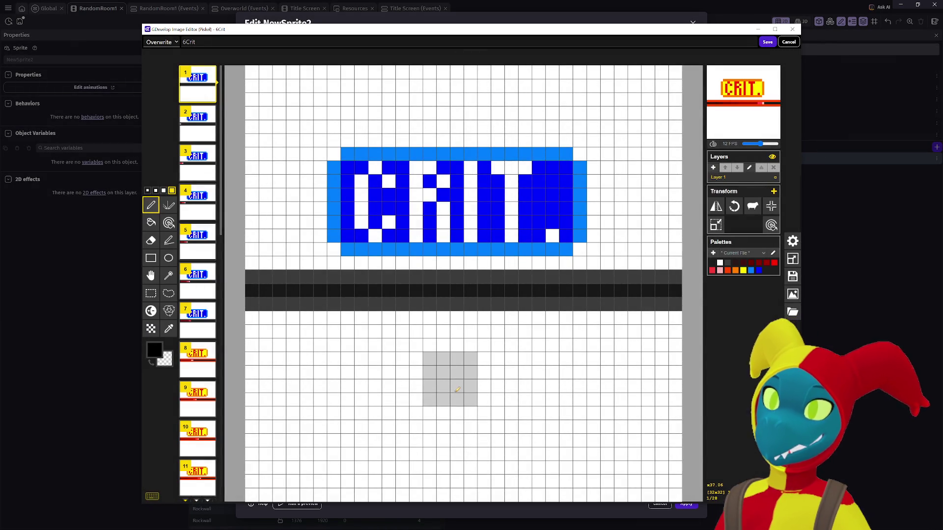
left_click(169, 222)
right_click(385, 371)
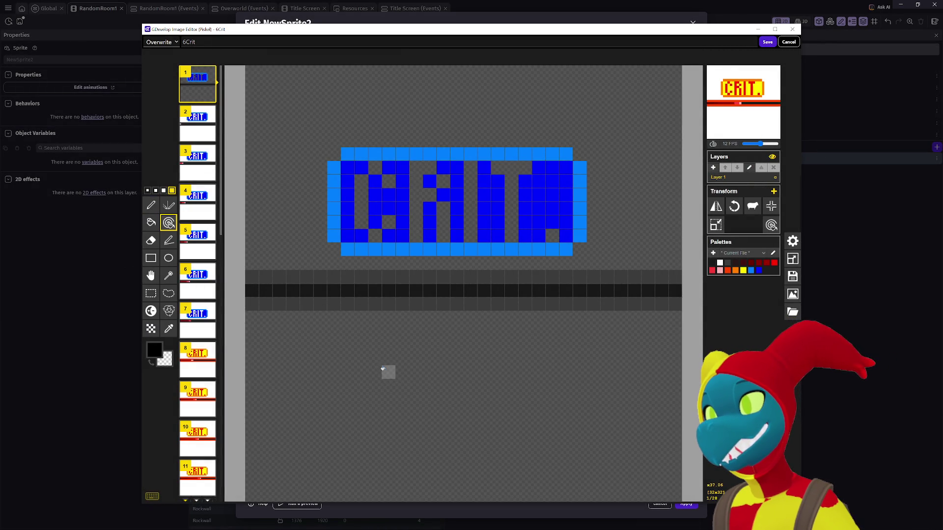
key("ctrl+z")
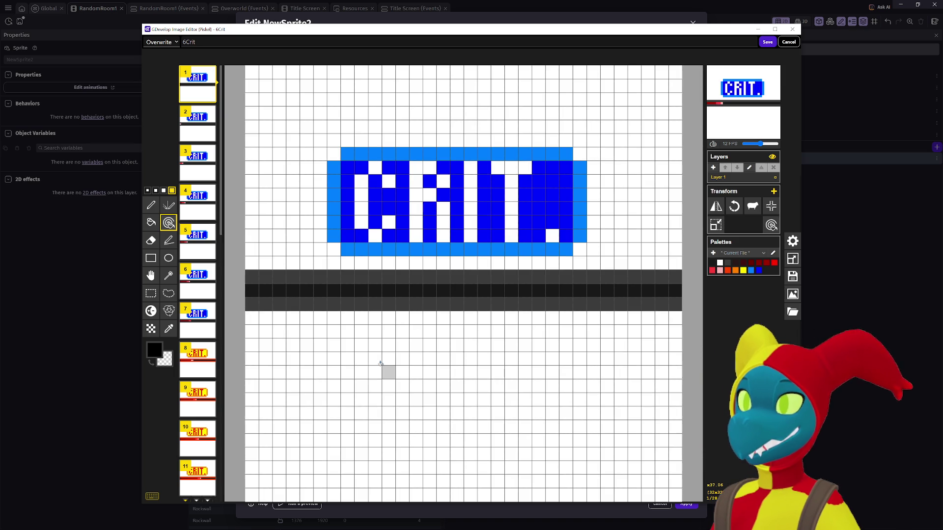
left_click(324, 330)
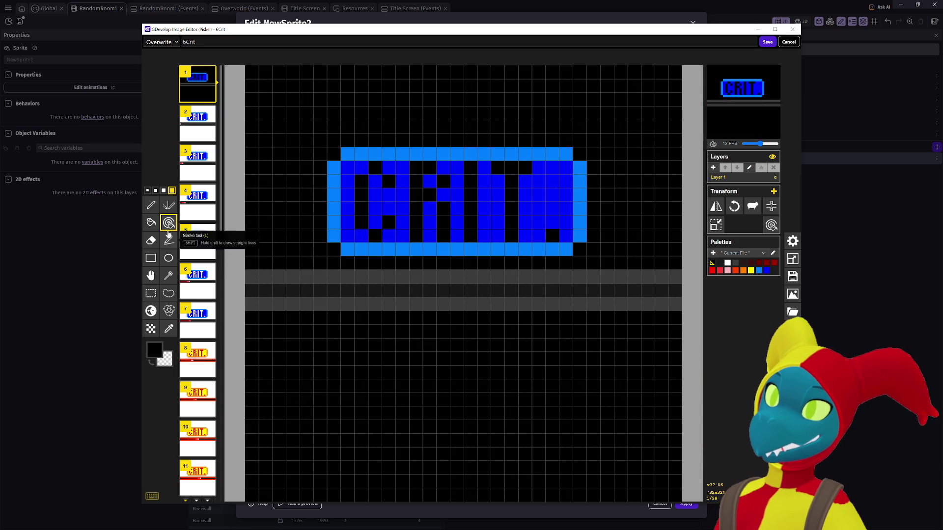
key("ctrl+z")
With the single-area paint bucket, clear the white above and below the band on 6Crit frames
left_click(151, 224)
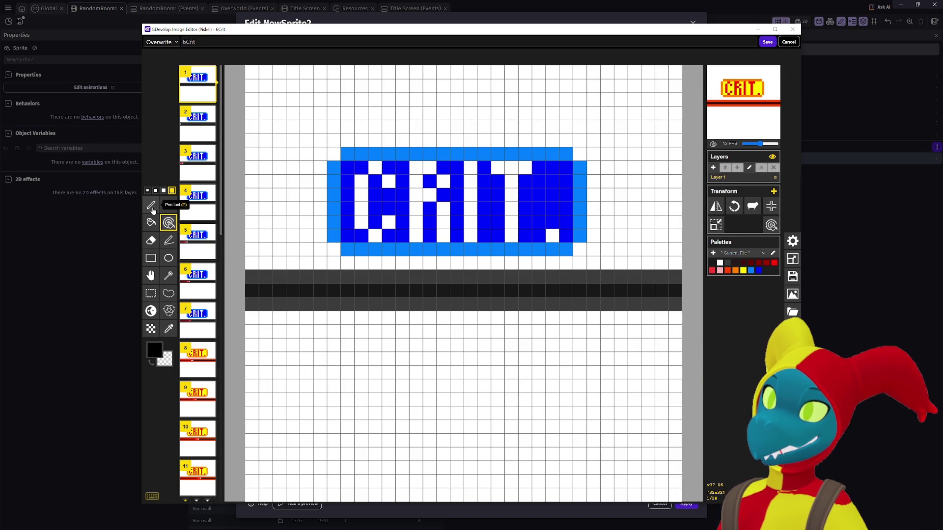
right_click(276, 342)
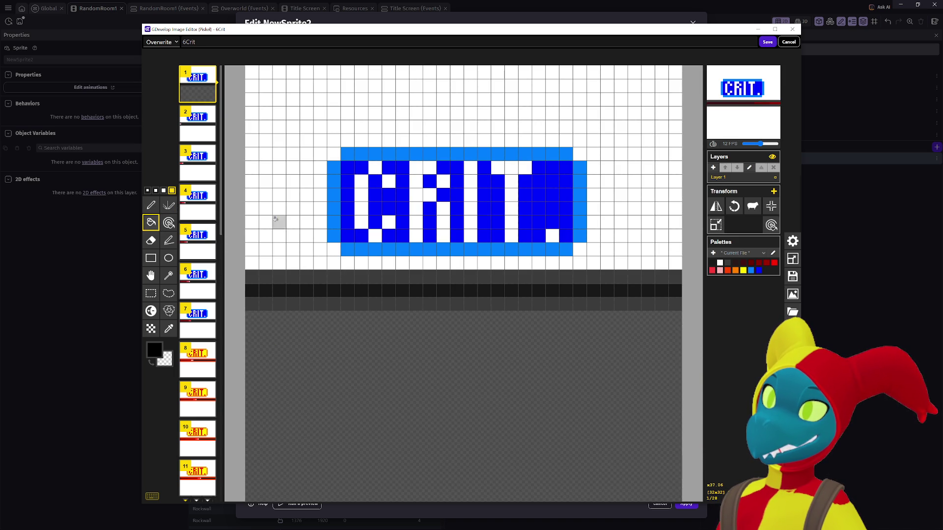
right_click(275, 220)
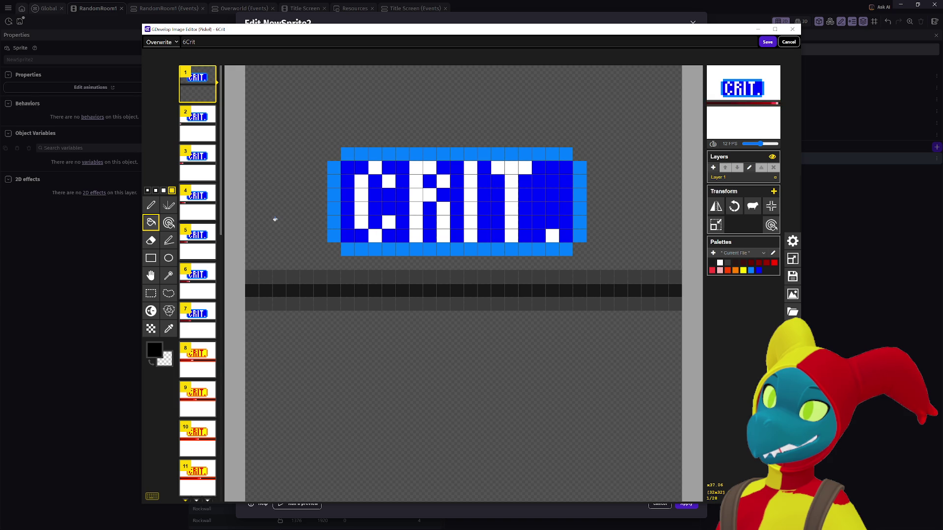
key("Down")
key("Down")
key("Down")
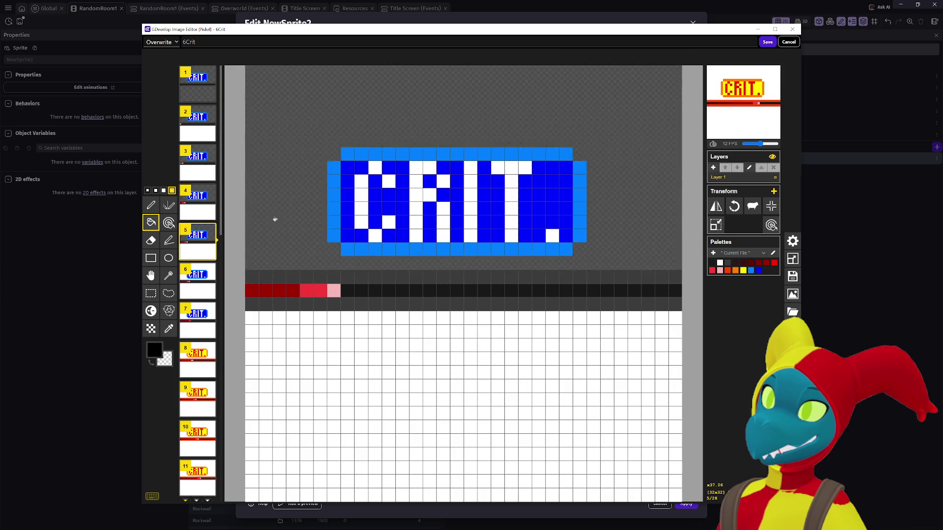
key("Down")
key("Down")
key("Down")
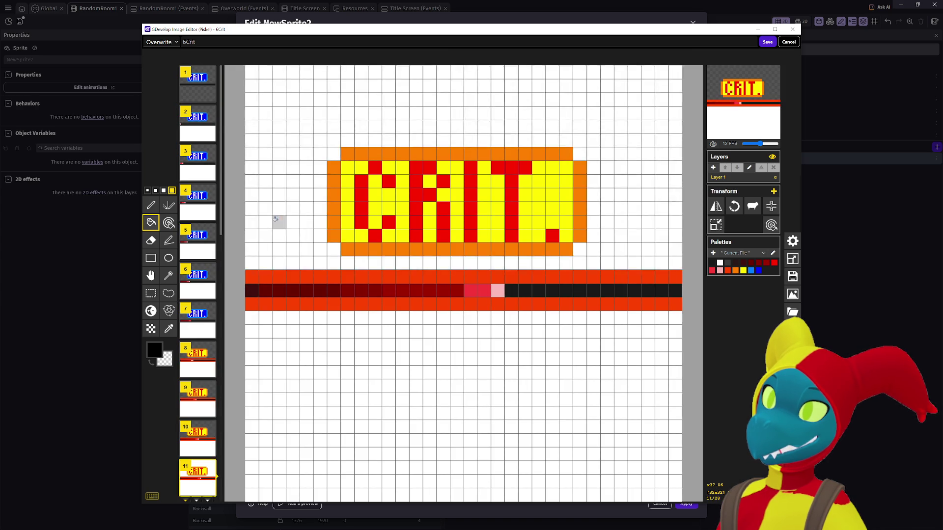
key("Down")
key("Down")
key("Down")
right_click(275, 220)
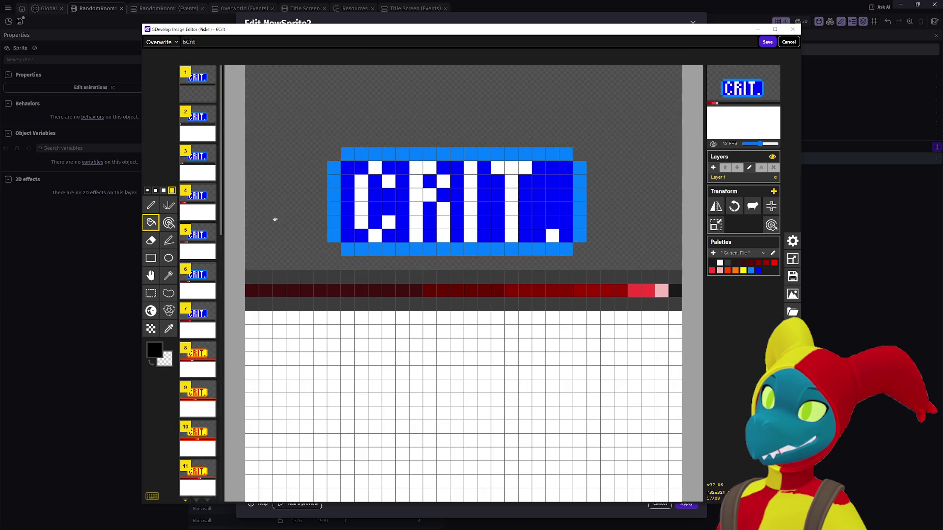
key("Down")
key("Down")
key("Down")
key("Down")
key("Down")
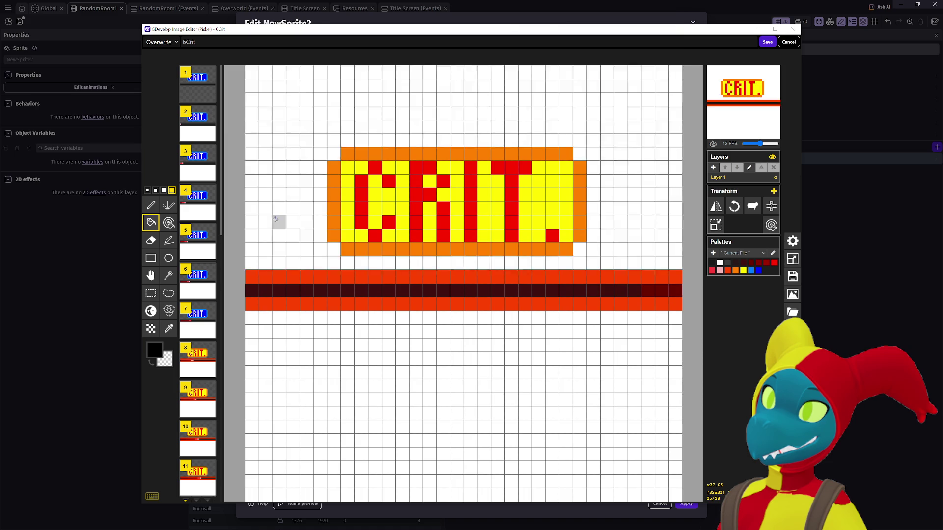
right_click(275, 219)
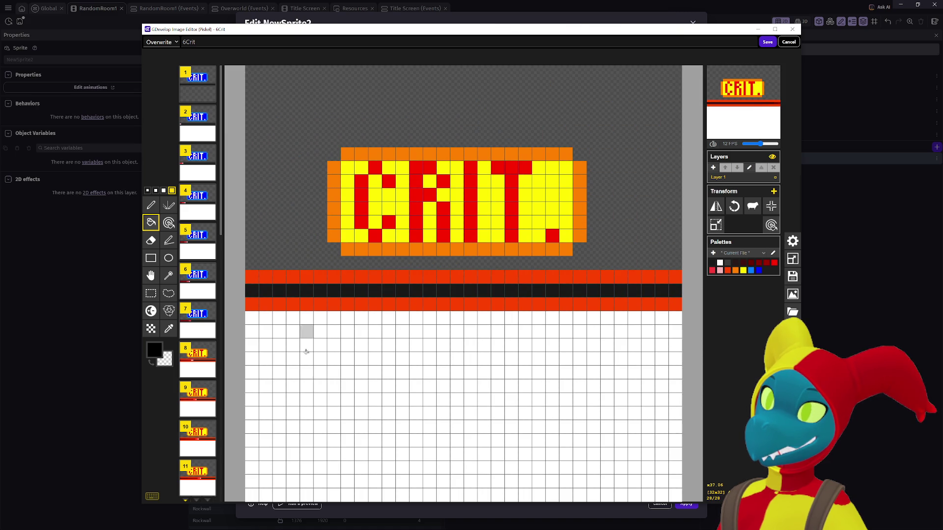
Step back through earlier 6Crit frames, clearing the white area below the red band
key("Up")
right_click(337, 420)
key("Up")
right_click(336, 420)
key("Up")
key("Up")
key("Up")
right_click(337, 419)
key("Up")
right_click(336, 419)
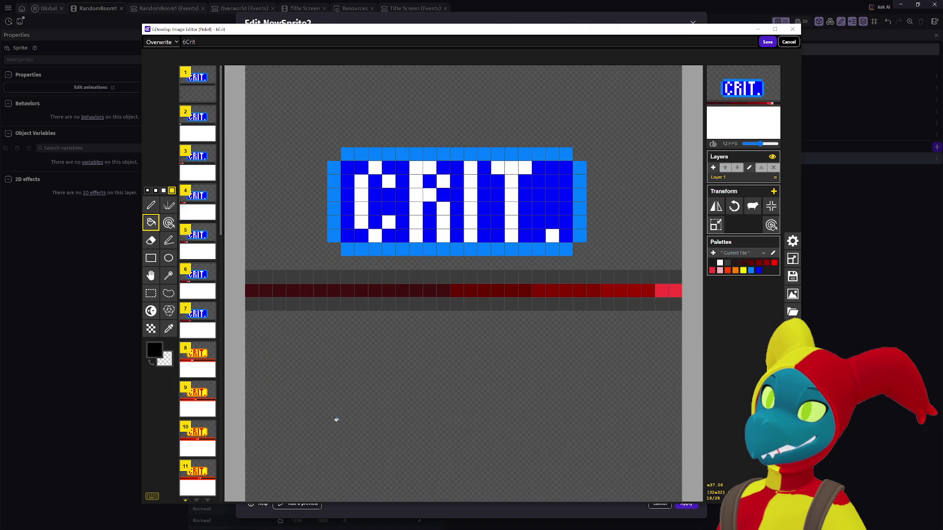
key("Up")
right_click(336, 420)
Clear the last remaining frames, review all of them, and save 6Crit
key("Up")
key("Up")
key("Up")
key("Up")
key("Up")
right_click(336, 419)
key("Up")
right_click(337, 419)
key("Up")
right_click(337, 419)
key("Up")
right_click(337, 420)
key("Up")
key("Up")
key("Up")
key("Up")
key("Up")
key("Up")
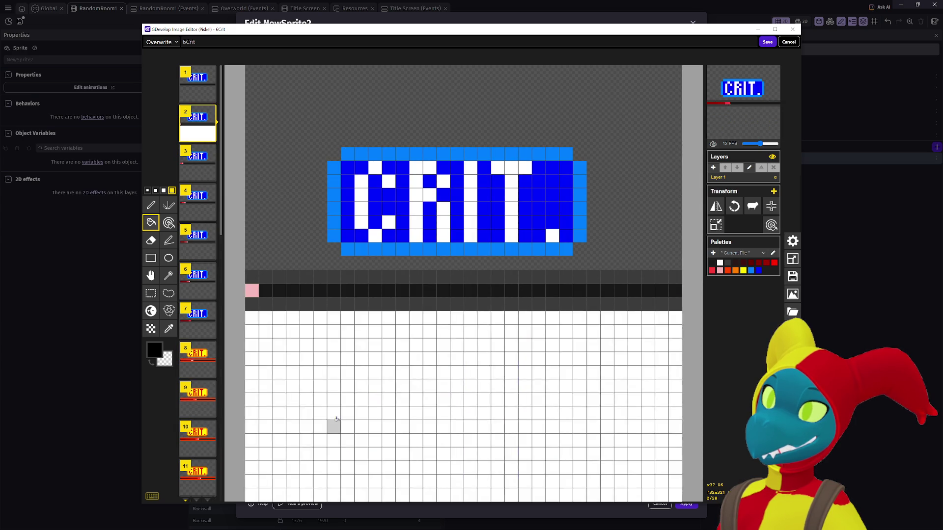
key("Down")
key("Down")
key("Down")
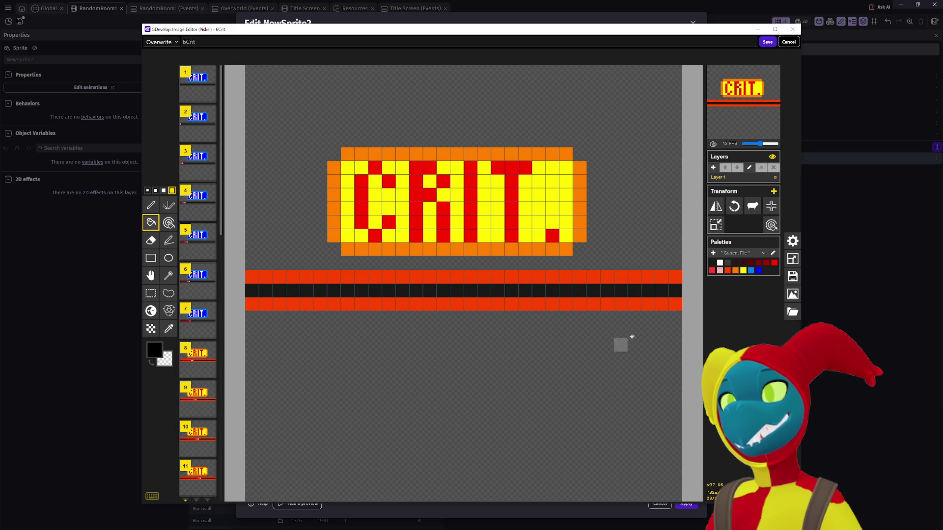
left_click(766, 42)
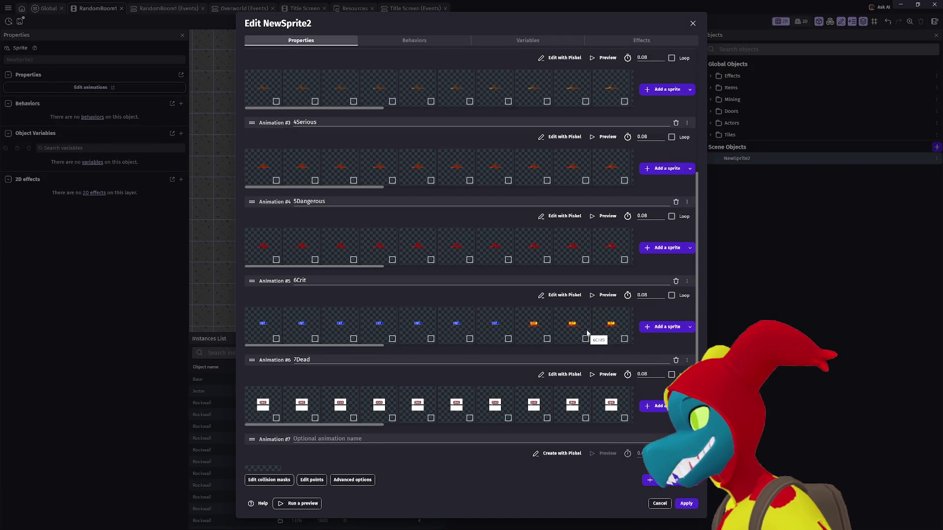
Scroll to Animation #6 7Dead and open it in Piskel
scroll(596, 355, "down", 1)
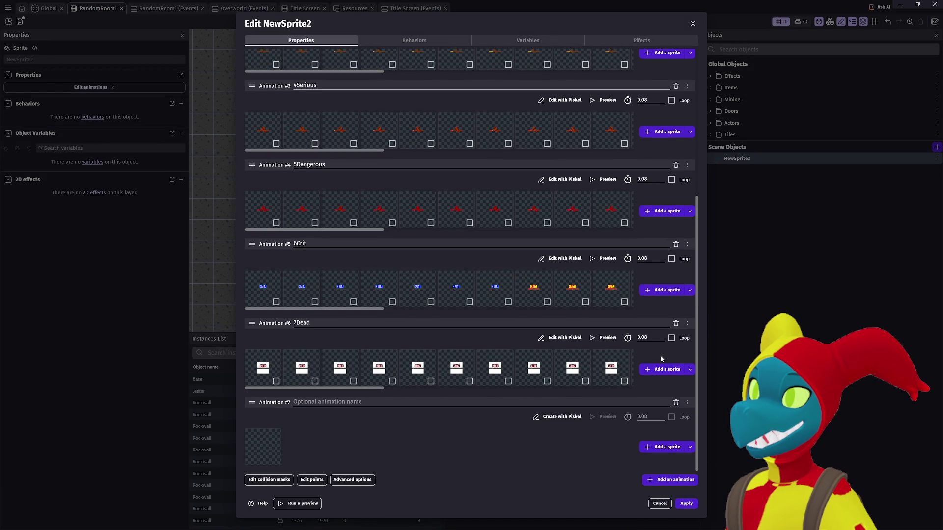
left_click(558, 339)
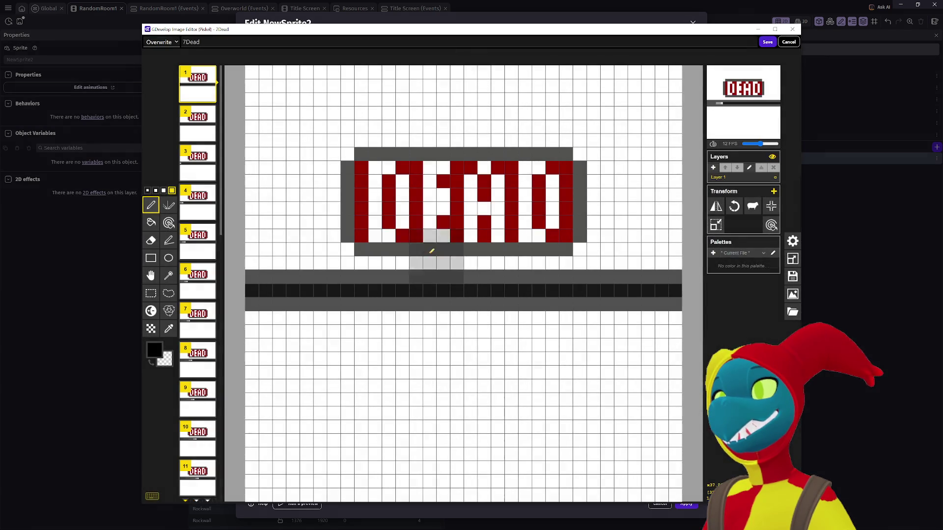
Make the white around DEAD transparent on the first 7Dead frame, then step to the last frame
left_click(151, 223)
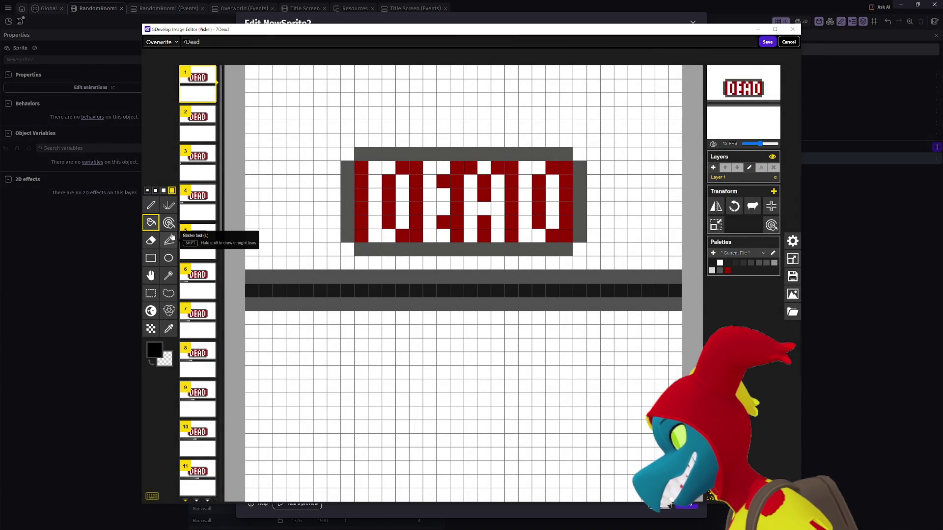
right_click(290, 234)
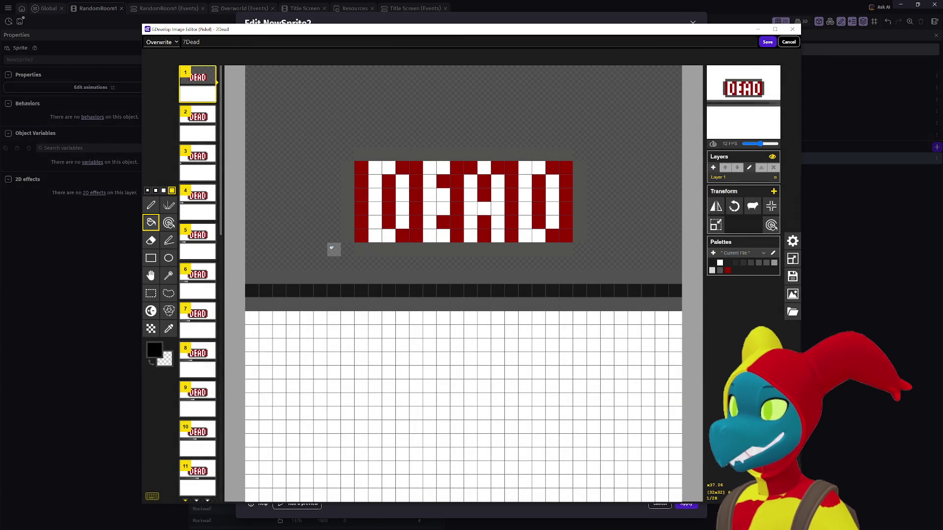
key("Down")
key("Down")
key("Down")
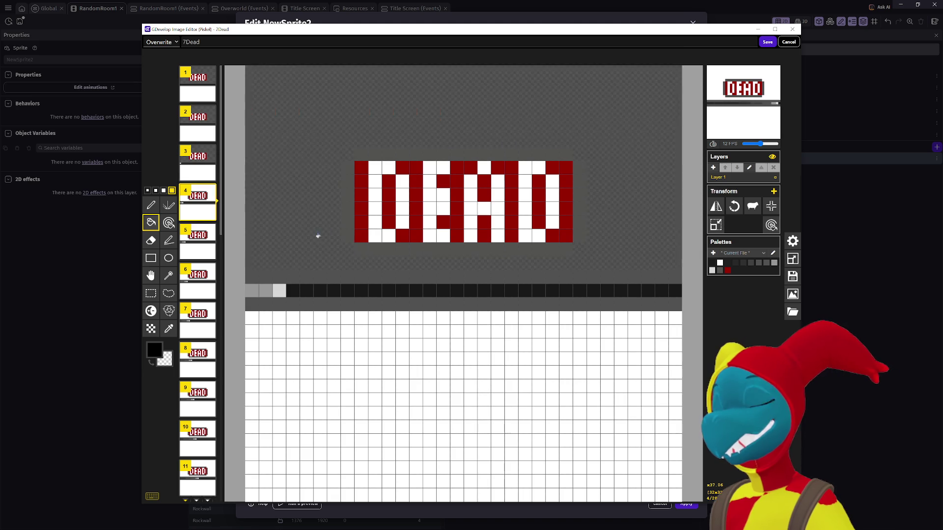
key("Down")
key("Down")
key("Down")
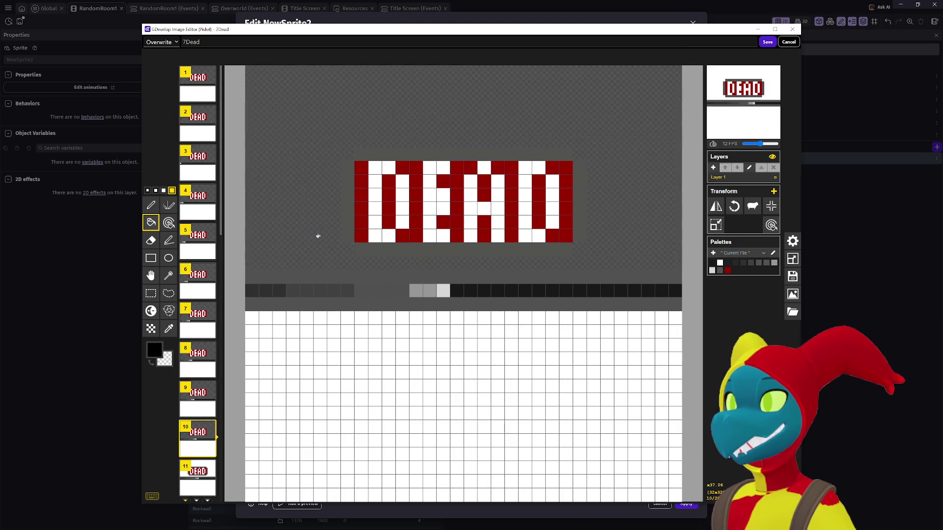
key("Down")
key("Down")
key("Down")
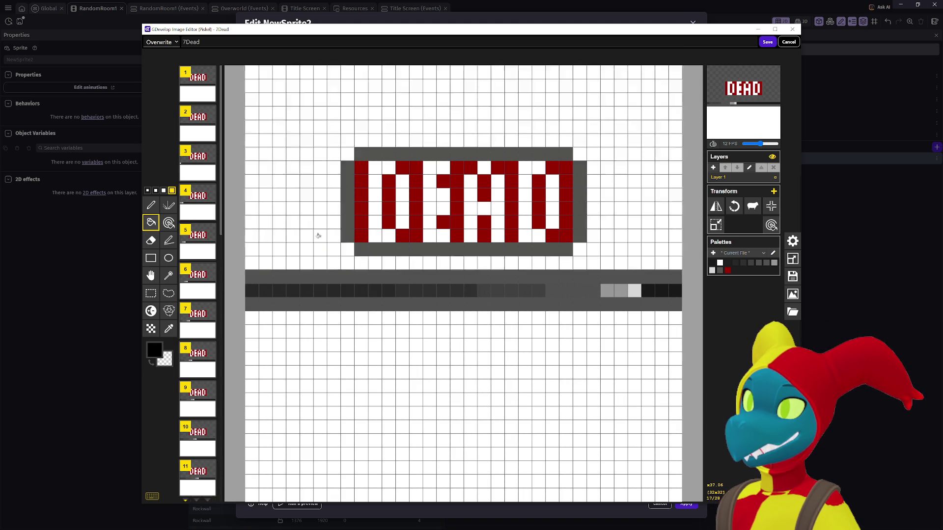
key("Down")
key("Down")
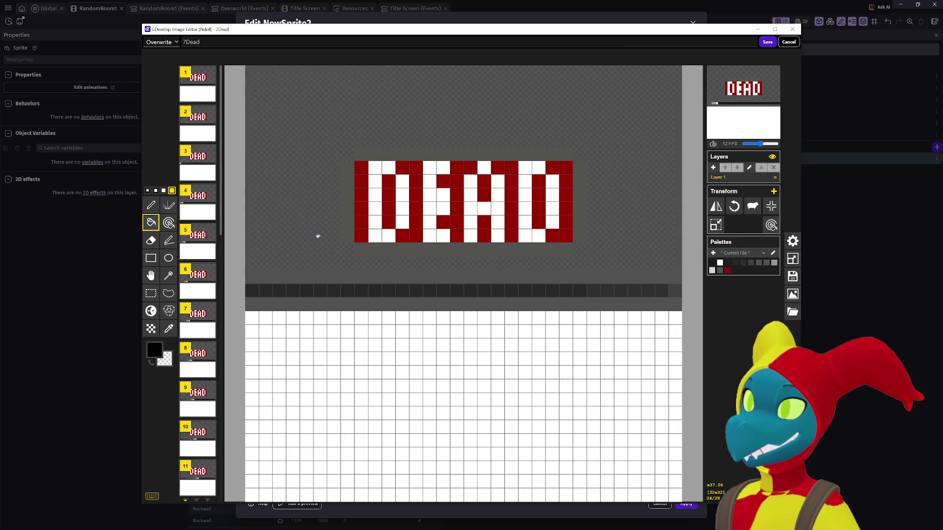
key("Down")
key("Down")
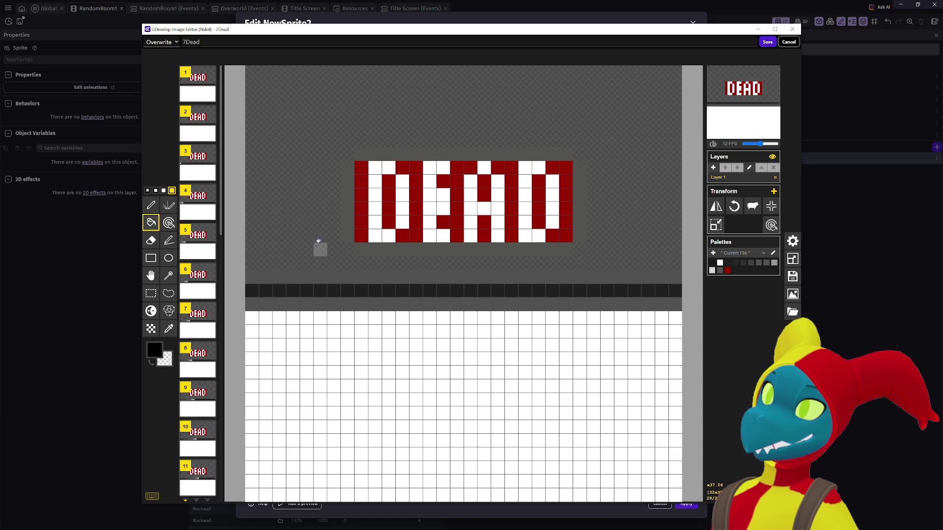
Clear the white lower area on the last frame, review back to frame 1, and save 7Dead
right_click(366, 375)
key("Up")
key("Up")
key("Up")
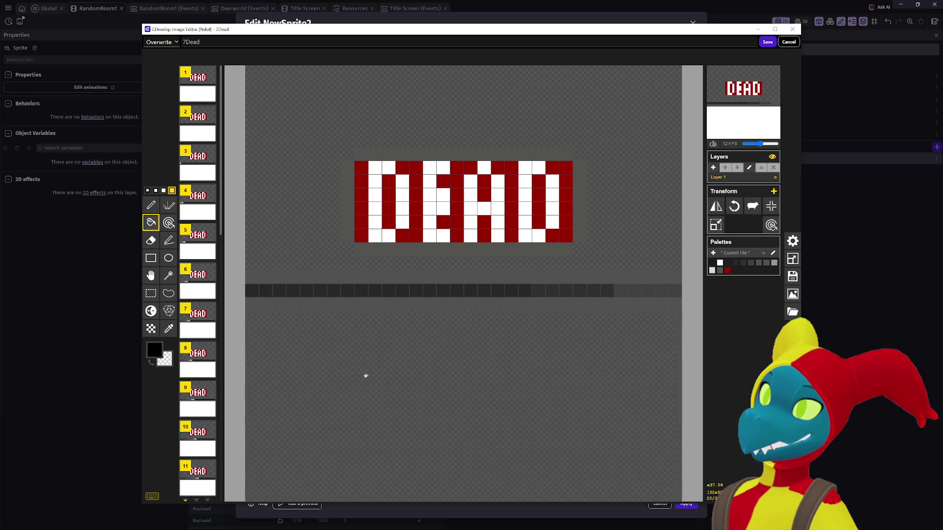
key("Up")
key("Up")
key("Up")
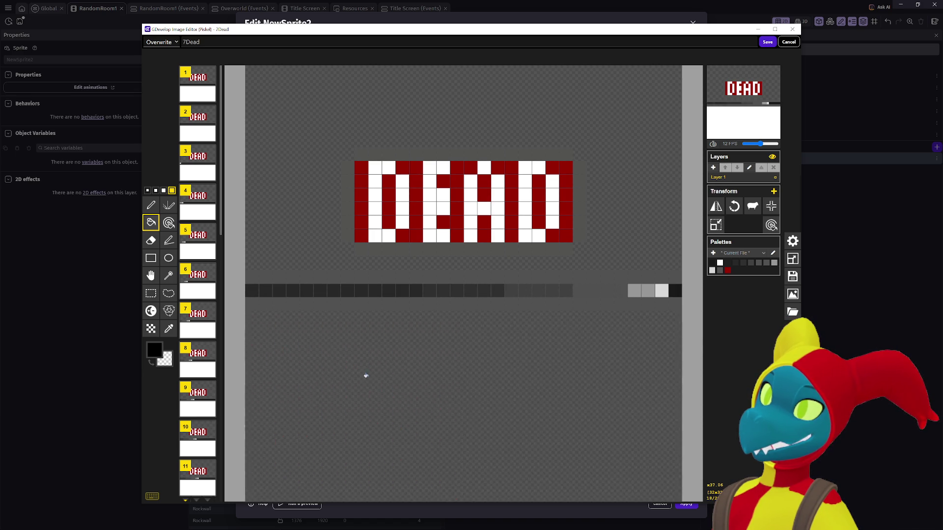
key("Up")
key("Up")
key("Up")
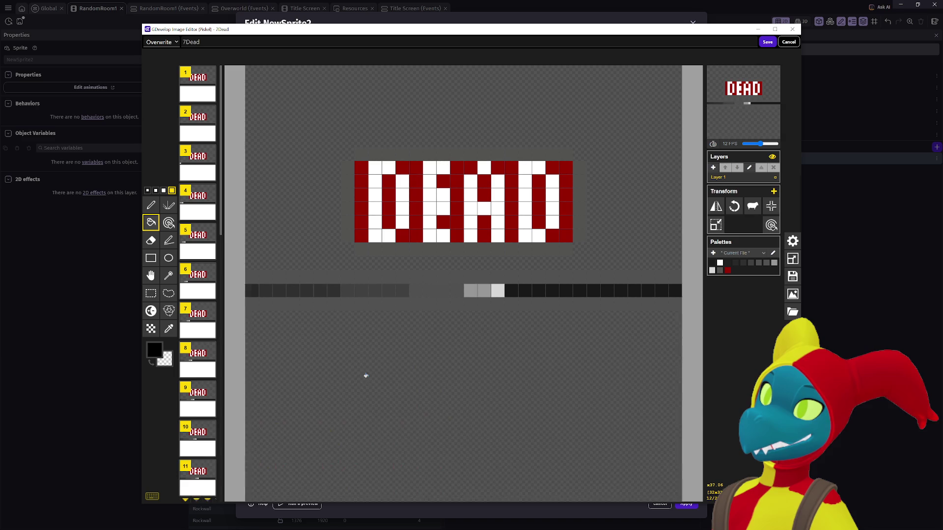
key("Up")
key("Up")
key("Up")
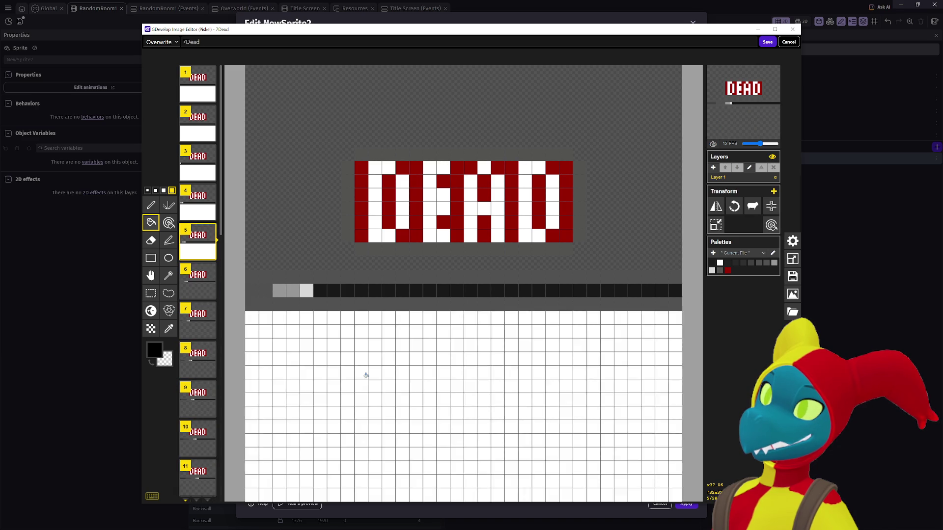
key("Up")
key("Up")
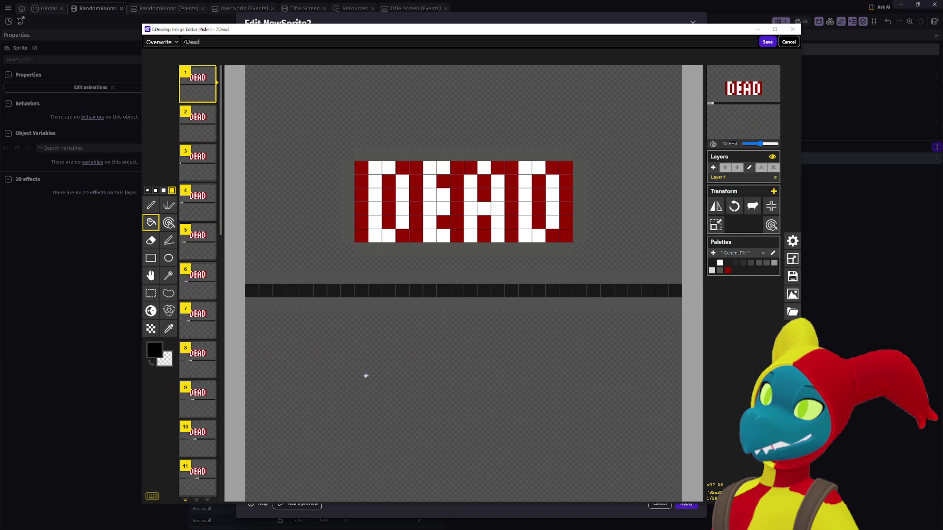
left_click(767, 42)
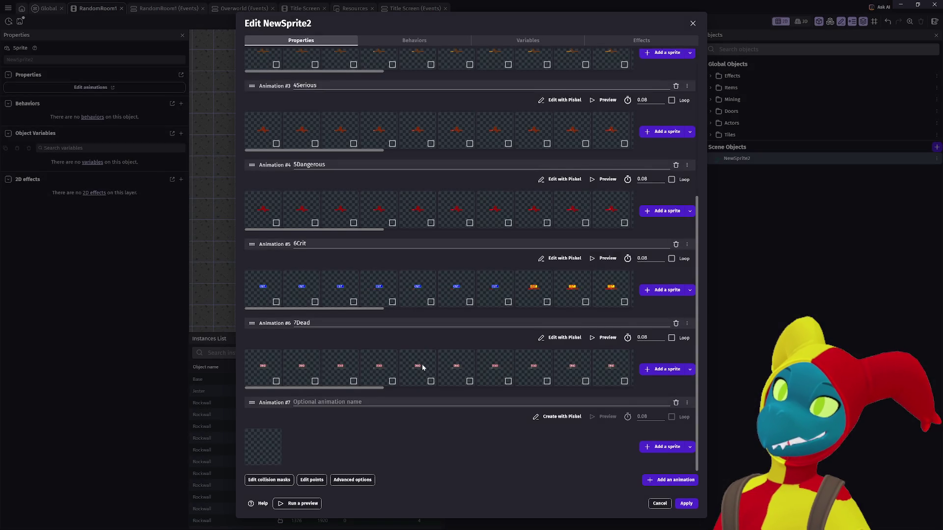
Remove the empty eighth animation, rename NewSprite2 to 'HealthStatus', and apply the changes
left_click(676, 403)
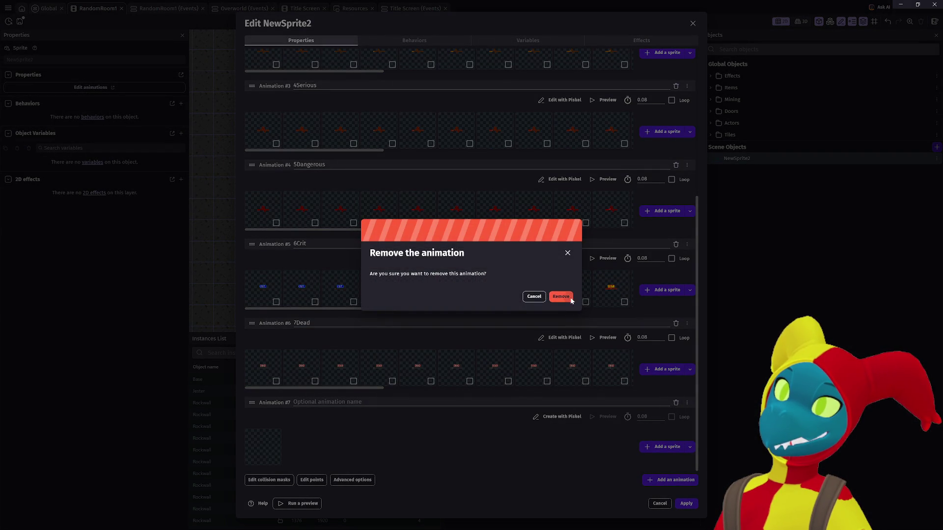
left_click(570, 298)
scroll(458, 377, "up", 5)
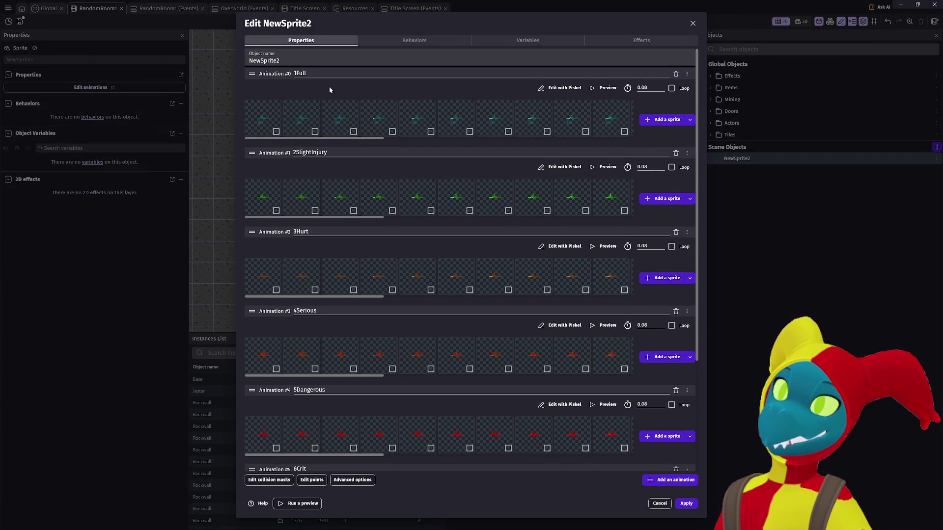
key("Tab")
type("Health")
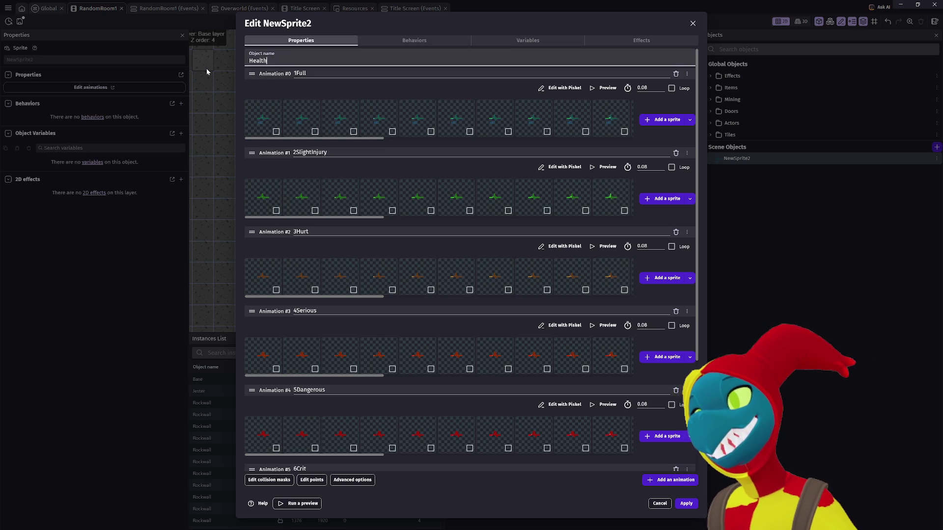
type("Status")
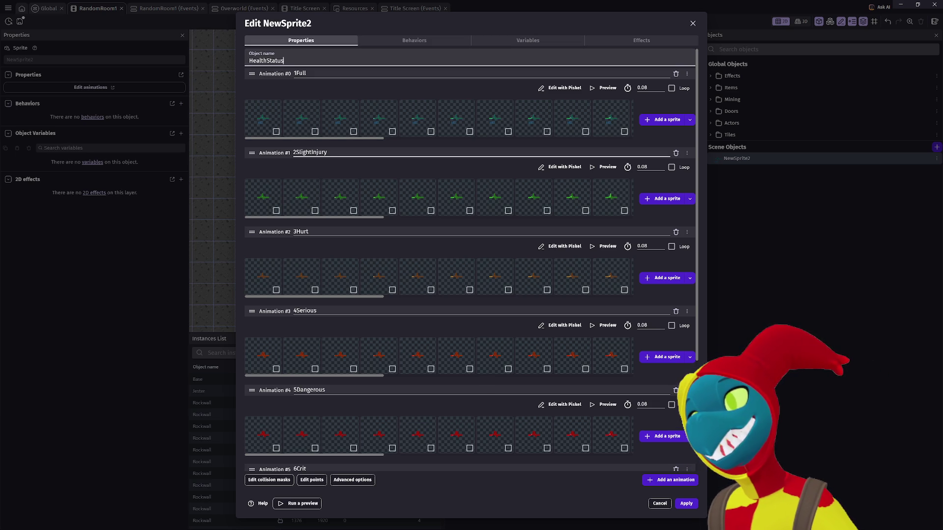
left_click(685, 502)
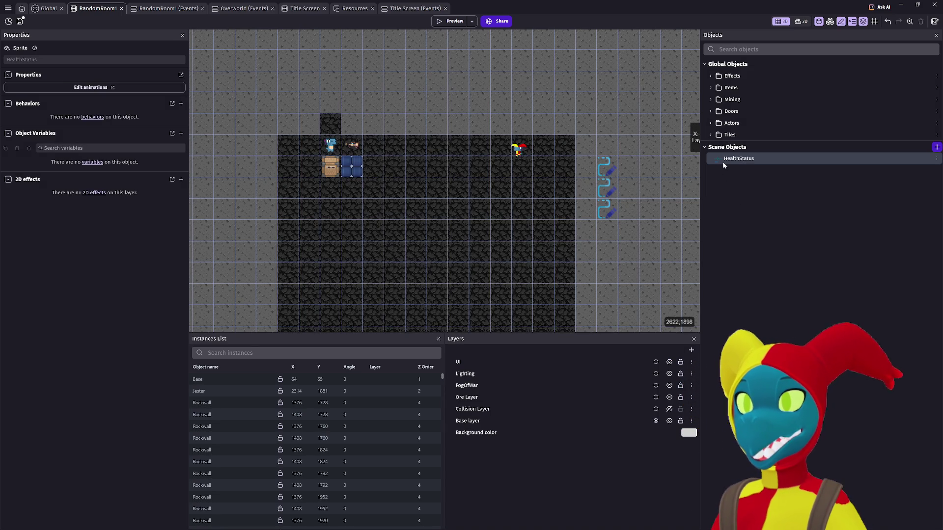
Add a 'UI' folder under Global Objects and move HealthStatus into it as a global object
right_click(742, 66)
left_click(774, 64)
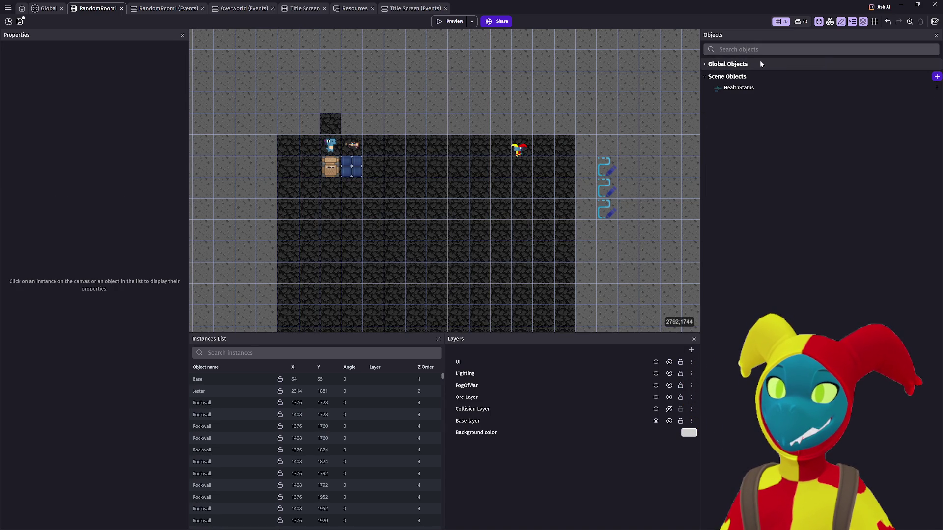
left_click(718, 66)
right_click(706, 66)
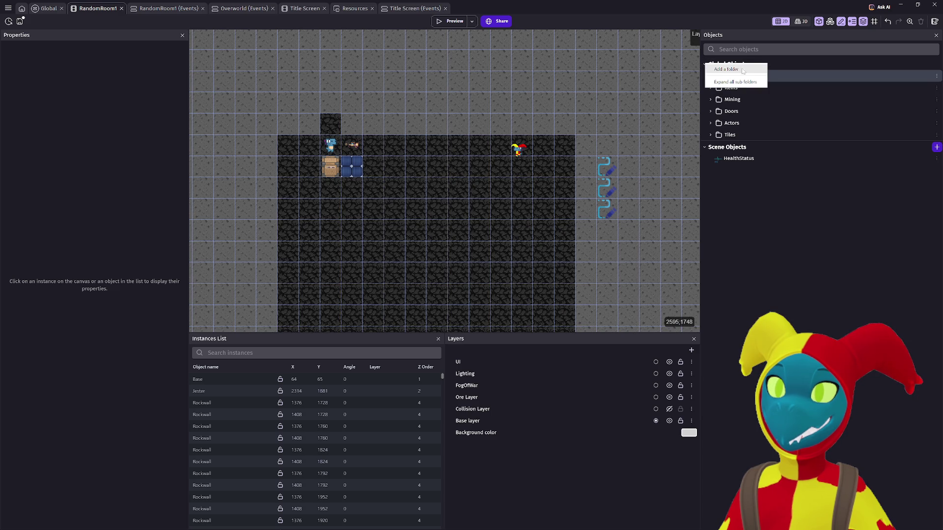
left_click(727, 69)
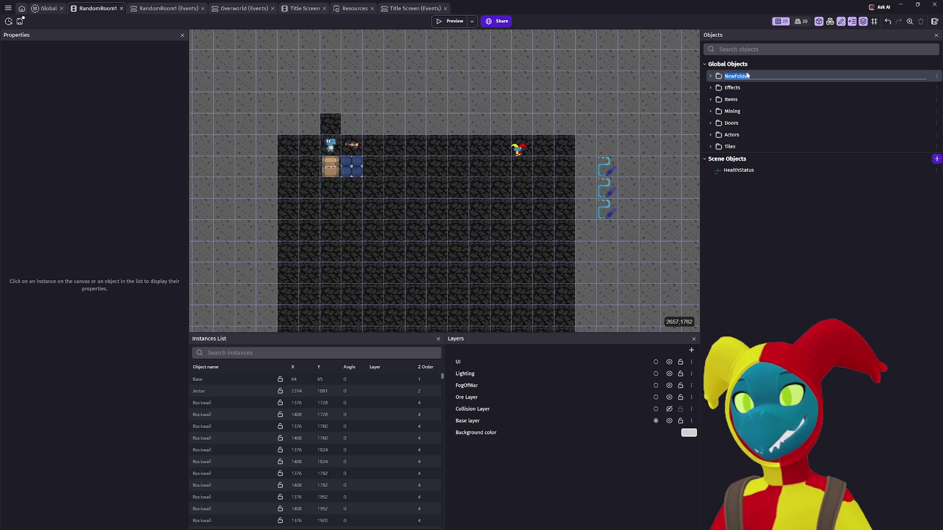
type("UI")
key("Return")
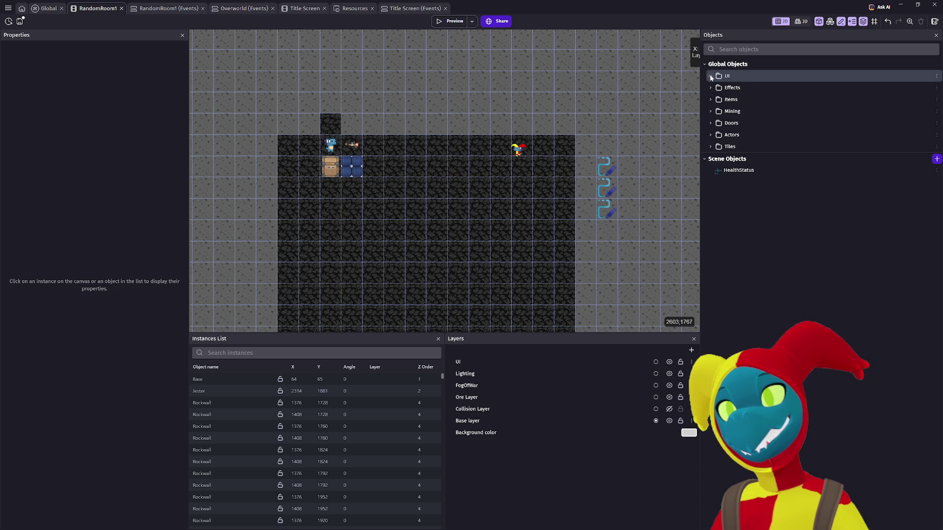
left_click_drag(738, 169, 732, 78)
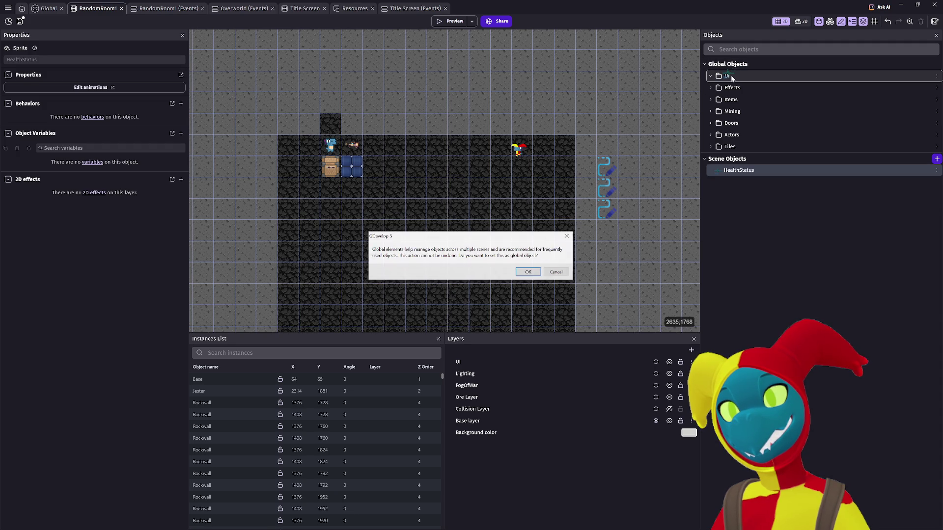
left_click(529, 273)
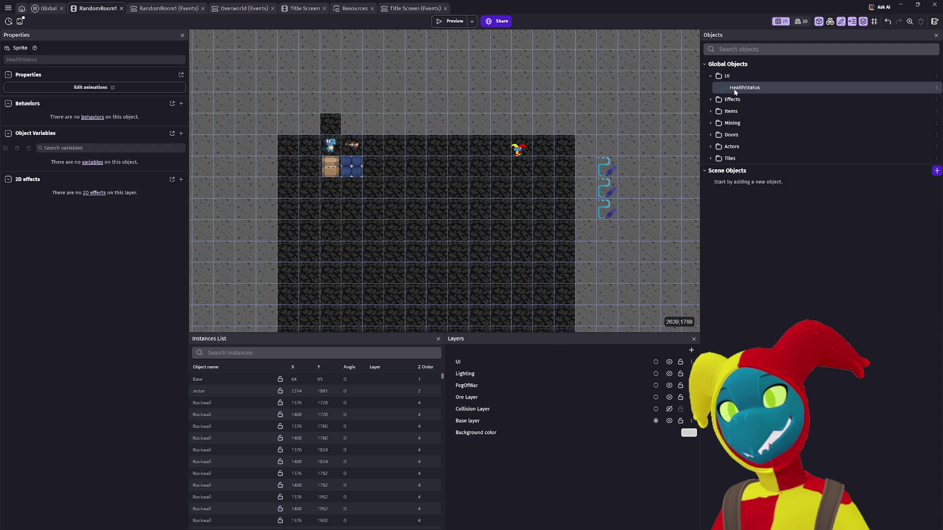
Place a HealthStatus instance above the room's top-right area and start a test run
scroll(412, 178, "up", 1)
mouse_move(412, 179)
left_mouse_down()
mouse_move(501, 185)
mouse_move(586, 218)
mouse_move(492, 206)
mouse_move(513, 223)
left_mouse_up()
scroll(660, 128, "up", 2)
scroll(537, 159, "down", 1)
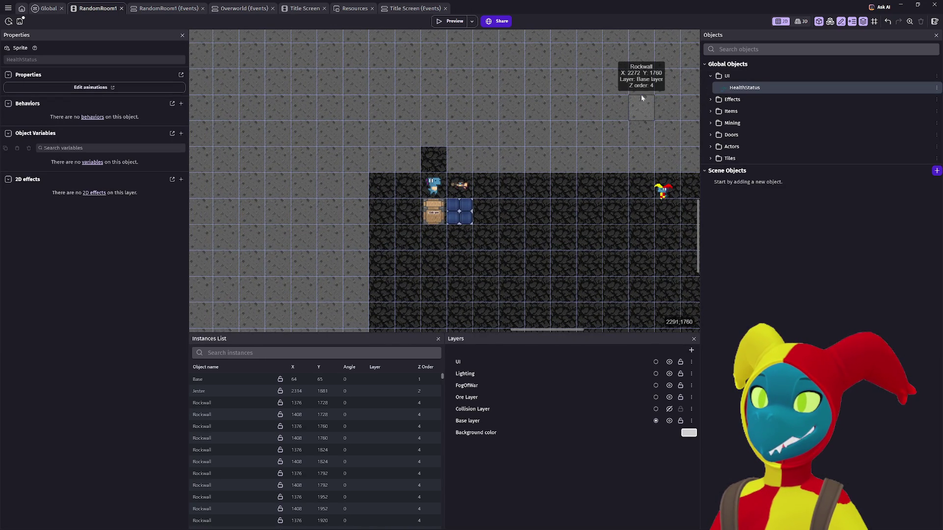
left_click(660, 104)
mouse_move(670, 112)
left_mouse_down()
mouse_move(658, 115)
mouse_move(662, 104)
left_mouse_up()
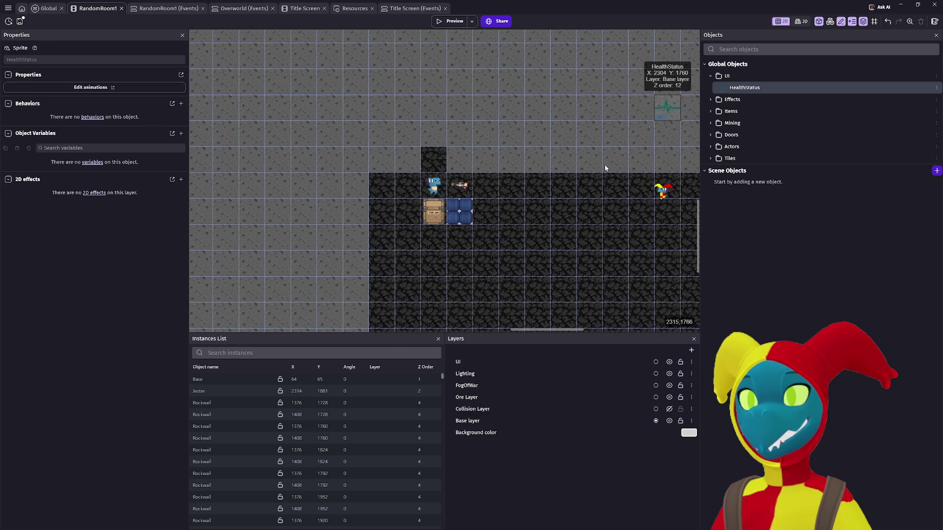
scroll(579, 181, "up", 3)
scroll(557, 190, "down", 3)
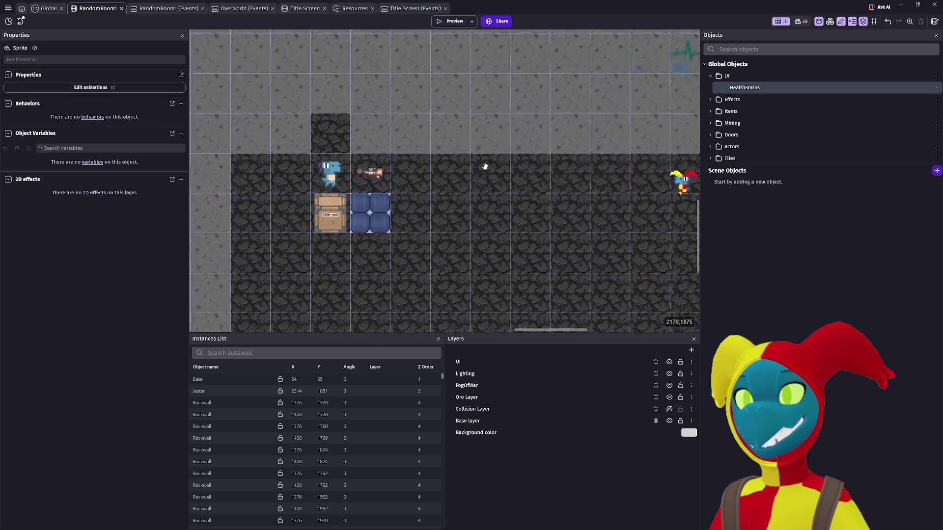
scroll(542, 171, "up", 1)
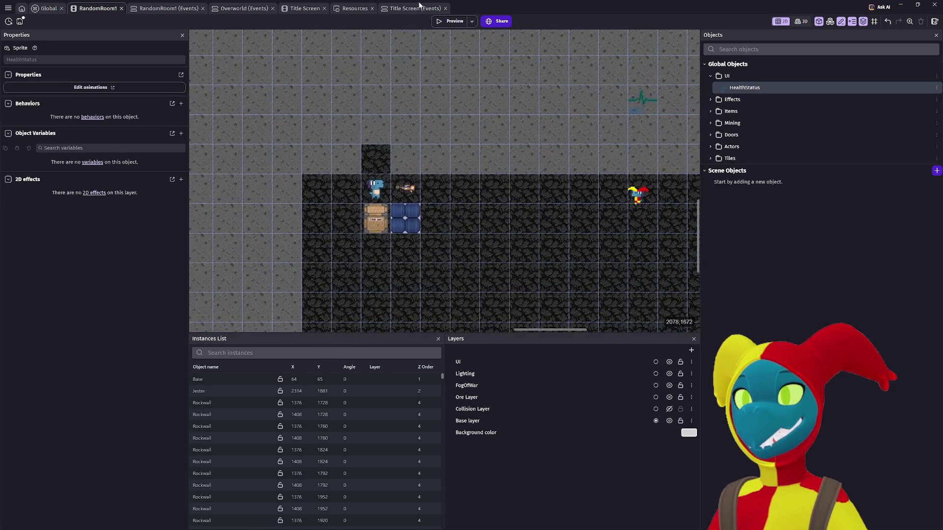
left_click(445, 22)
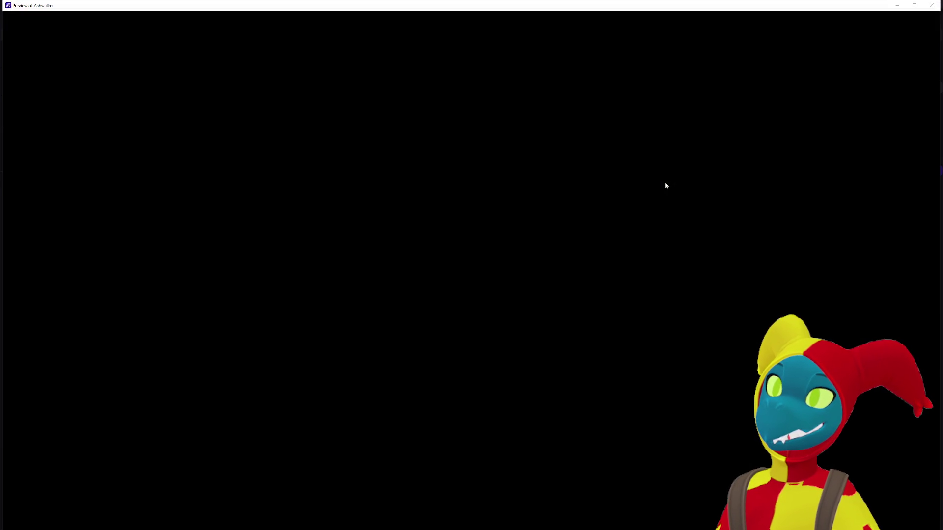
key("d")
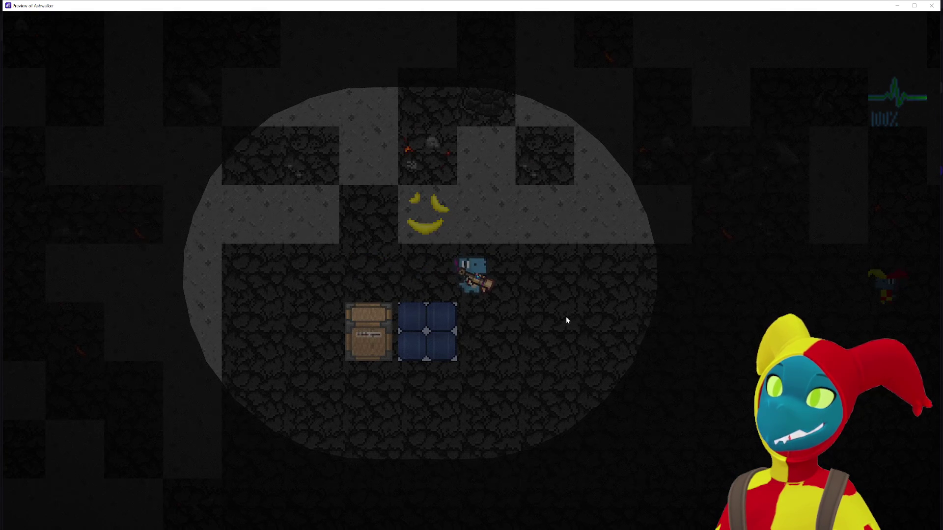
key("d")
key("s")
key("d")
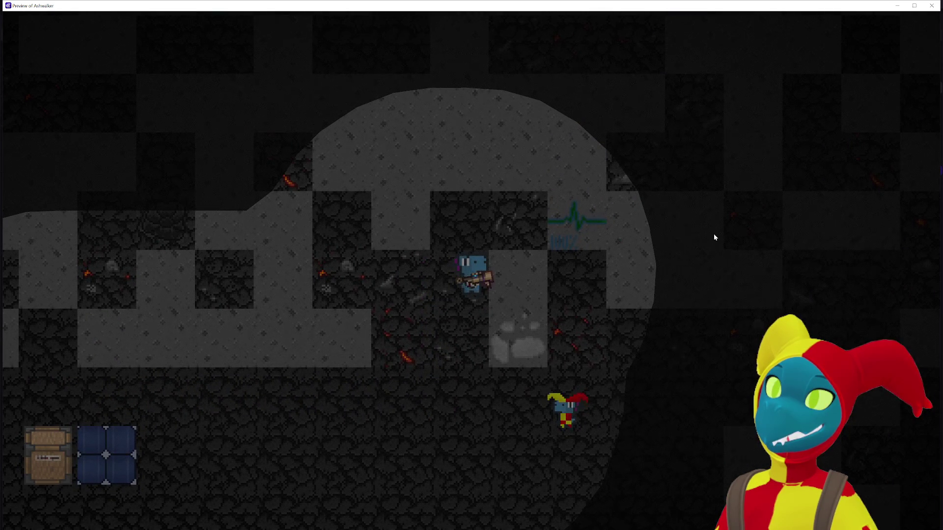
left_click(931, 6)
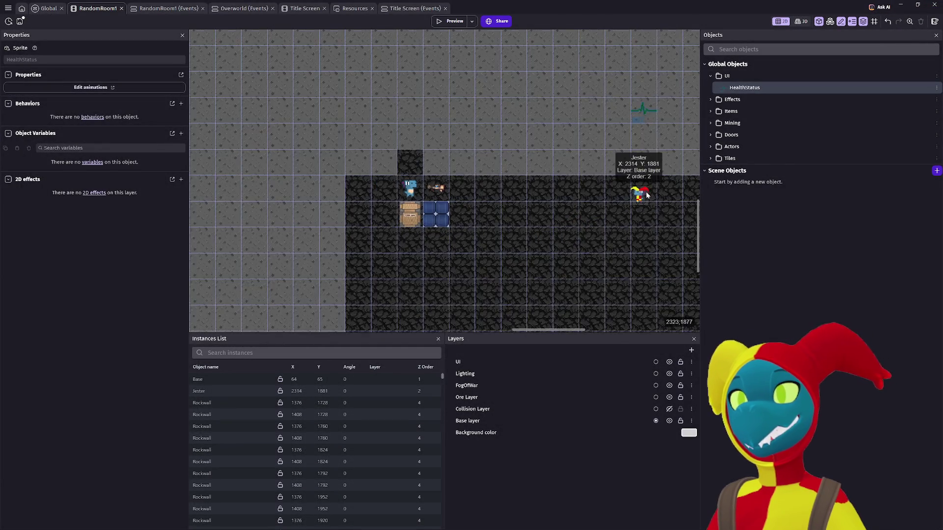
Switch the placed HealthStatus instance from Base layer to the UI layer and preview the game
scroll(637, 194, "down", 4)
scroll(468, 244, "down", 1)
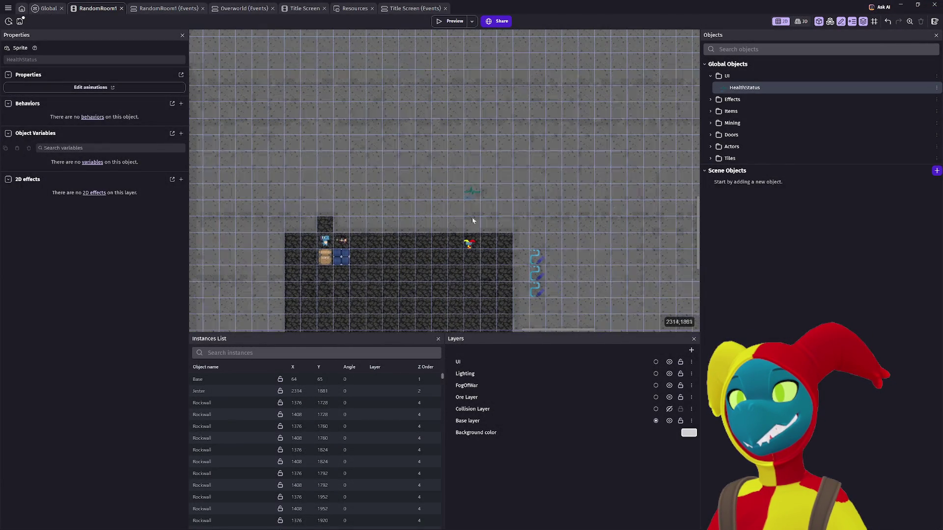
left_click(476, 195)
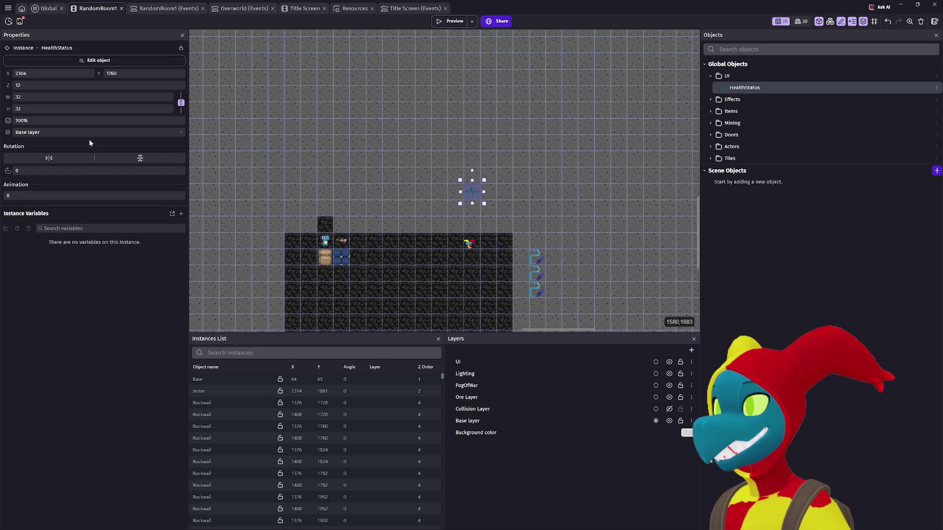
left_click(87, 133)
left_click(76, 161)
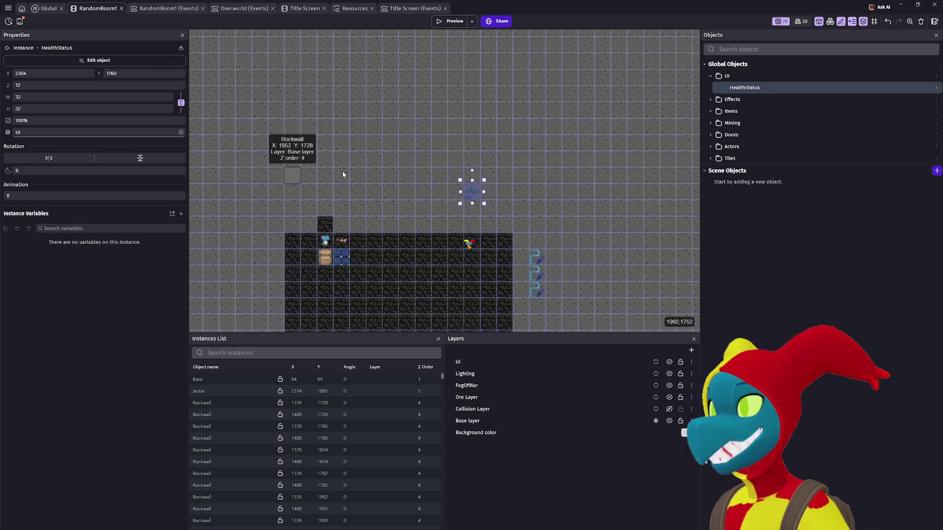
left_click(455, 23)
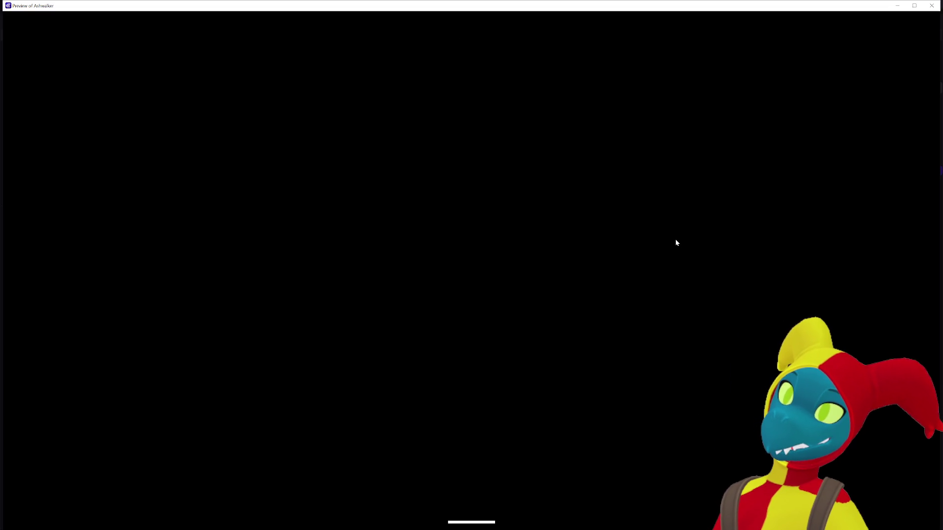
key("d")
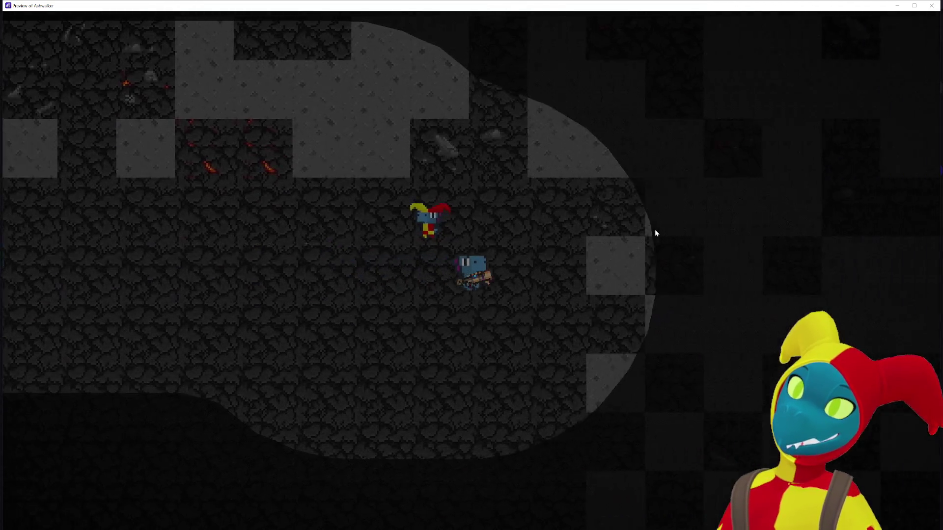
key("w")
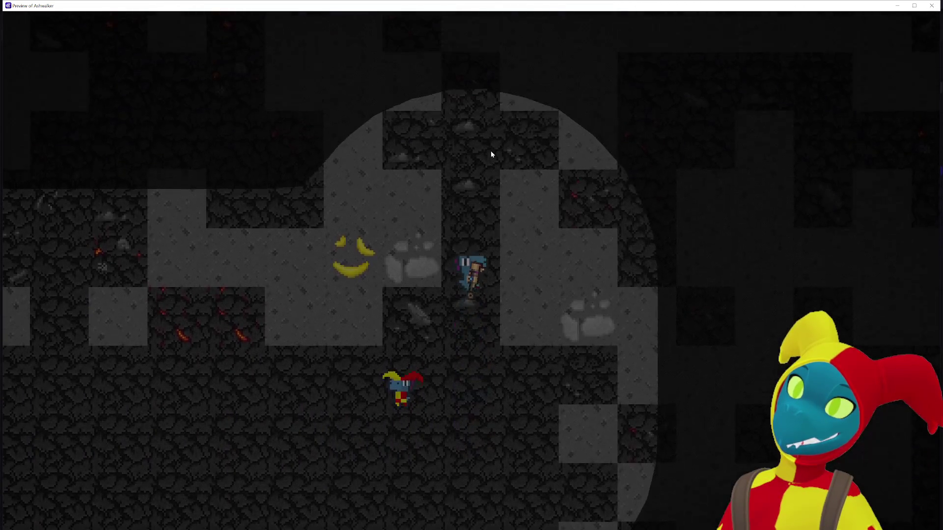
key("s")
left_click(931, 6)
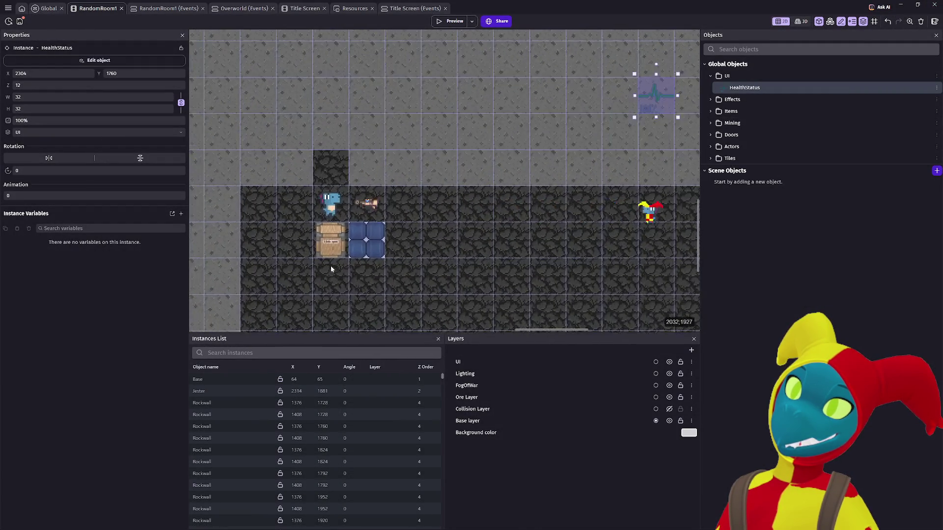
Drag HealthStatus to 2112, 1824 just above the player's start and preview again
scroll(430, 270, "up", 3)
scroll(489, 240, "down", 1)
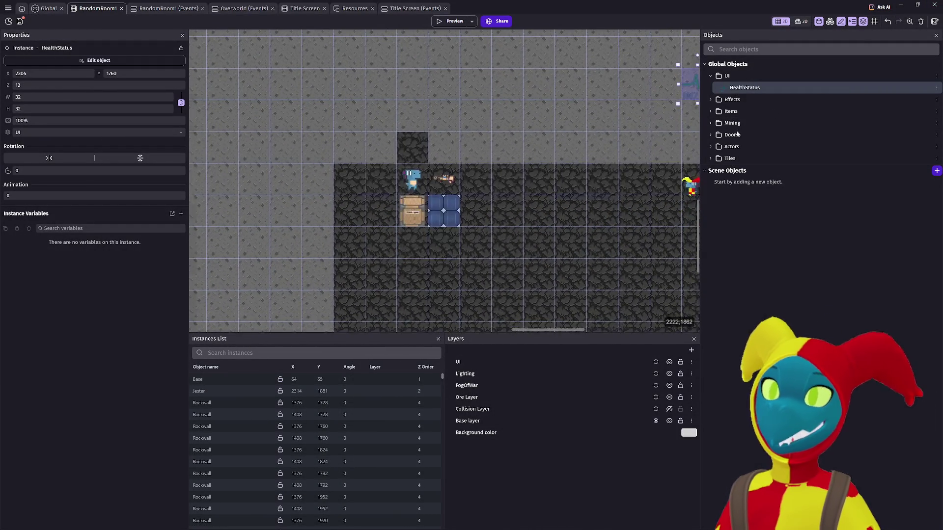
mouse_move(688, 95)
left_mouse_down()
mouse_move(566, 159)
mouse_move(504, 158)
left_mouse_up()
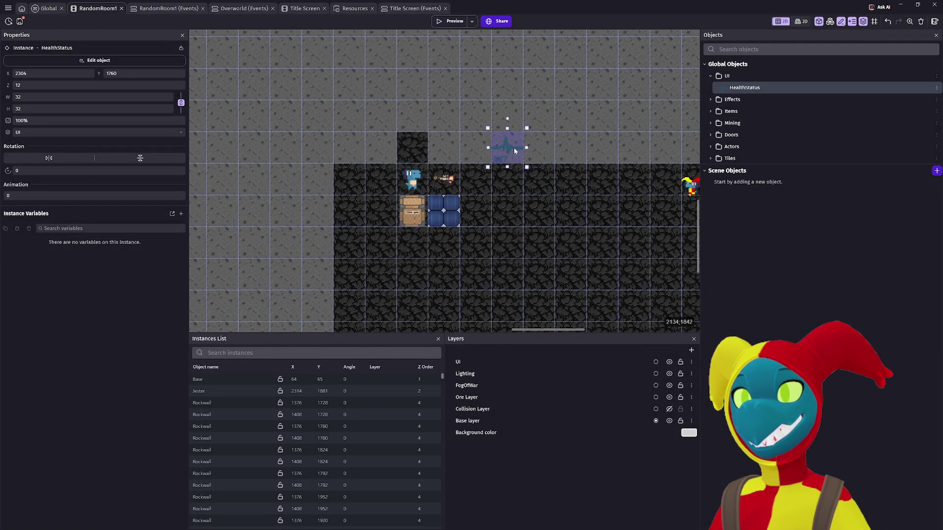
left_click(455, 22)
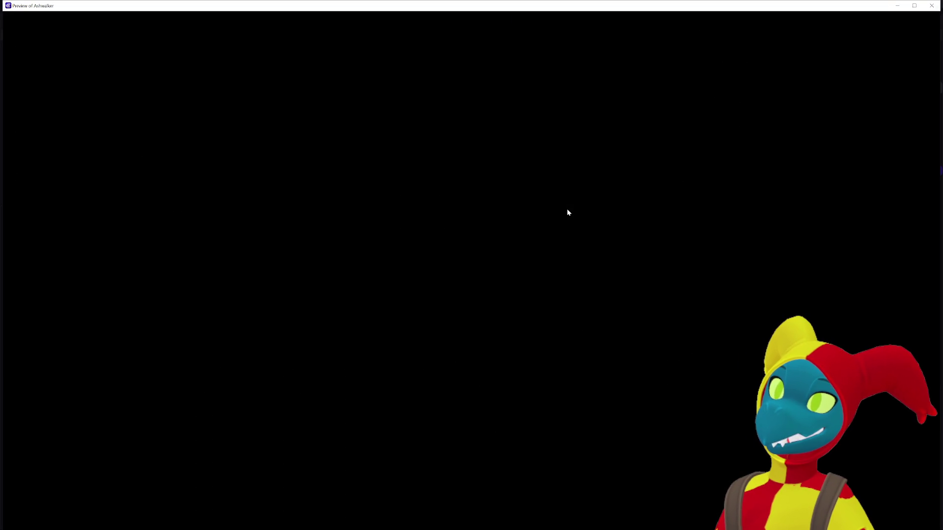
Walk the player right and left in the preview, then close it
key("d")
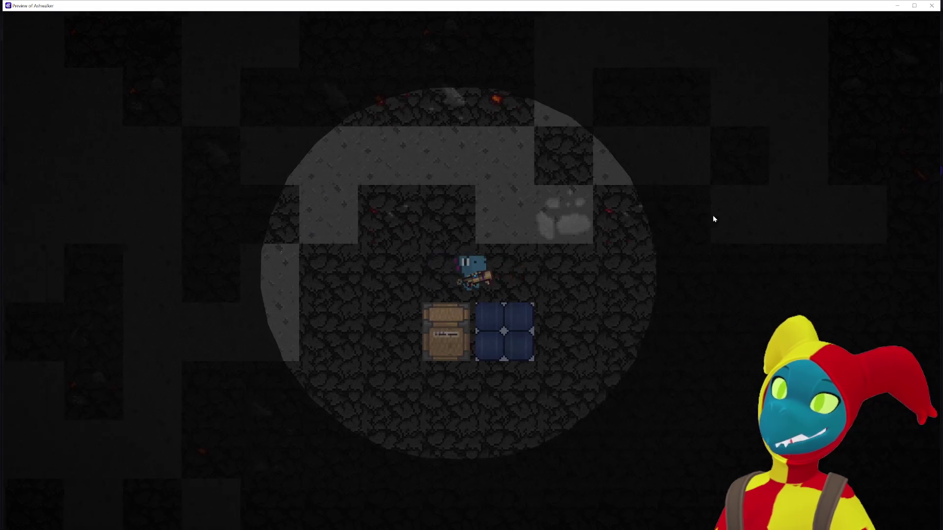
key("a")
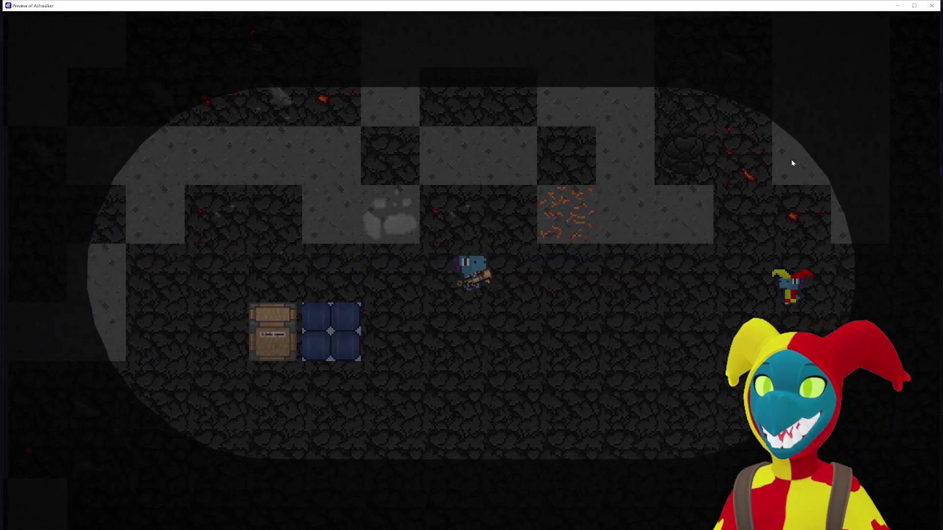
left_click(938, 6)
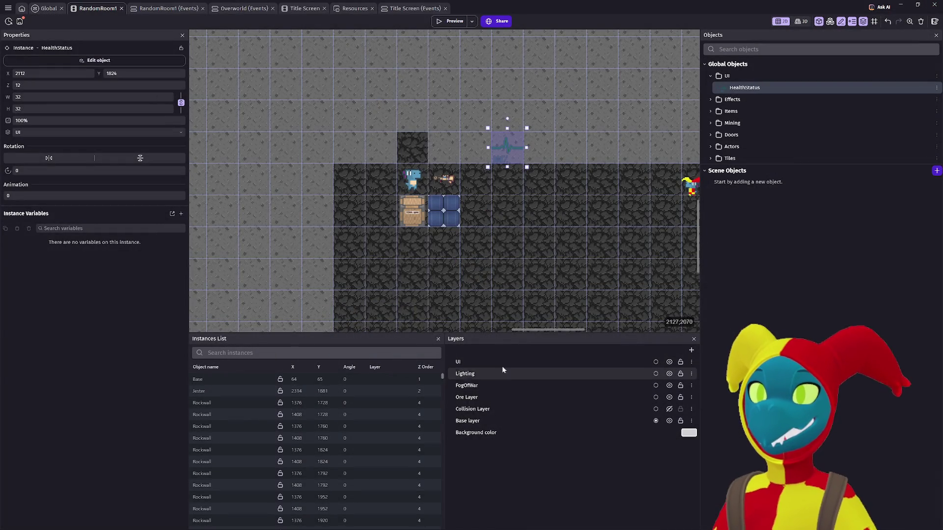
Check the UI layer, move HealthStatus beside the player to 2080, 1856, and preview
left_click(502, 363)
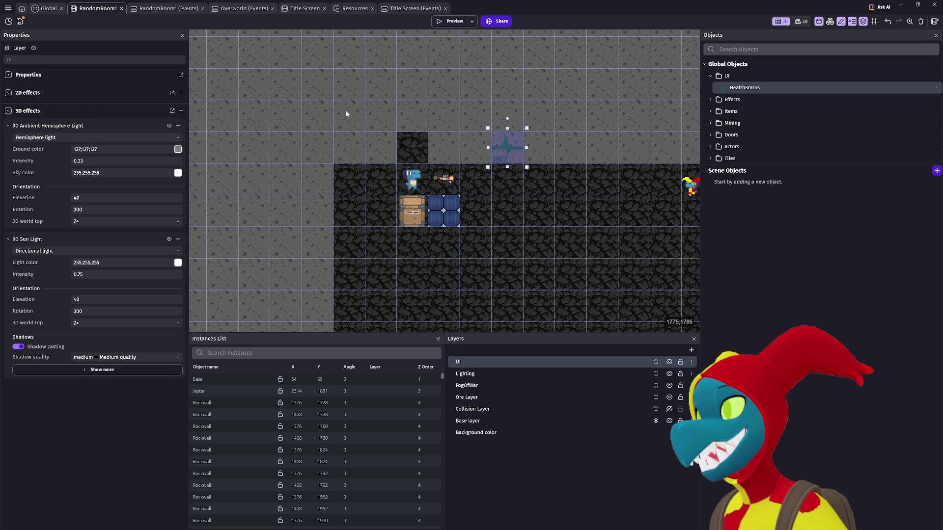
left_click(507, 149)
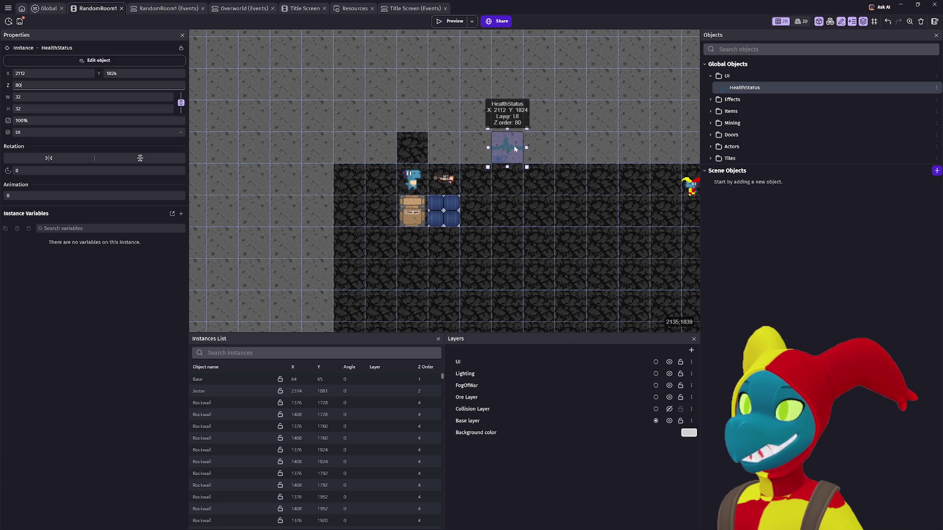
mouse_move(513, 145)
left_mouse_down()
mouse_move(508, 169)
mouse_move(484, 179)
left_mouse_up()
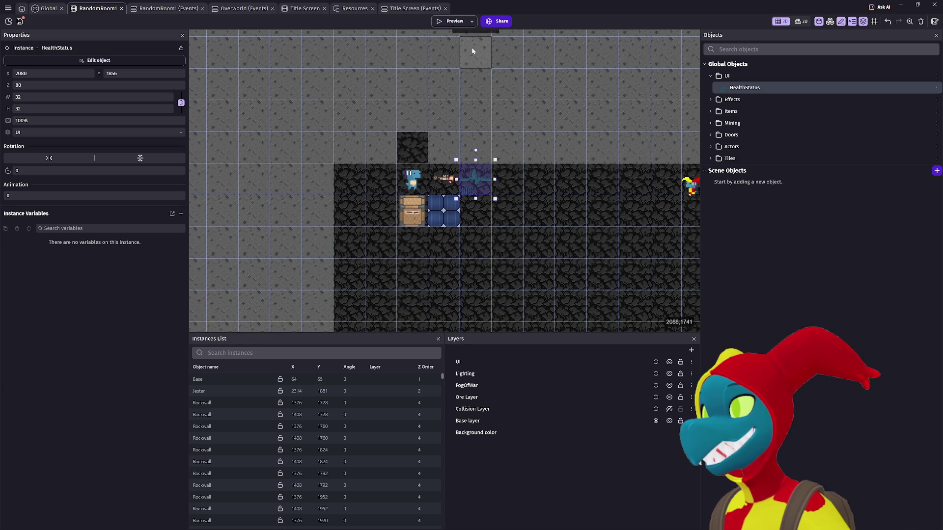
left_click(448, 21)
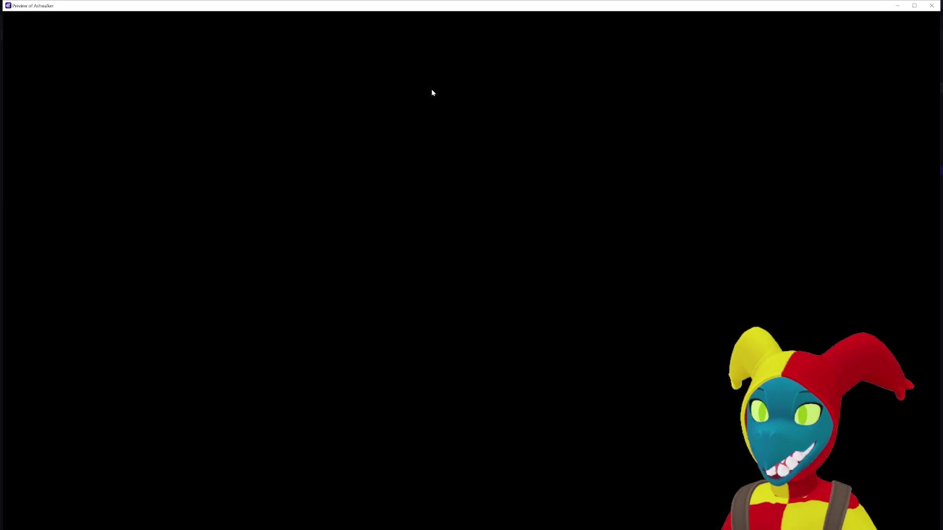
Walk the character around the level to test camera following, then close the preview
key("d")
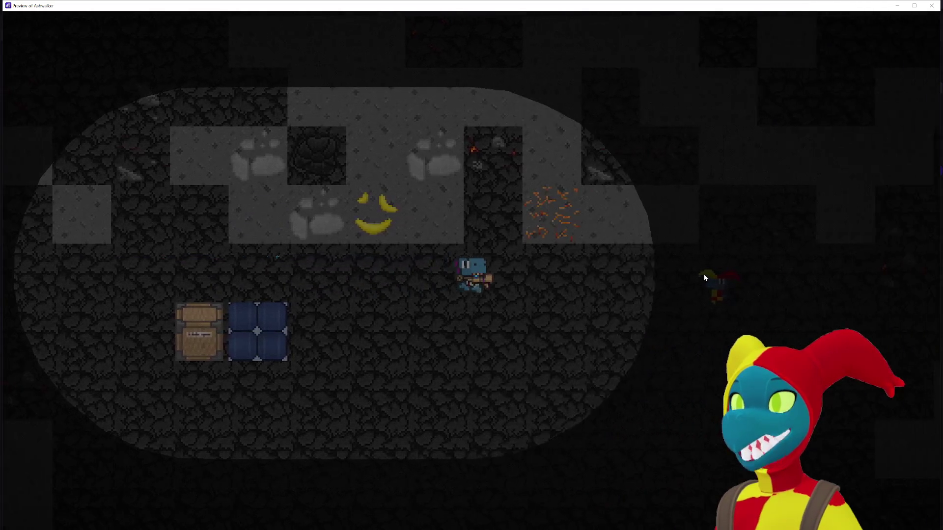
key("a")
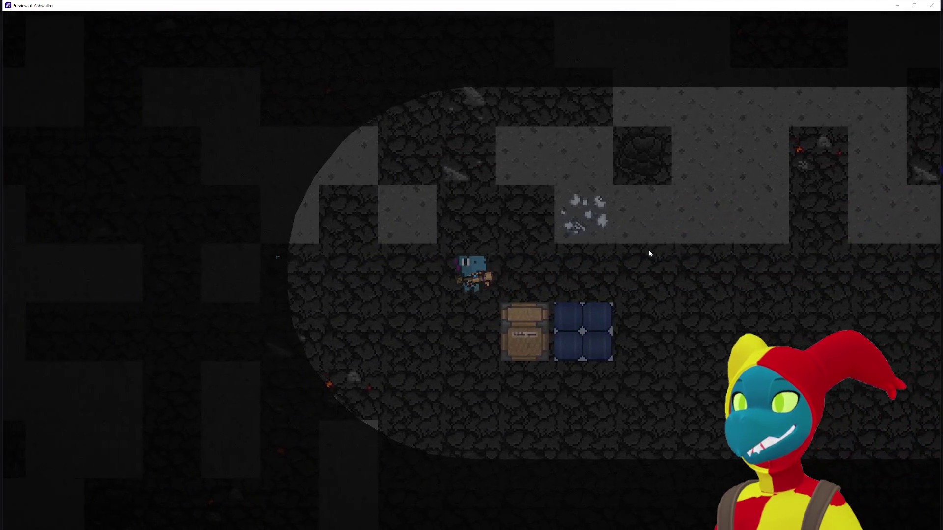
key("d")
key("s")
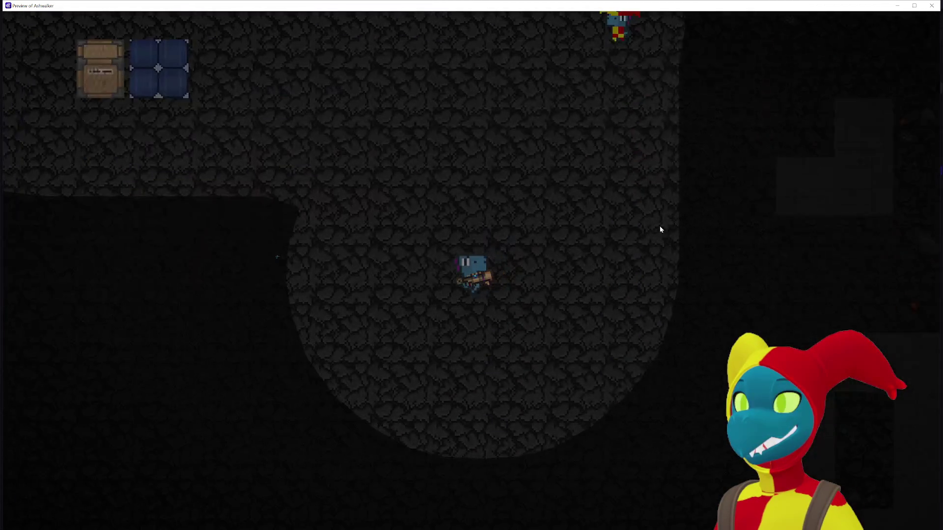
key("a")
key("w")
key("d")
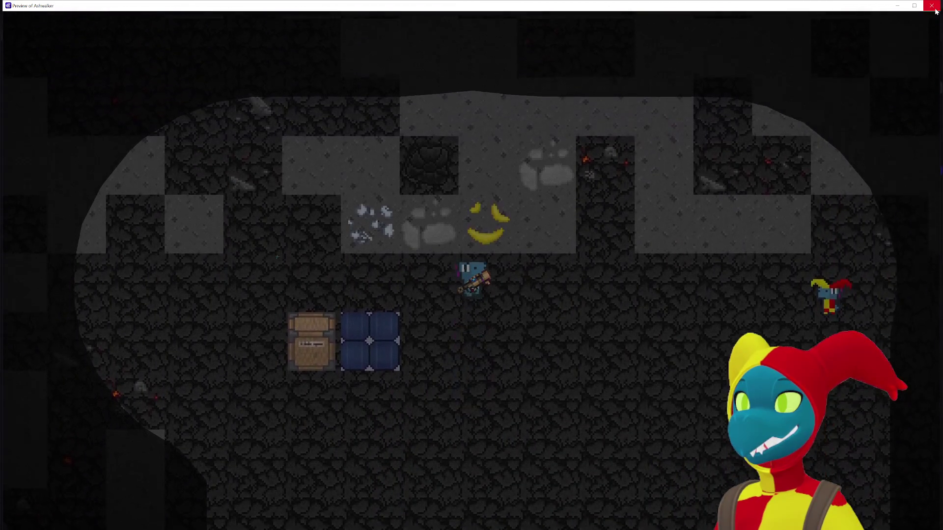
key("a")
left_click(935, 9)
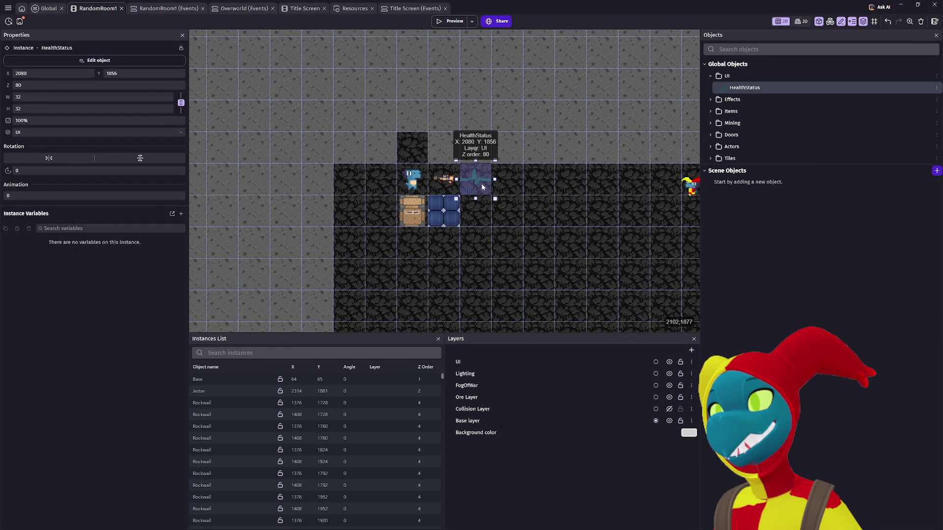
Delete the HealthStatus instance from RandomRoom1 and switch to the Global events sheet
mouse_move(476, 178)
left_mouse_down()
mouse_move(544, 148)
mouse_move(670, 120)
mouse_move(555, 127)
left_mouse_up()
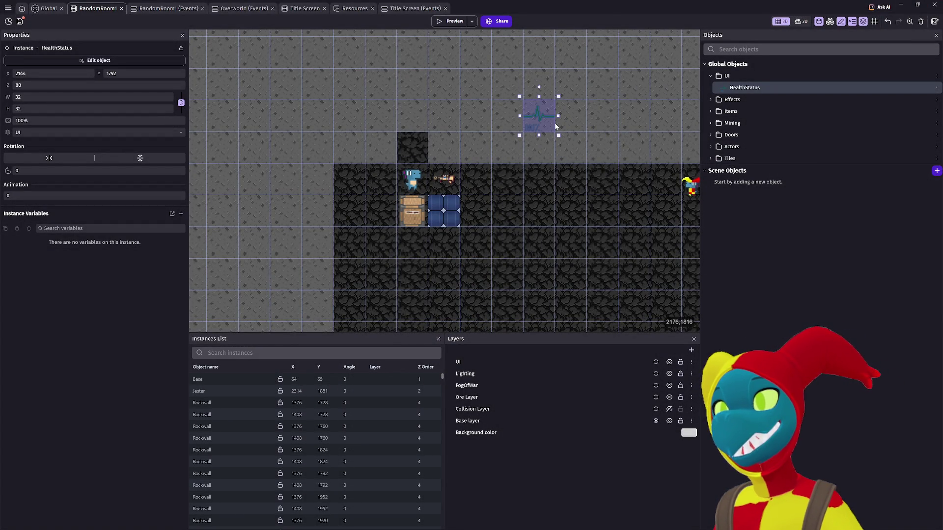
key("Delete")
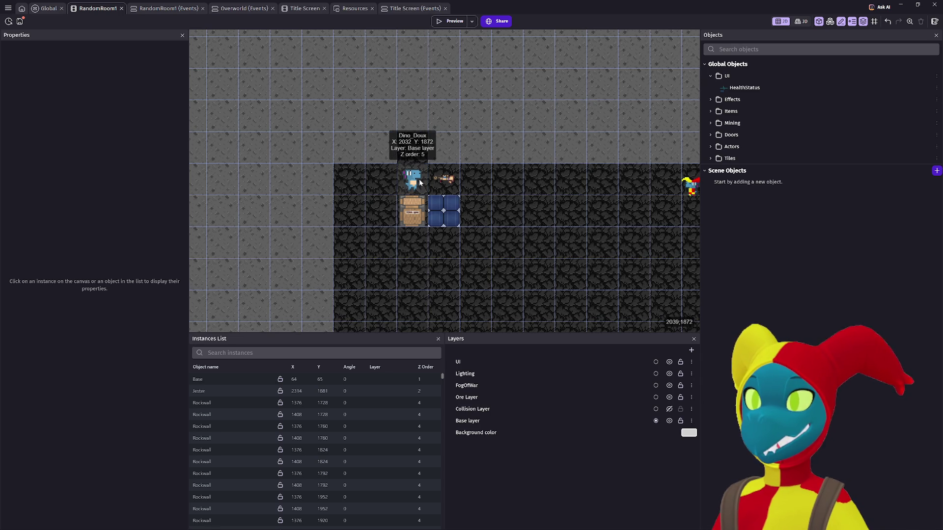
left_click(413, 181)
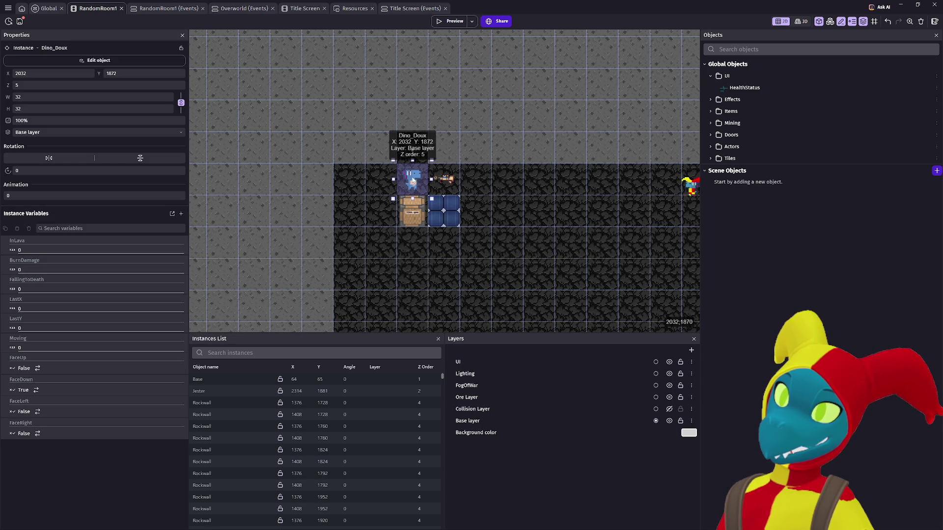
left_click(49, 9)
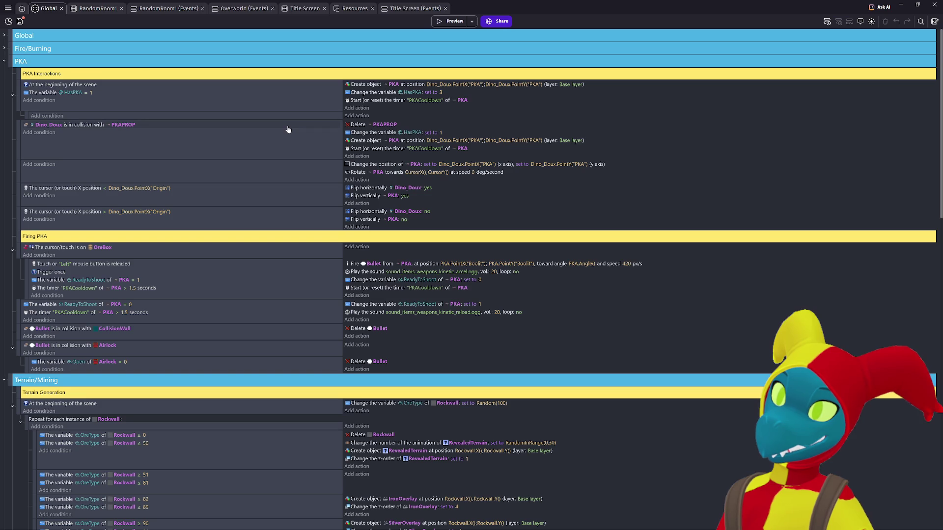
Collapse the PKA, Terrain/Mining and Fog of War groups and add an event to the unnamed group
left_click(9, 59)
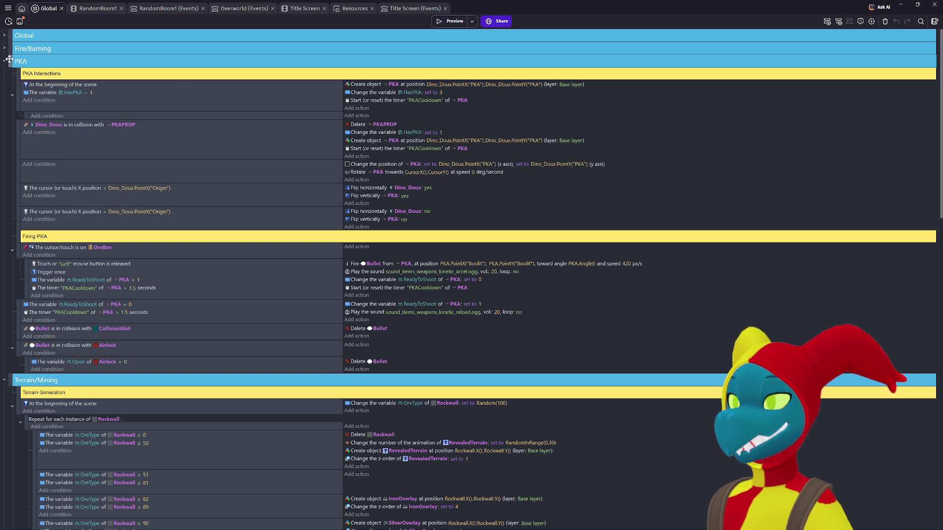
left_click(4, 64)
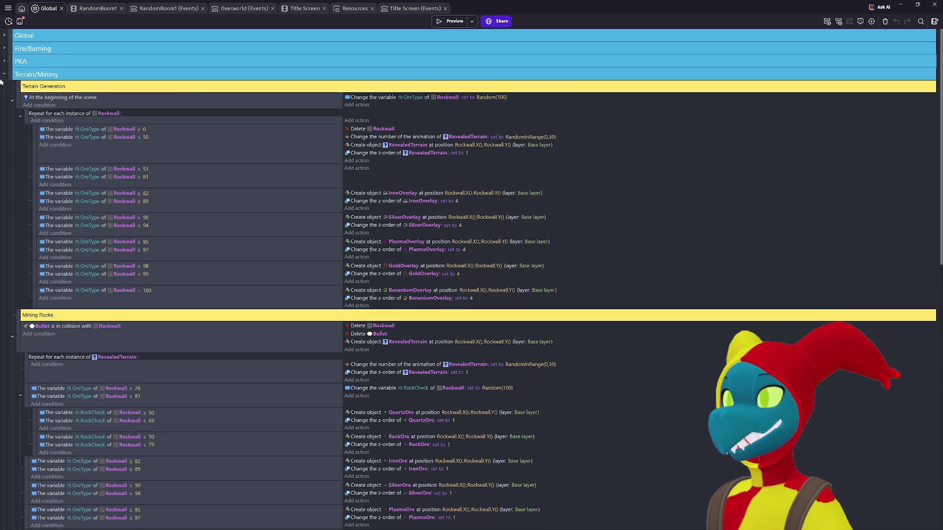
left_click(3, 74)
left_click(4, 100)
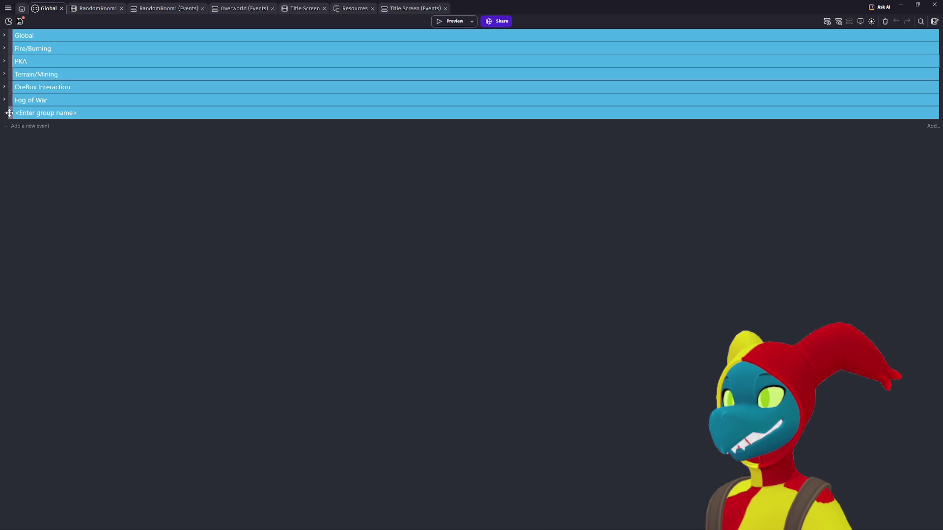
left_click(11, 115)
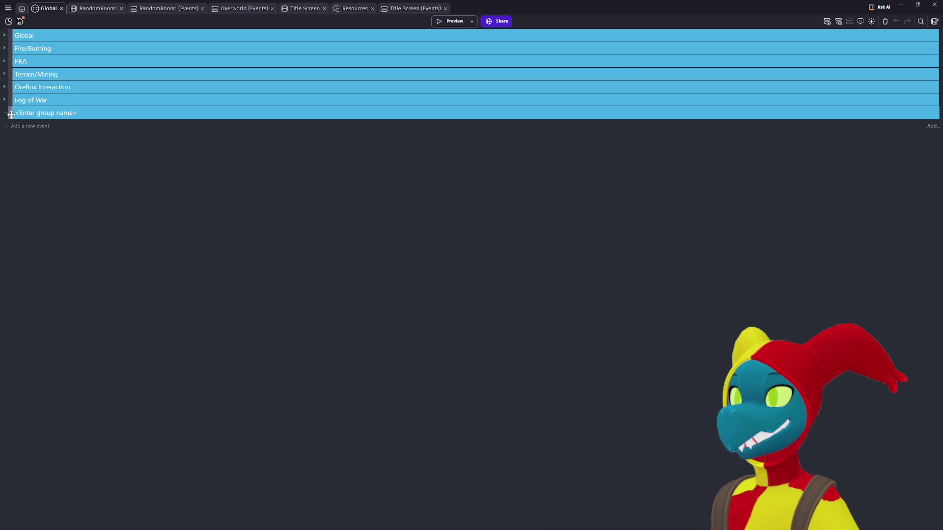
left_click(830, 22)
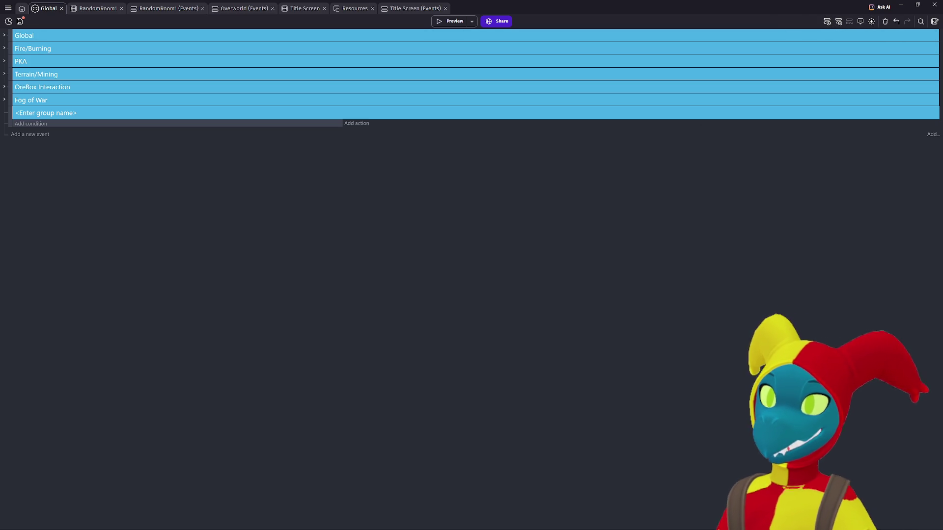
Copy and paste the unnamed group, delete the extra copies, and rename the group 'UI'
left_click_drag(9, 122, 11, 113)
right_click(11, 112)
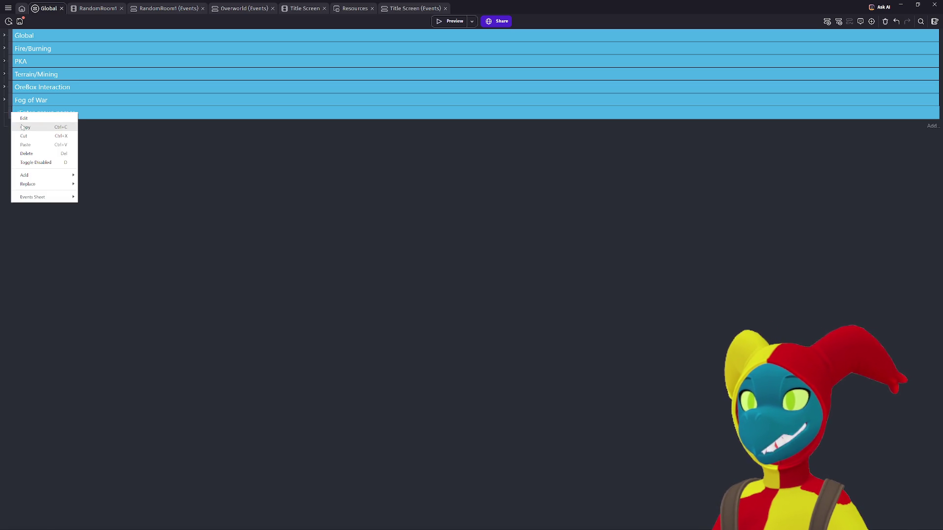
left_click(22, 129)
key("ctrl+v")
key("ctrl+v")
left_click(29, 112)
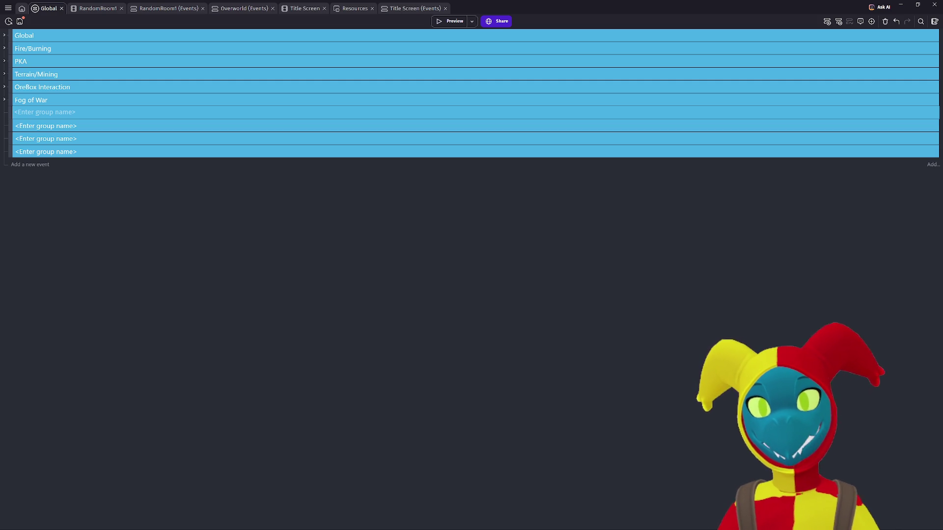
left_click(13, 141)
left_click(10, 138)
key("Delete")
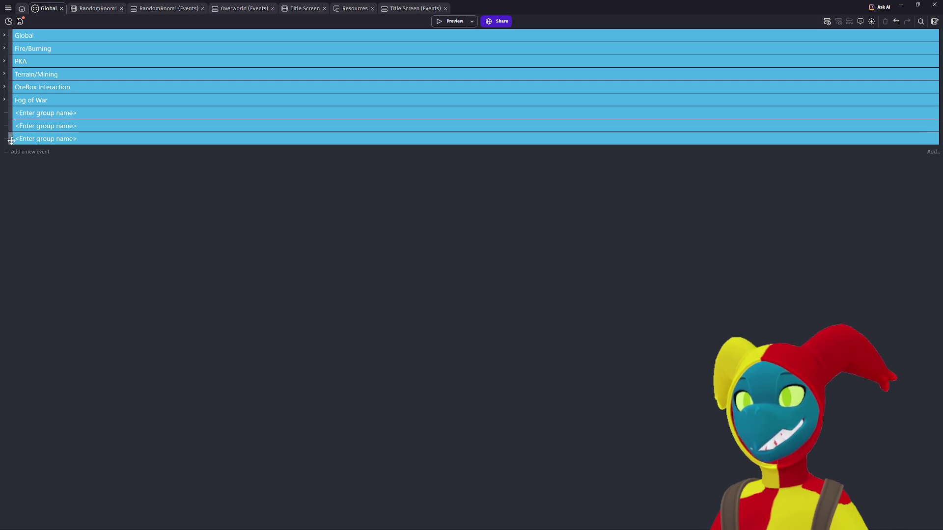
key("Delete")
left_click(49, 114)
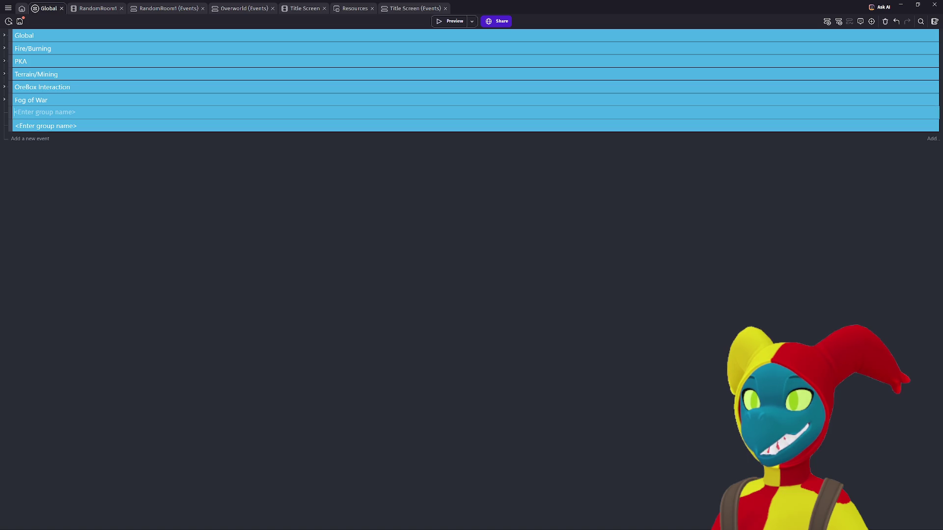
type("UI")
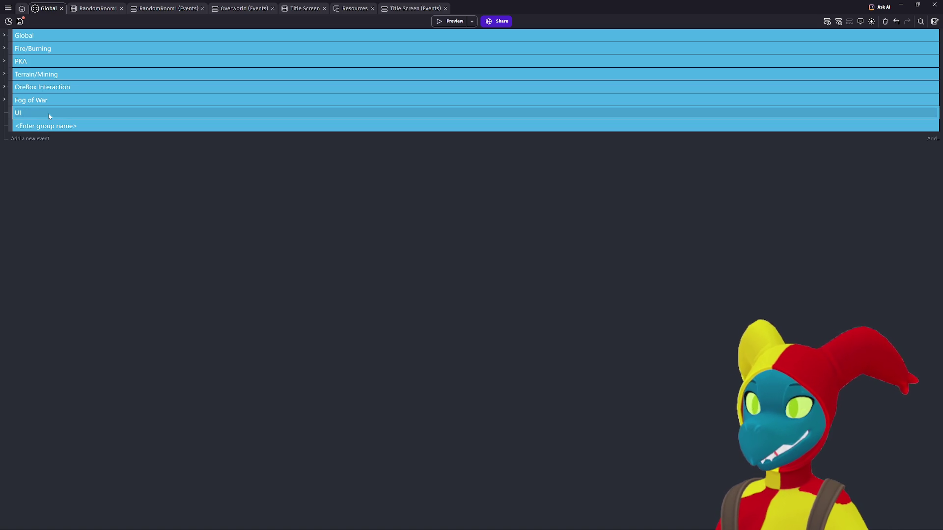
key("Return")
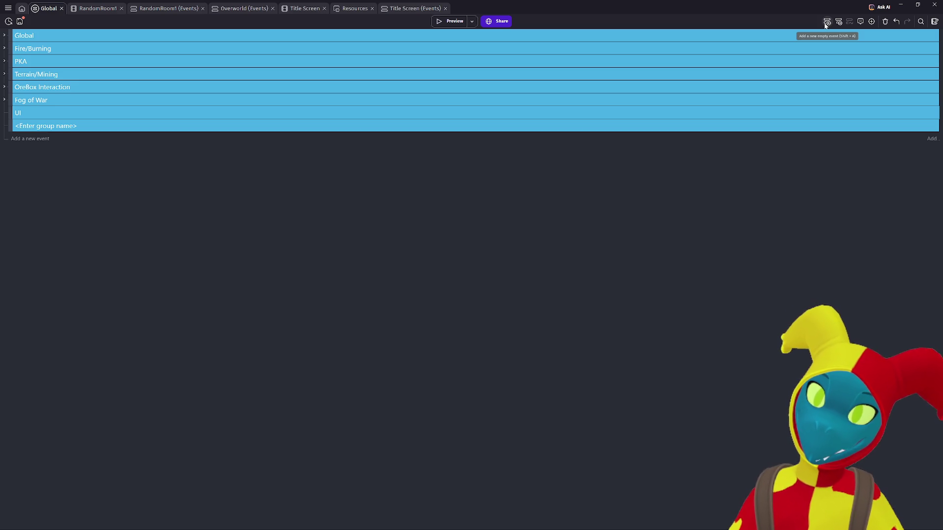
Add three empty events under the UI group and reorder the first one
left_click(826, 23)
key("shift+a")
key("shift+a")
mouse_move(11, 124)
left_mouse_down()
mouse_move(24, 120)
mouse_move(20, 132)
left_mouse_up()
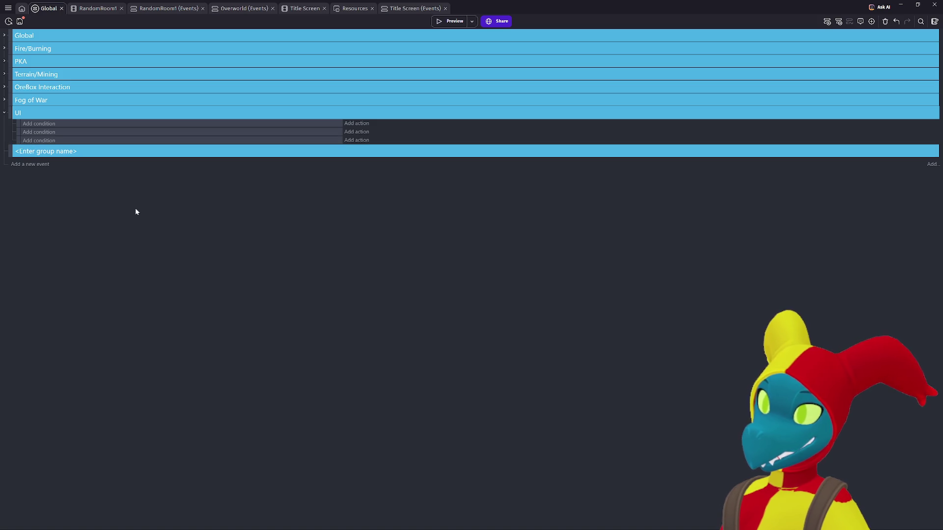
left_click(33, 125)
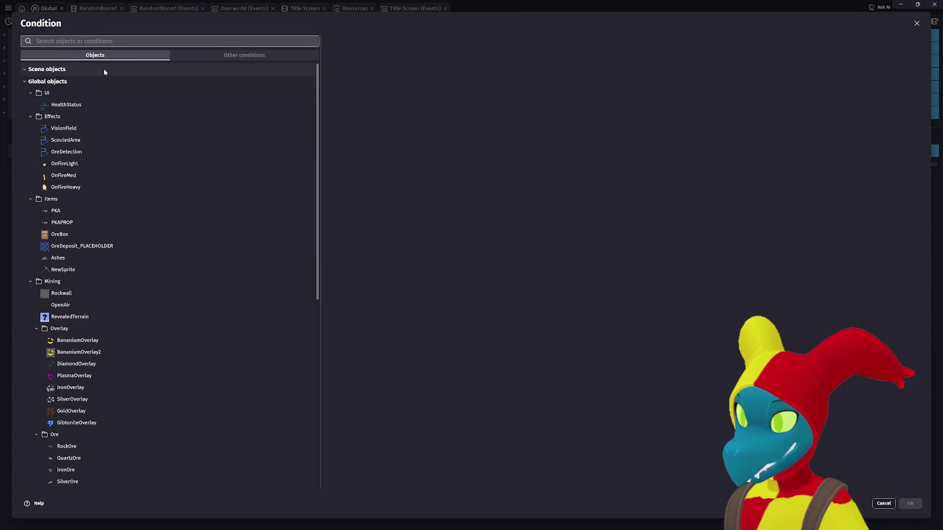
Give the UI event an 'At the beginning of the scene' condition
type("start")
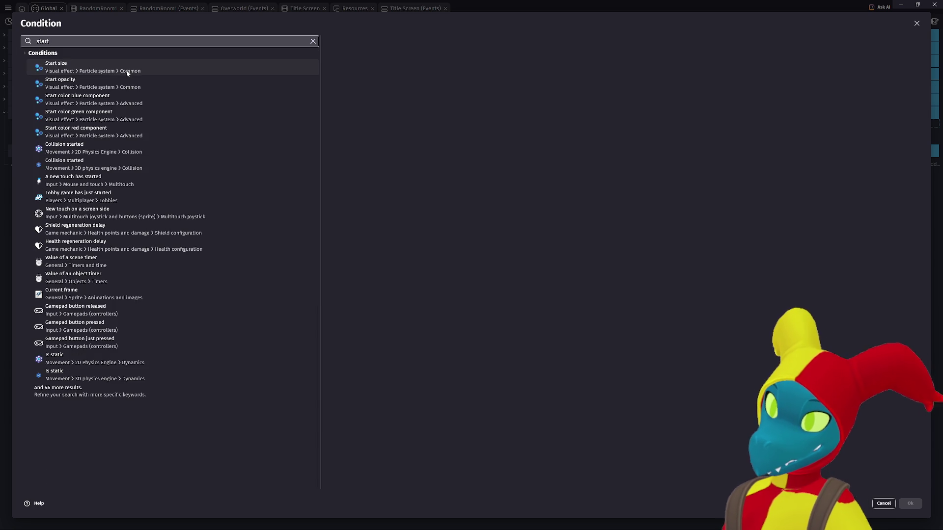
key("ctrl+a")
type("beginn")
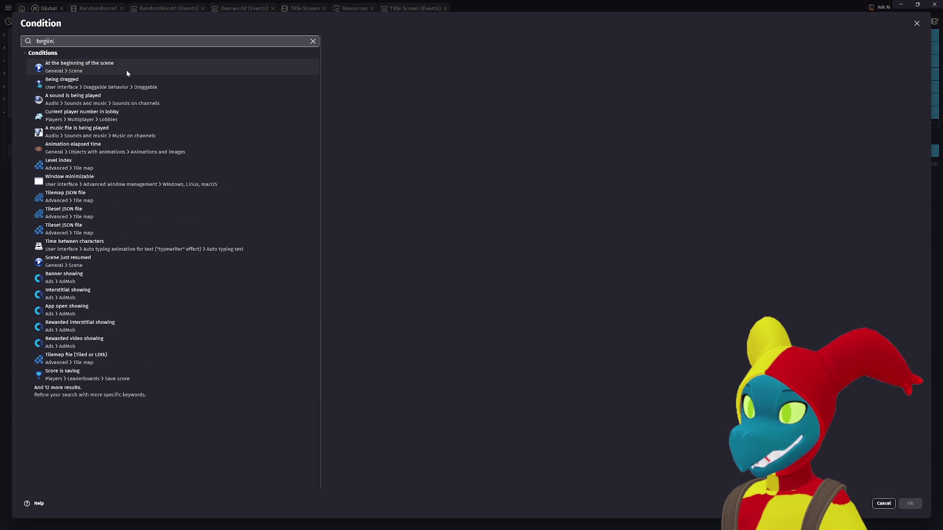
left_click(127, 73)
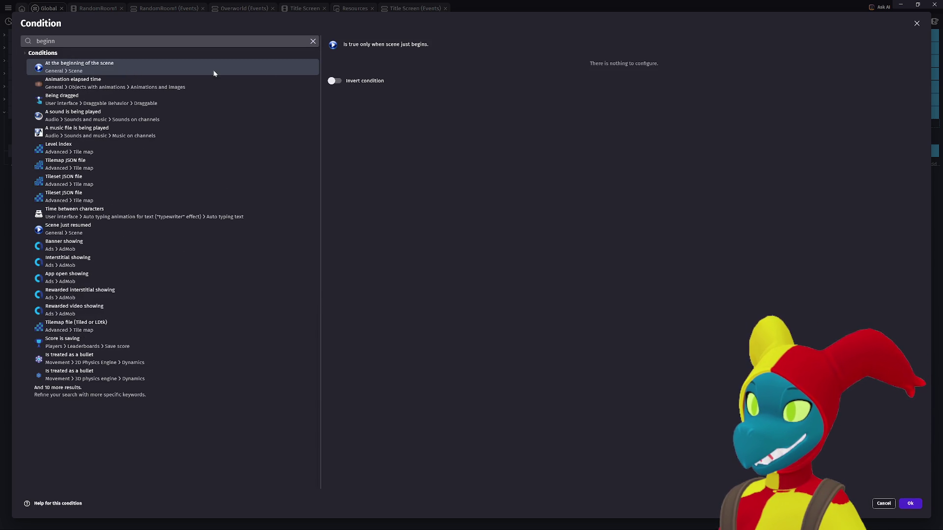
left_click(908, 504)
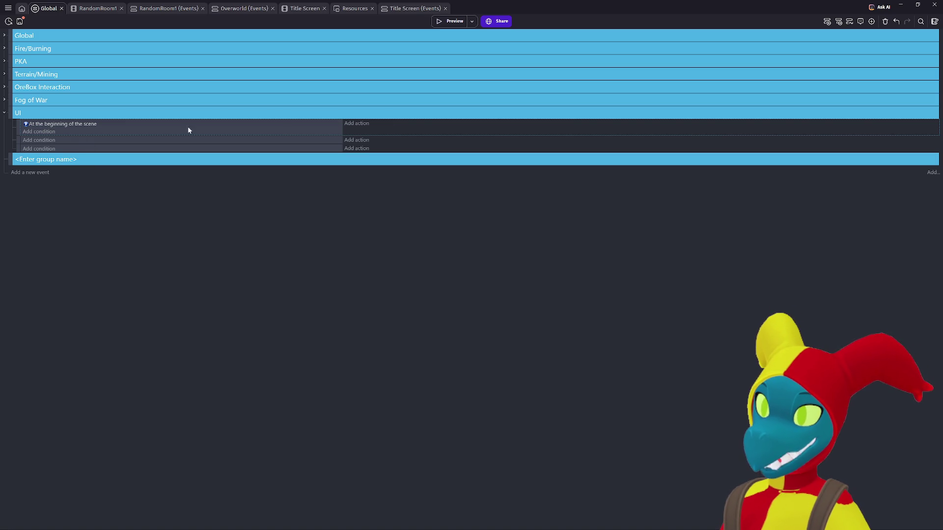
Try a Create HealthStatus object action, browse its layer list, then abandon it
left_click(353, 127)
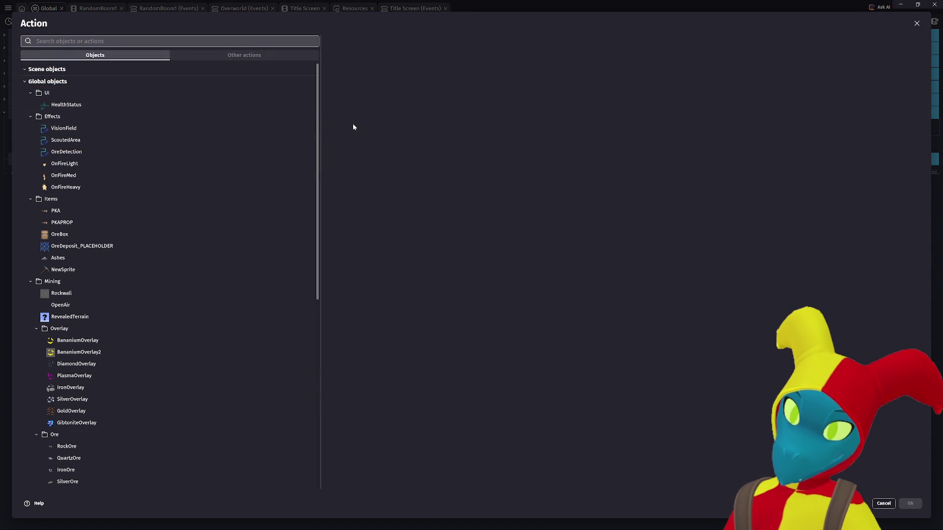
left_click(83, 104)
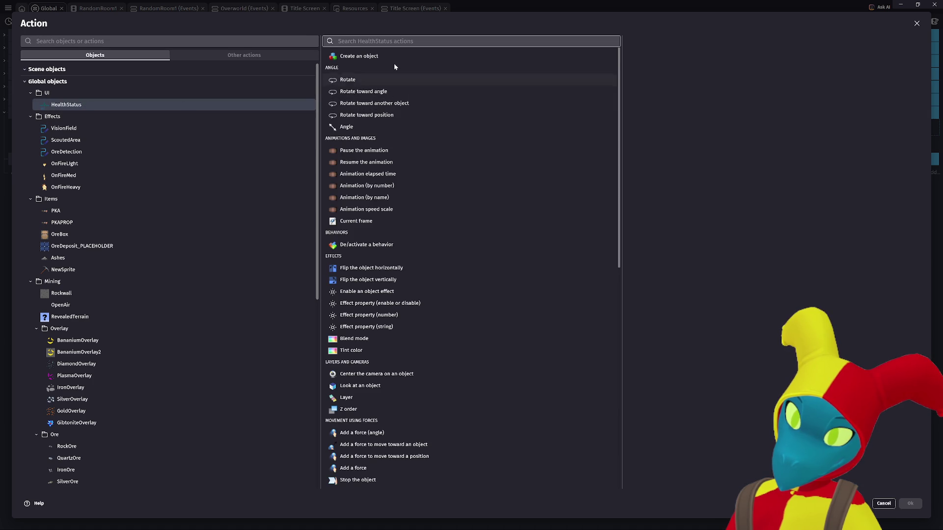
left_click(404, 52)
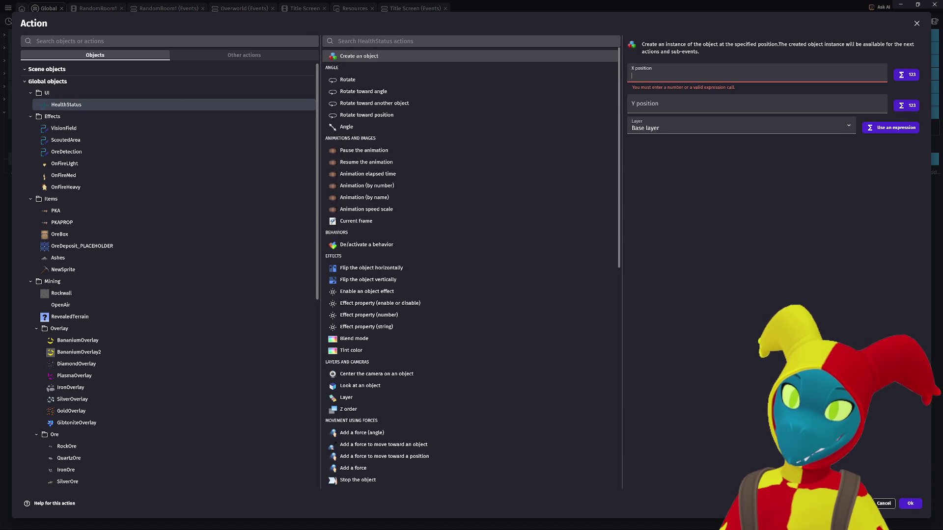
left_click(676, 131)
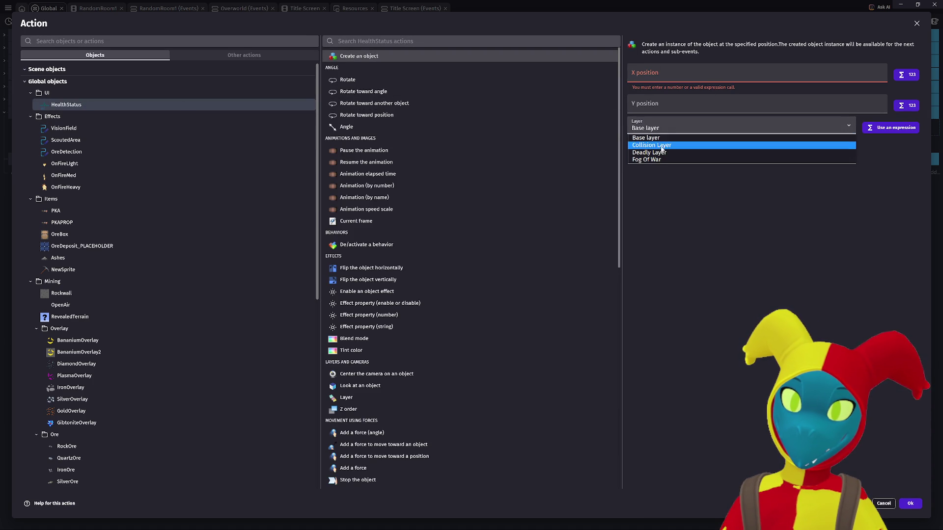
left_click(843, 125)
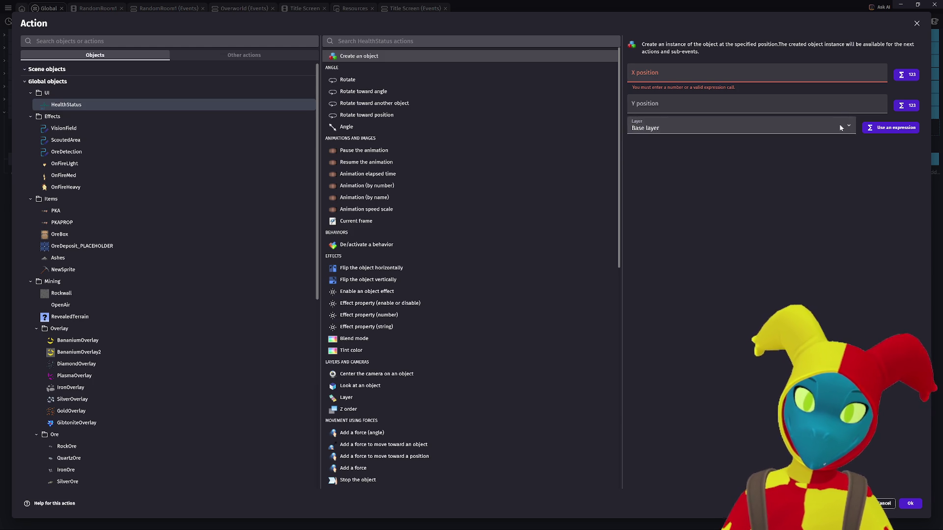
left_click(841, 127)
left_click(831, 127)
left_click(811, 126)
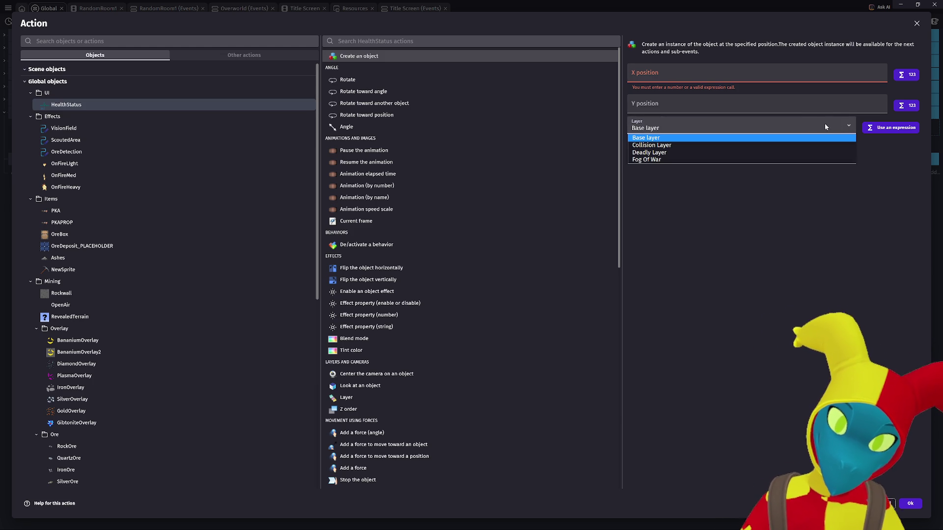
left_click(838, 139)
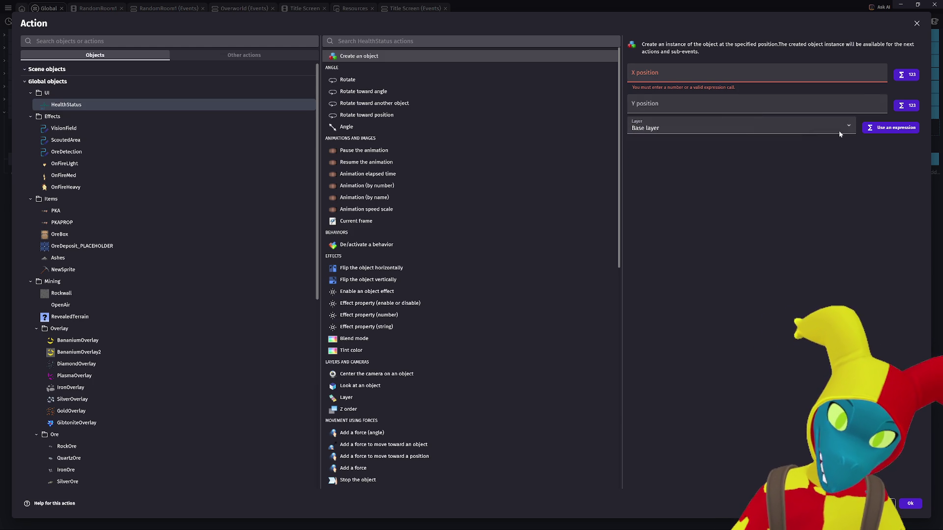
key("Escape")
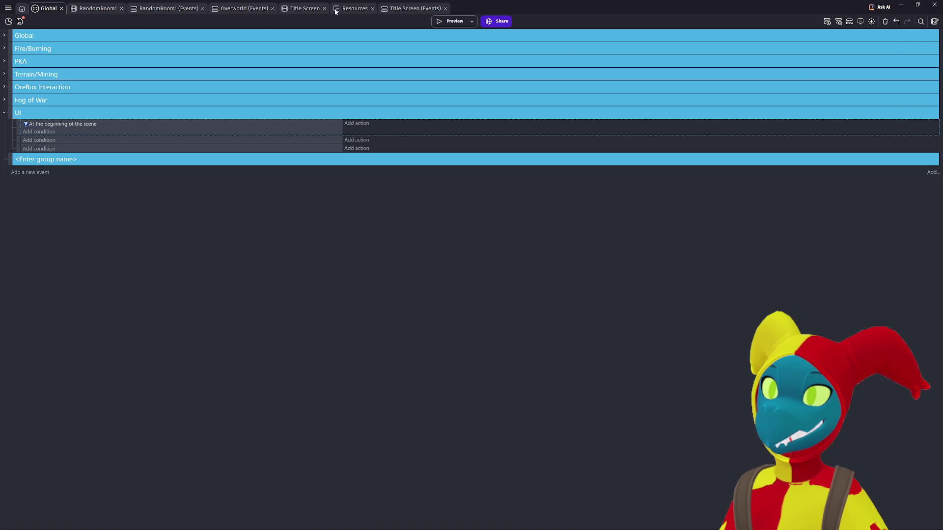
Inspect the UI layer's properties in RandomRoom1, then return to Global events
left_click(115, 9)
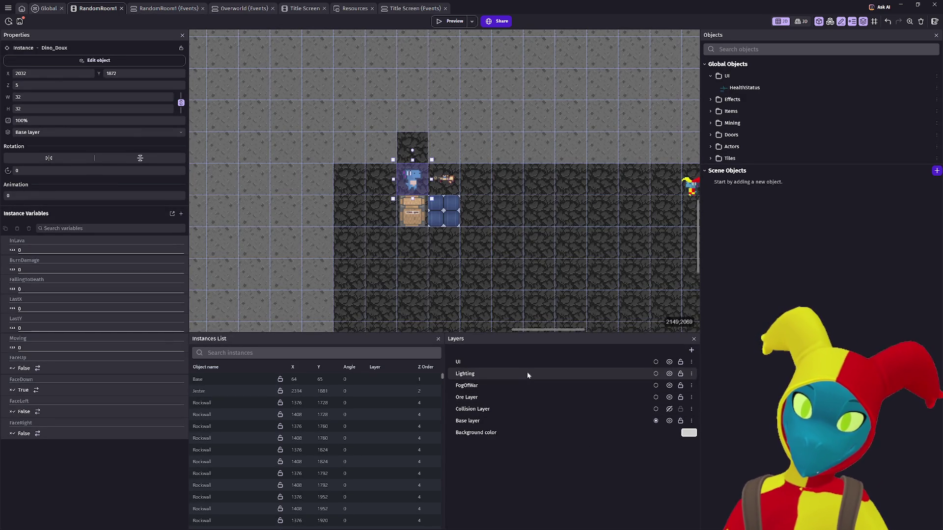
left_click(518, 362)
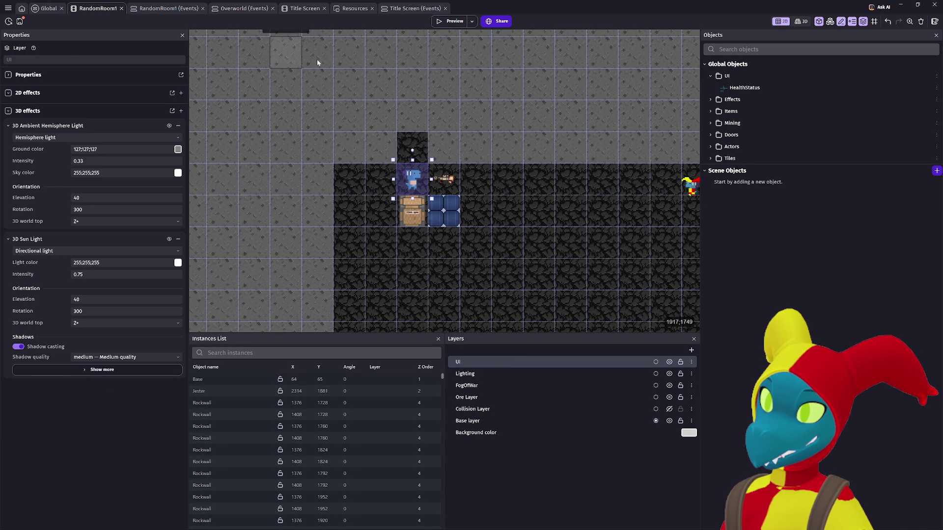
left_click(45, 9)
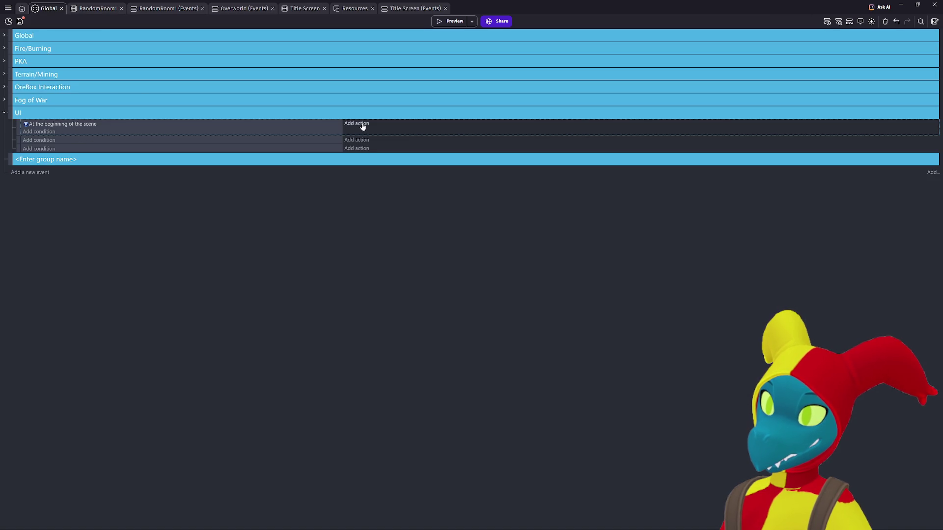
Add a Create HealthStatus action at Dino_Doux.X(), Dino_Doux.Y() on layer "UI", then test run
left_click(364, 128)
left_click(82, 106)
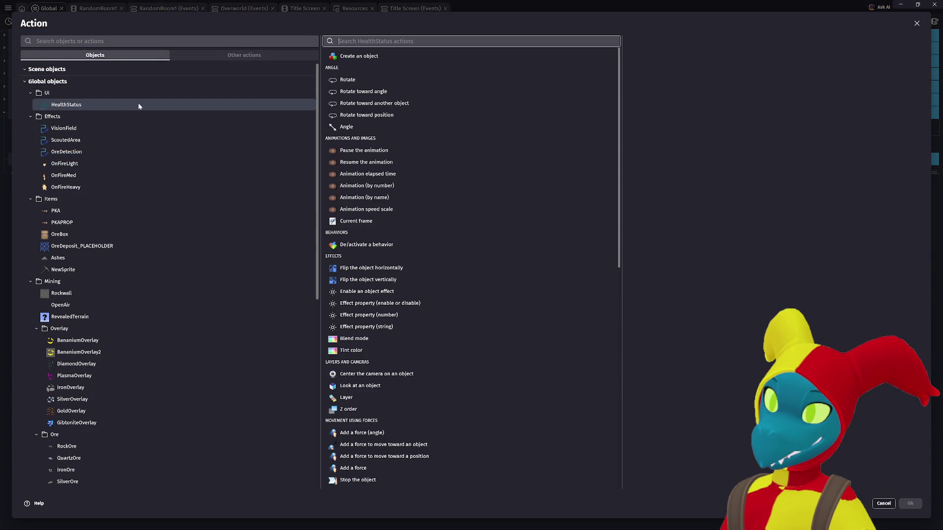
left_click(479, 55)
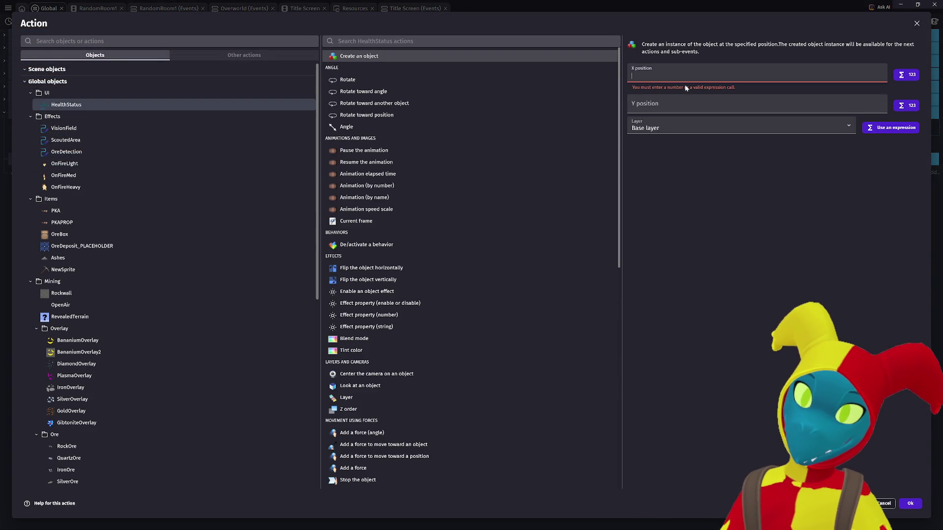
left_click(890, 128)
left_click(735, 127)
type("\"UI\"")
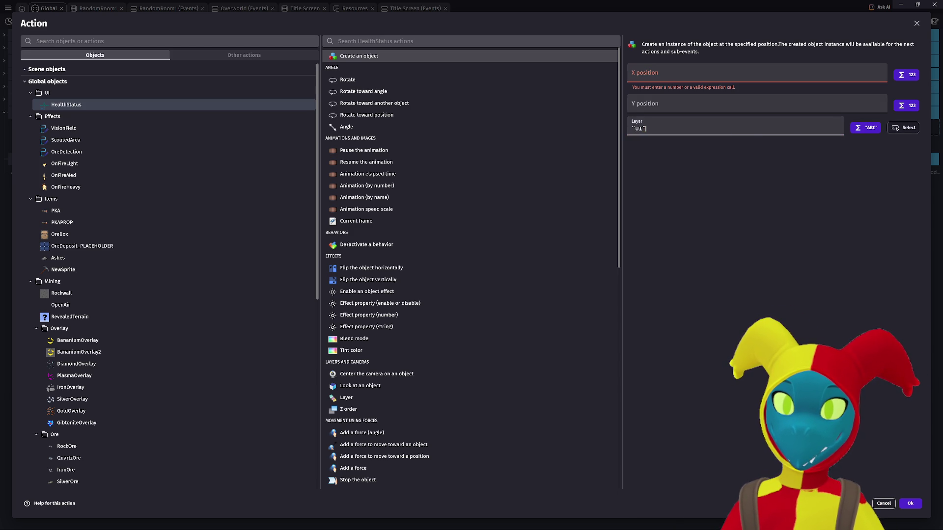
left_click(756, 73)
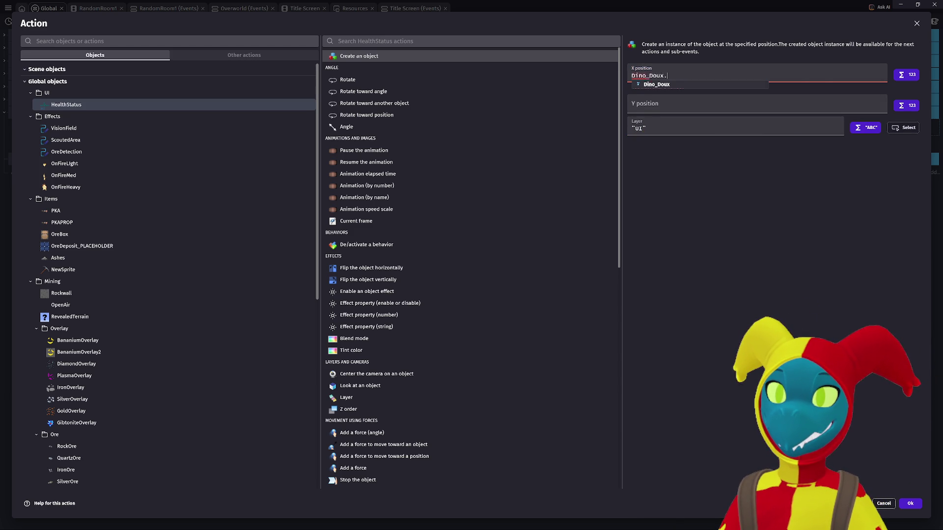
key("Tab")
type(".X")
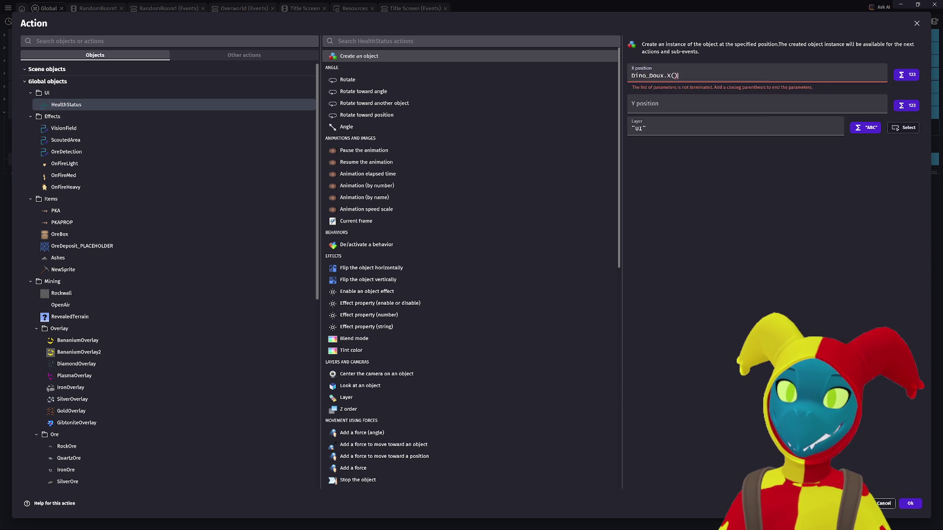
type("()")
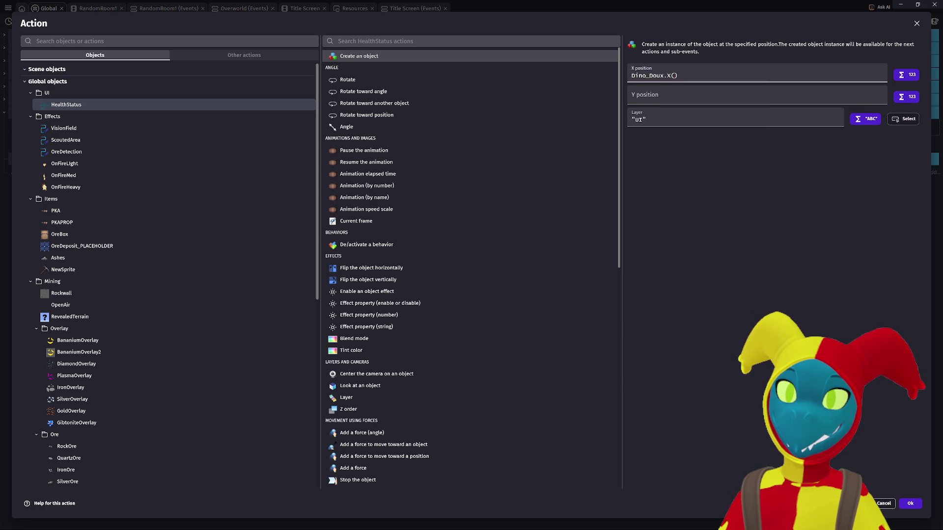
key("Tab")
key("Tab")
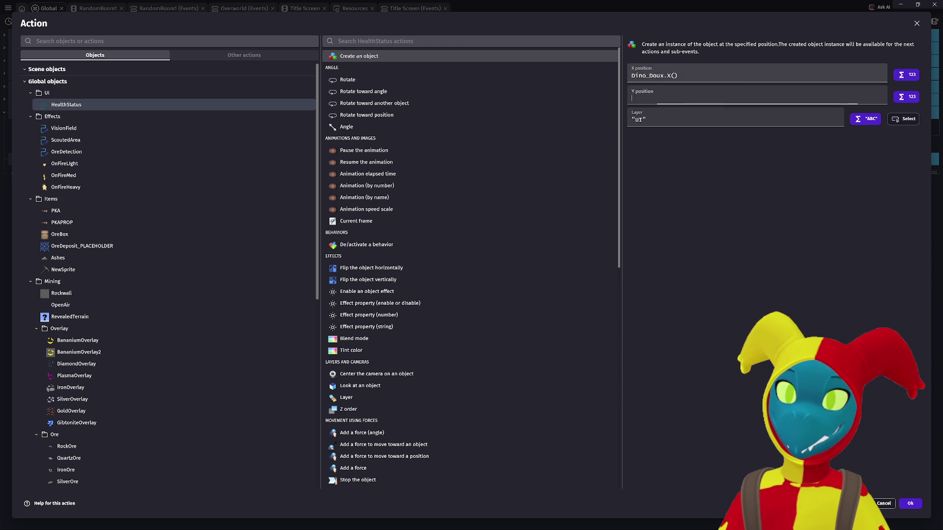
type("Dino_Doux")
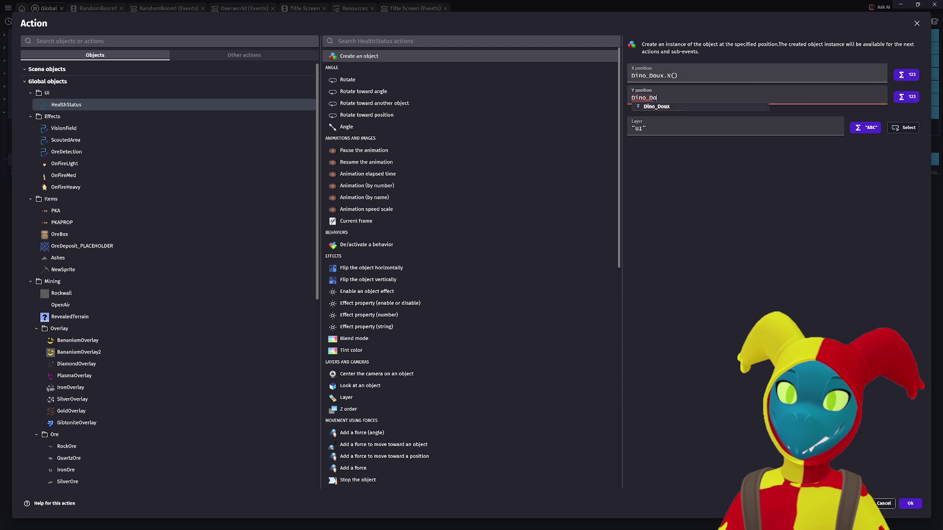
type(".")
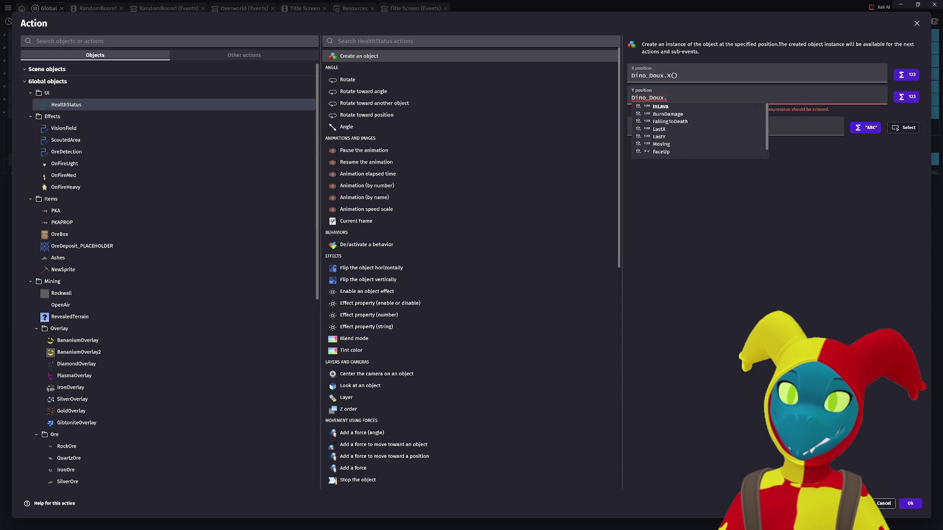
type("Y()")
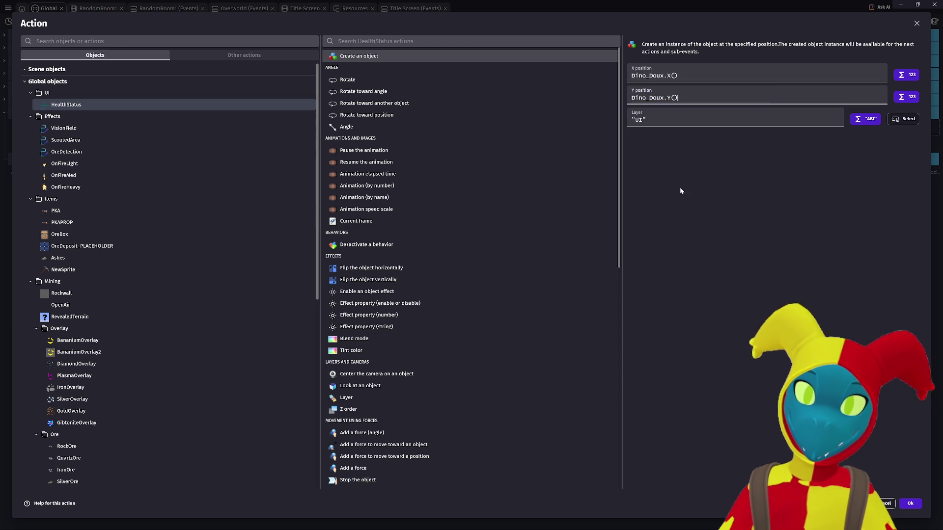
left_click(910, 504)
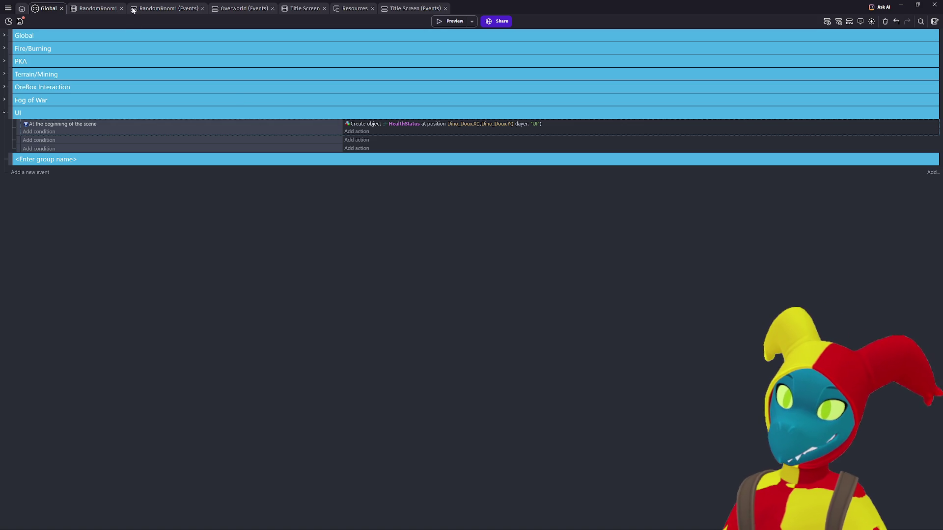
left_click(453, 25)
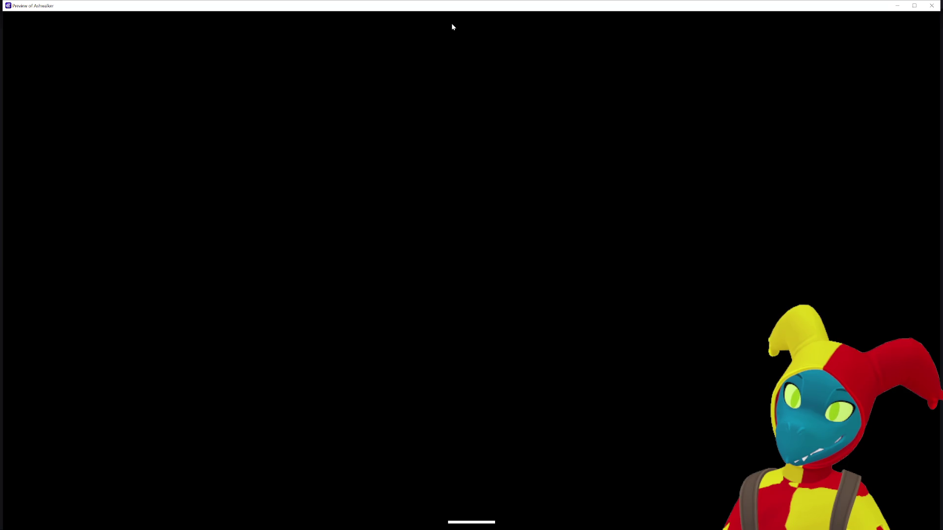
key("d")
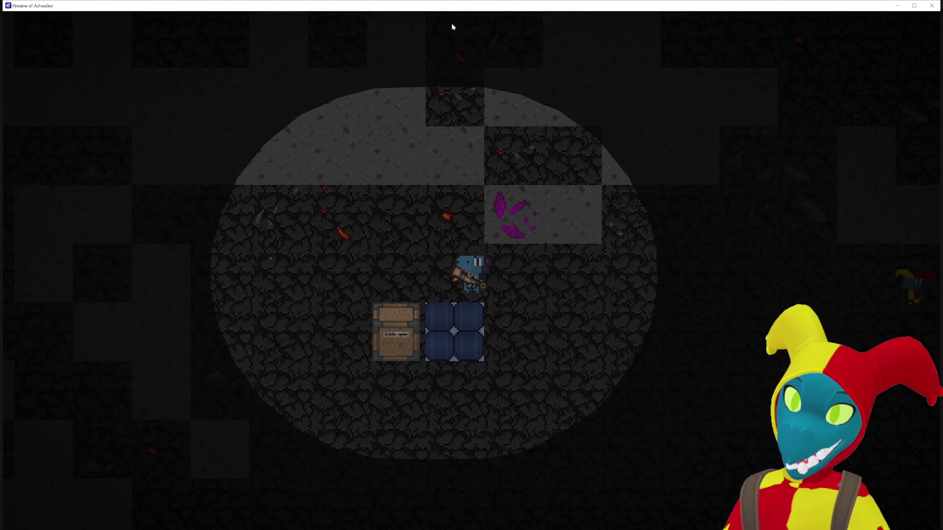
key("a")
key("d")
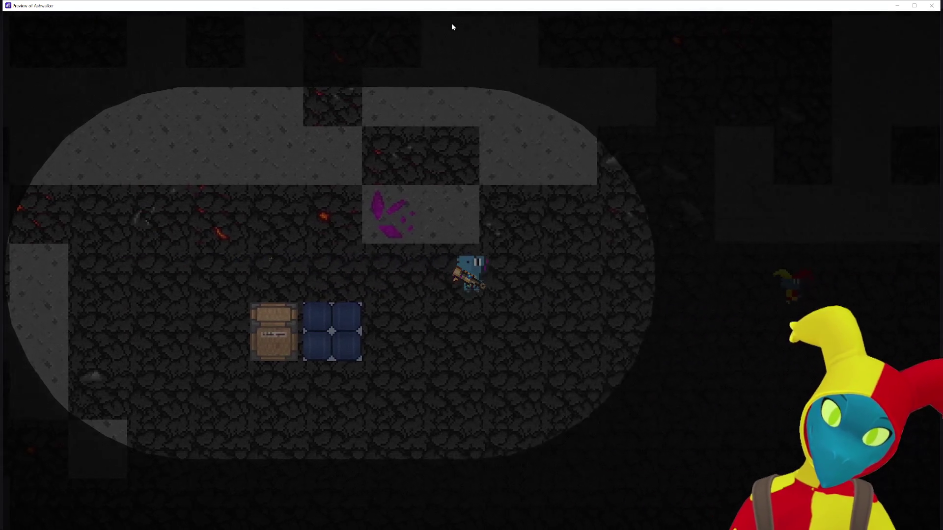
key("s")
left_click(932, 6)
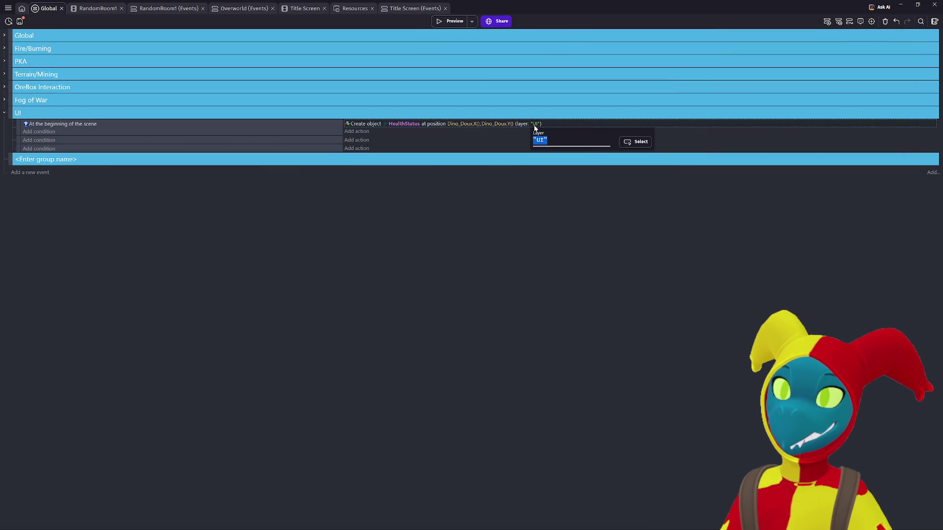
Change the create-HealthStatus action's layer from "UI" to Base layer and preview again
left_click(635, 142)
left_click(555, 140)
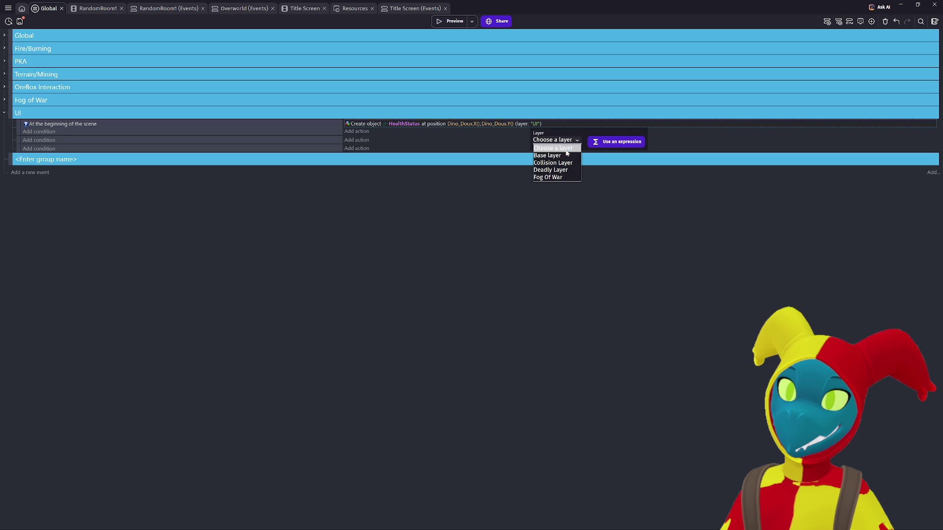
left_click(566, 156)
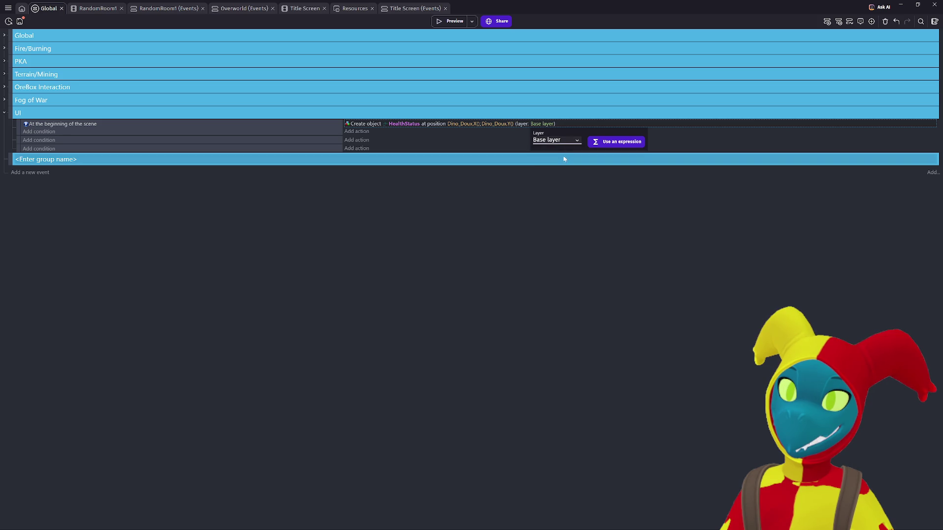
left_click(450, 23)
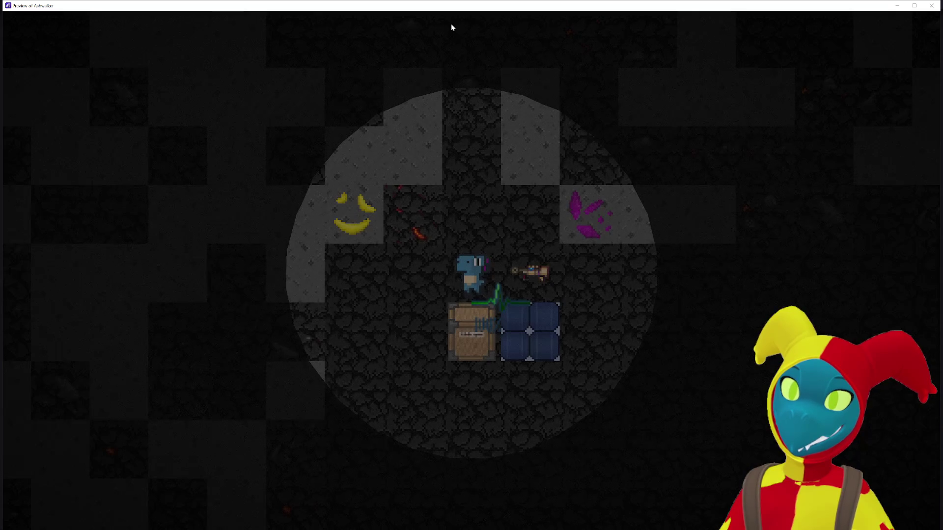
Walk the dinosaur around the lit cave with the arrow keys, then close the preview
key("Left")
key("Left")
key("Down")
key("Right")
key("Right")
key("Up")
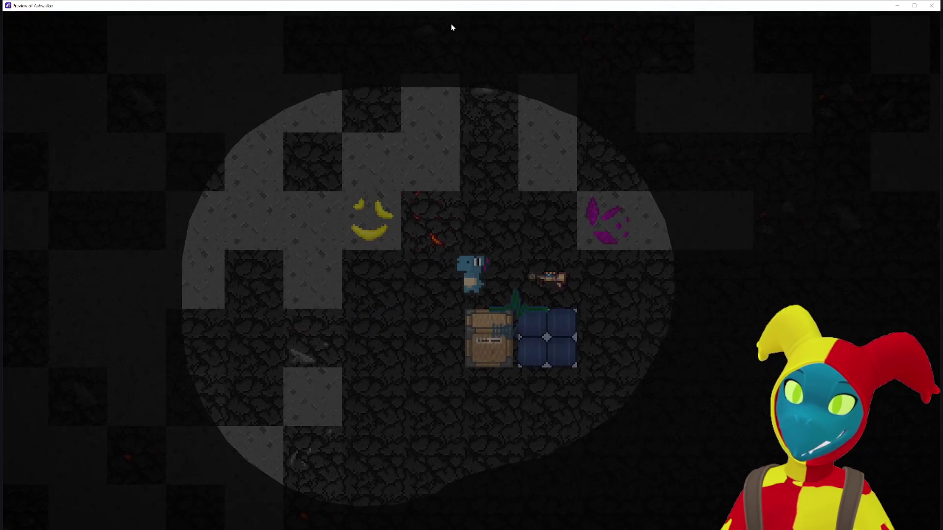
key("Right")
key("Right")
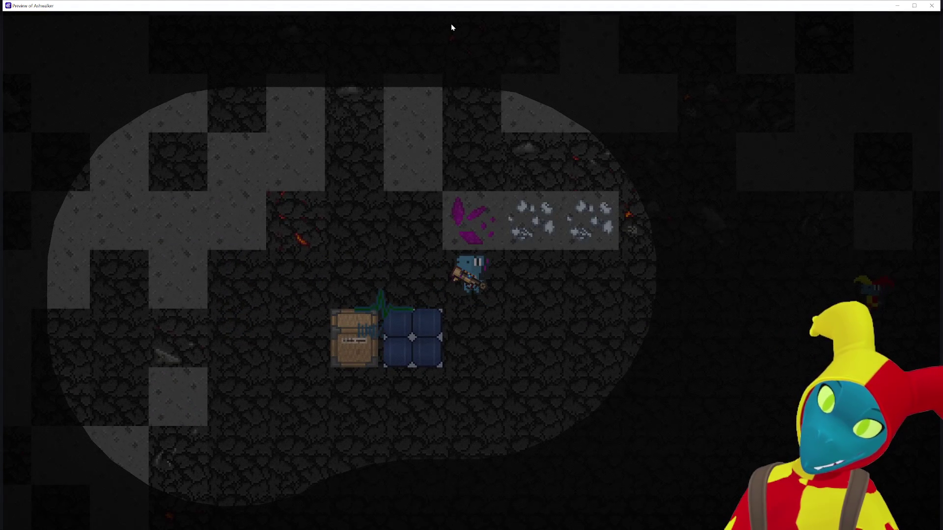
key("Left")
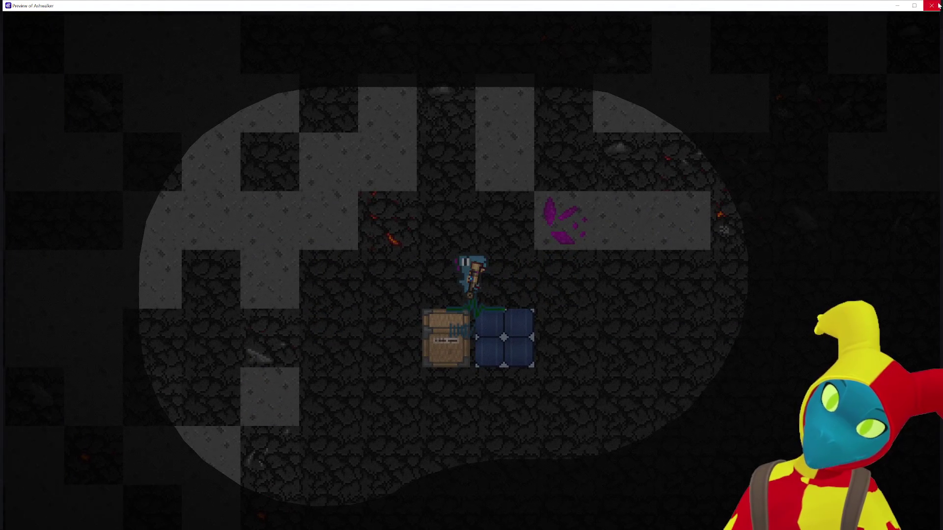
left_click(933, 5)
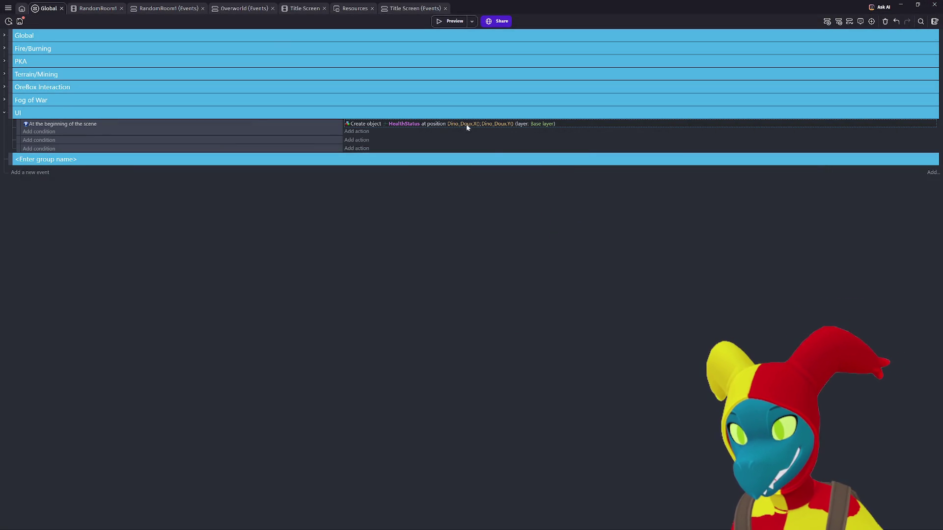
Inspect the HealthStatus creation action without changes, glance through the resources and scene tabs, and save the project
double_click(399, 123)
left_click(400, 123)
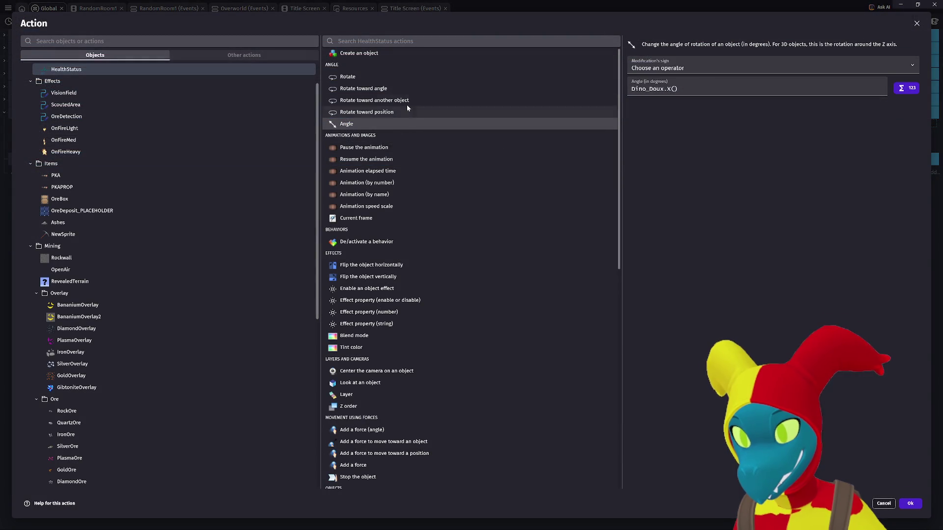
key("Escape")
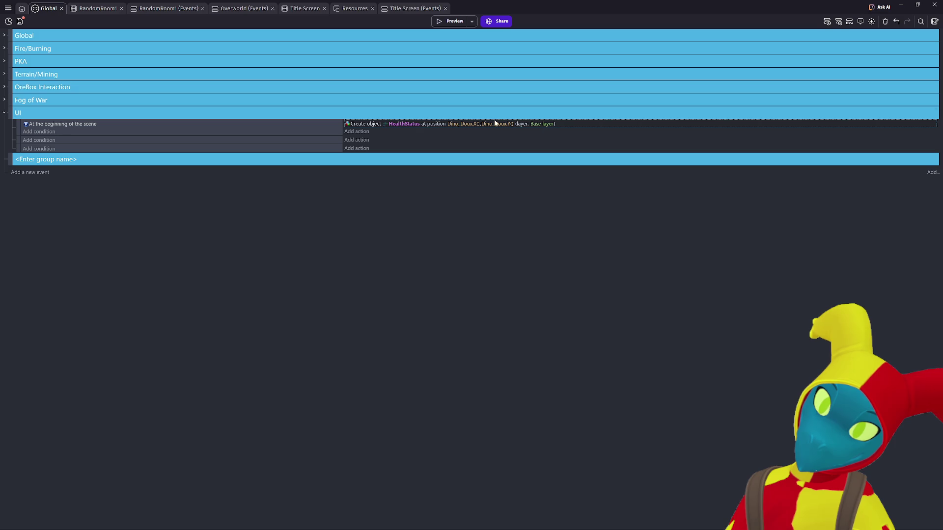
left_click(350, 10)
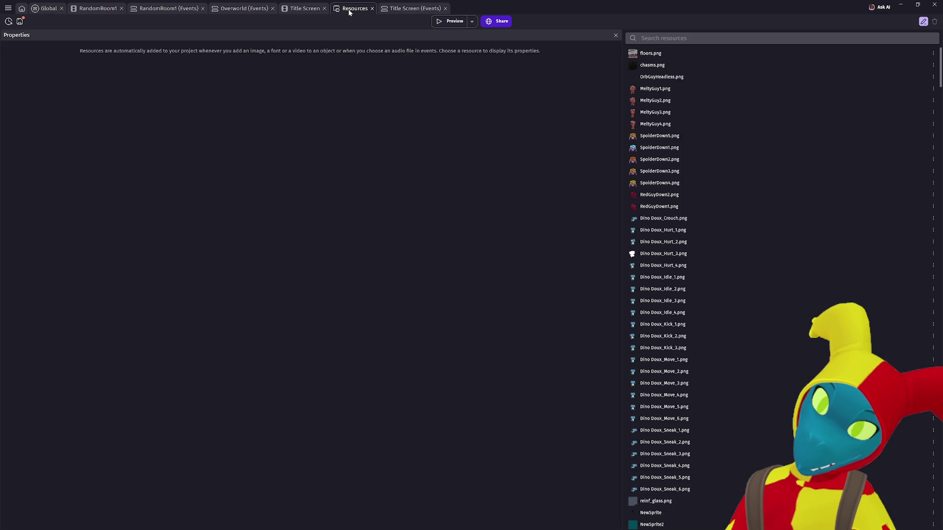
left_click(291, 10)
left_click(97, 8)
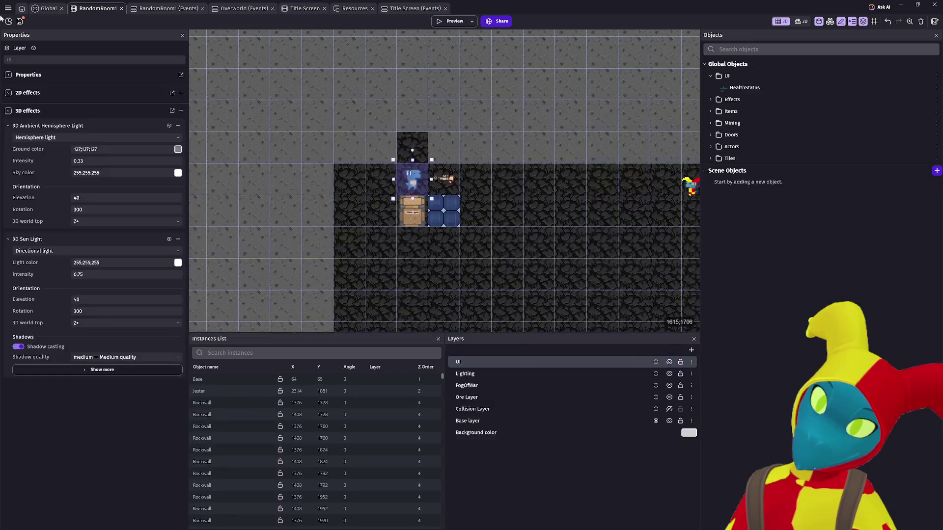
left_click(23, 21)
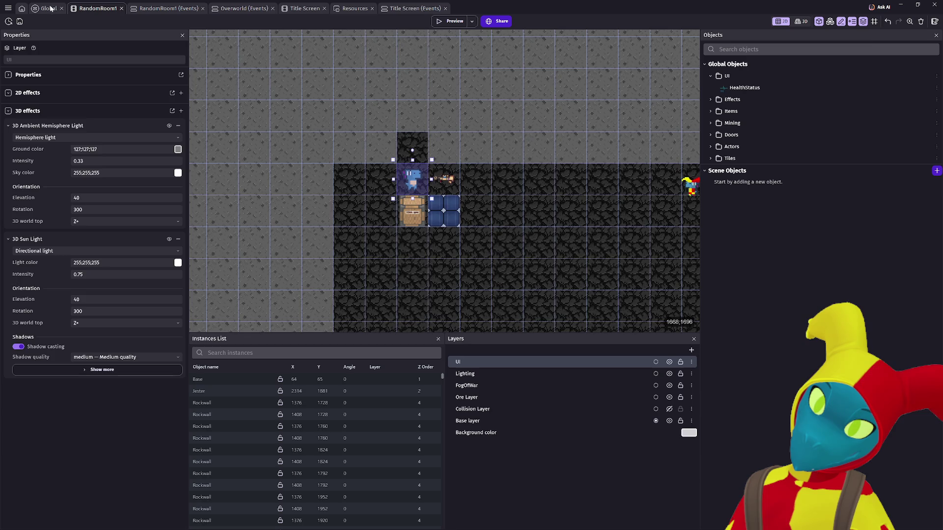
In Global events, keep the HealthStatus creation action's layer set to Base layer
left_click(50, 9)
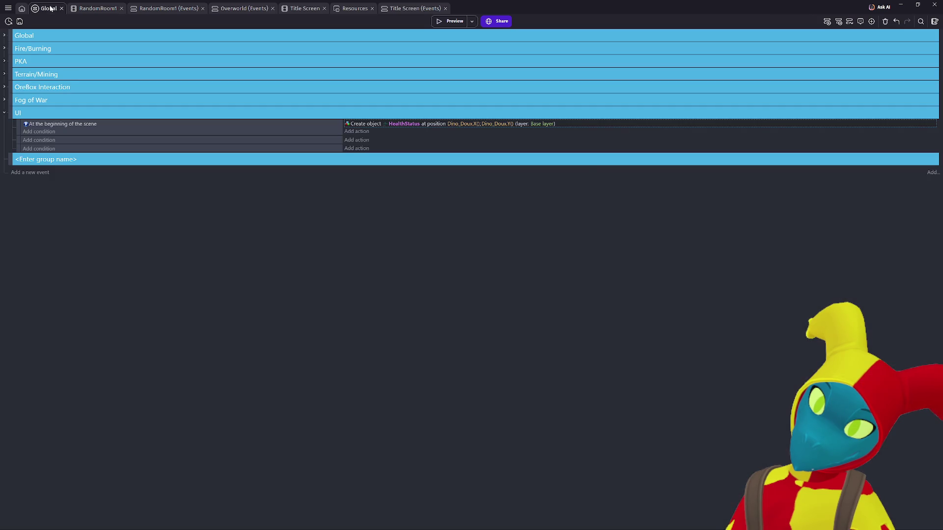
left_click(549, 124)
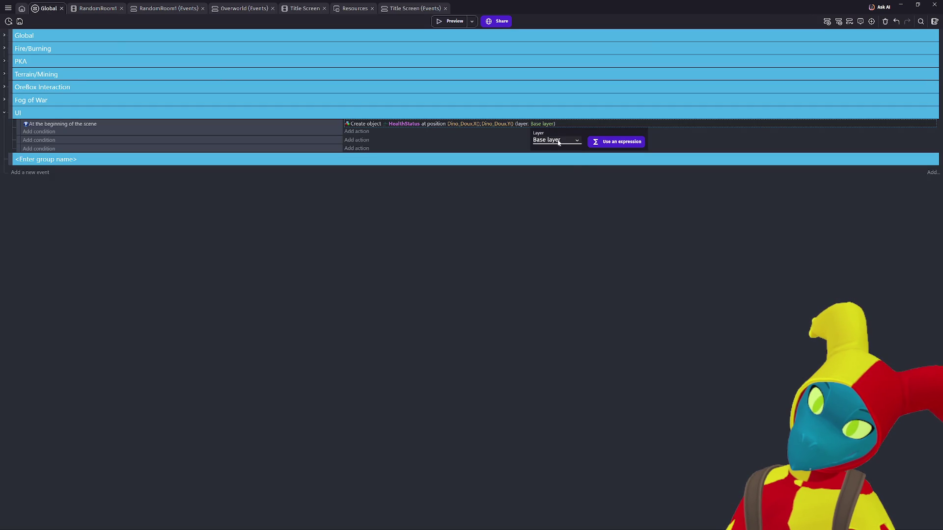
left_click(558, 141)
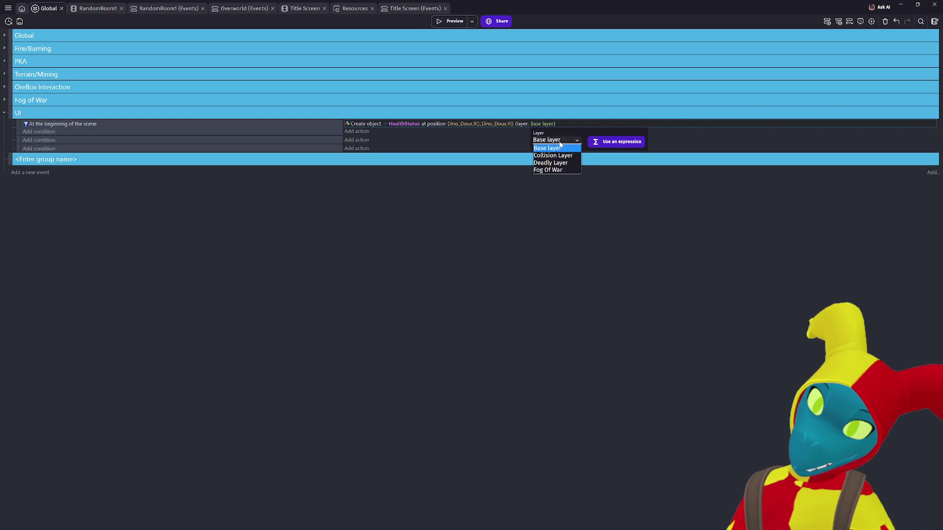
left_click(560, 147)
left_click(345, 204)
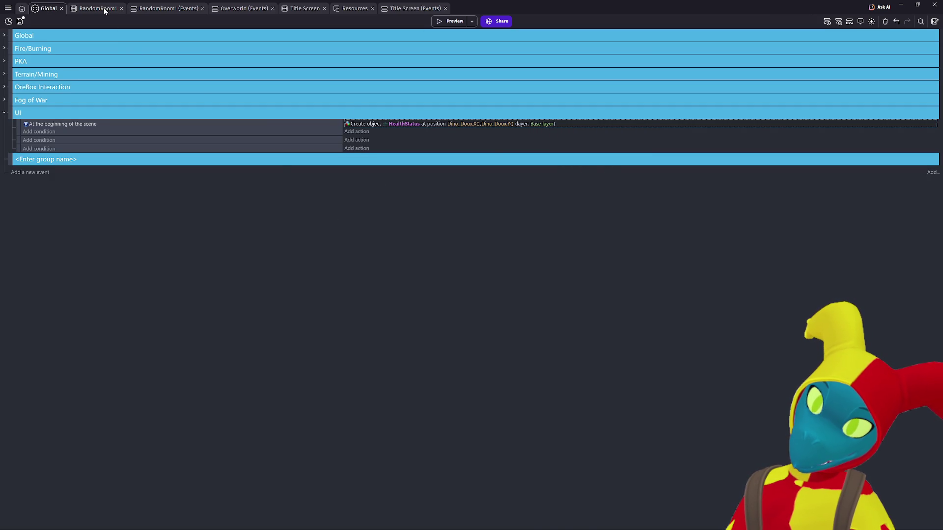
Review the RandomRoom1, Title Screen and Overworld tabs, then bring up the project manager
left_click(104, 8)
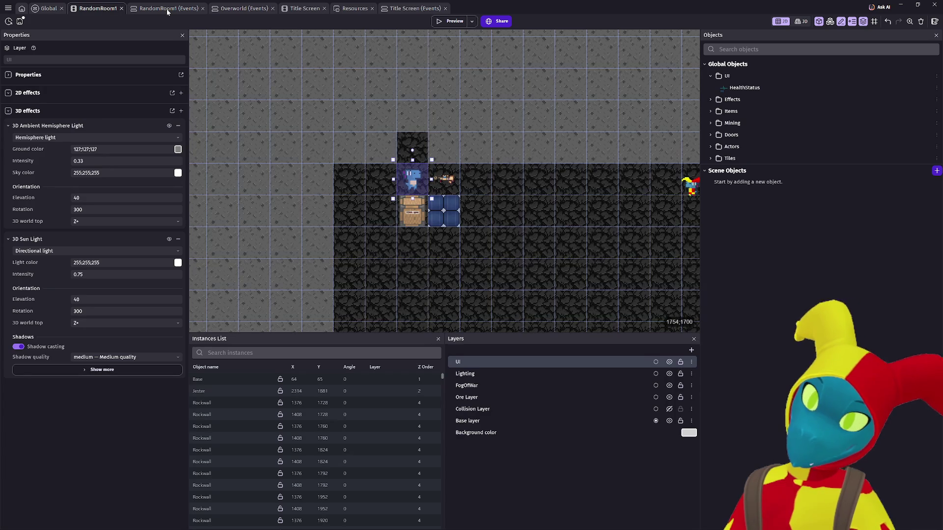
left_click(170, 9)
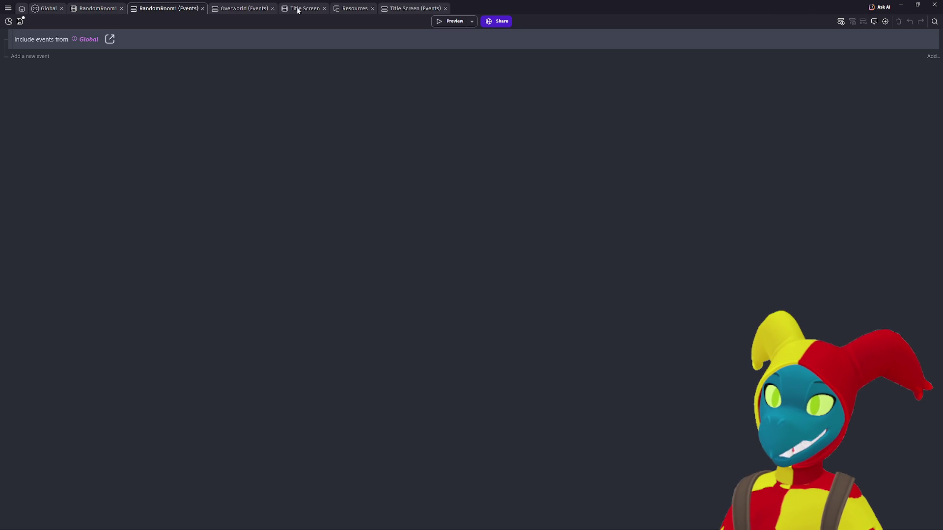
left_click(396, 8)
left_click(352, 8)
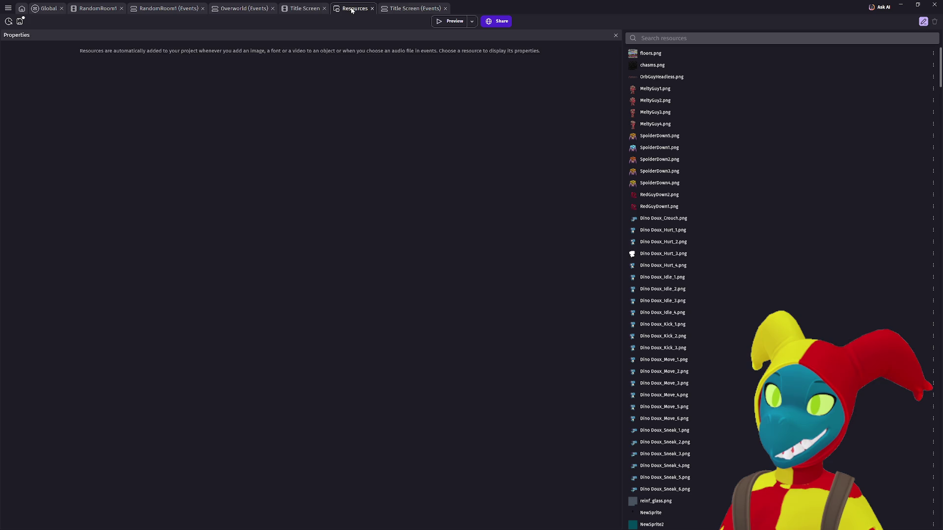
left_click(296, 10)
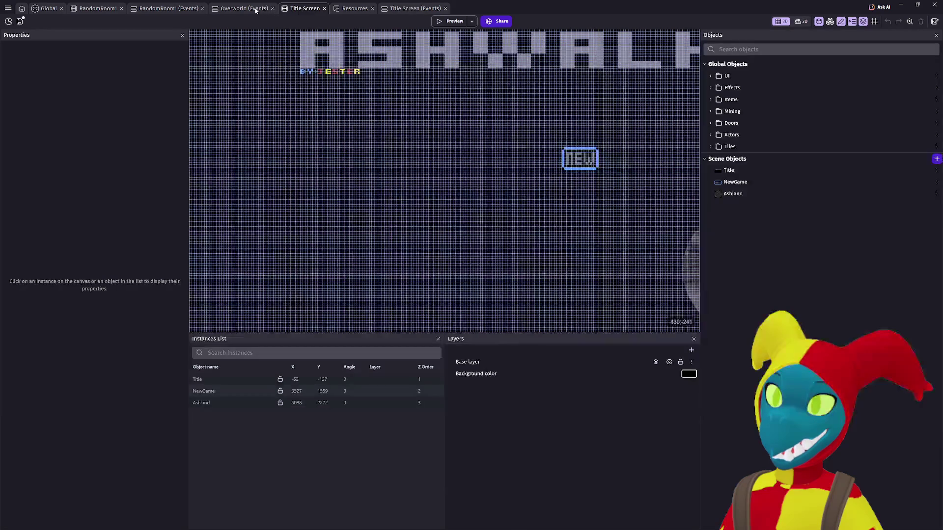
left_click(258, 10)
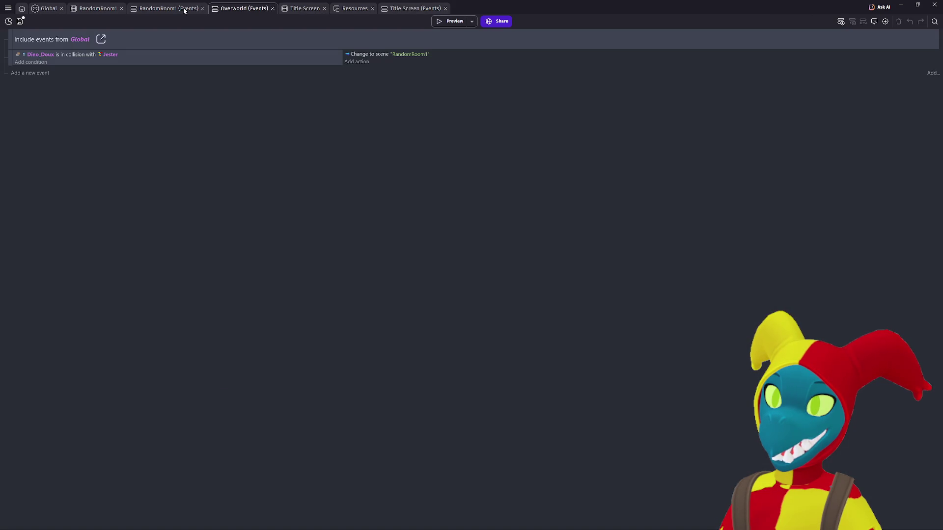
left_click(185, 11)
left_click(7, 8)
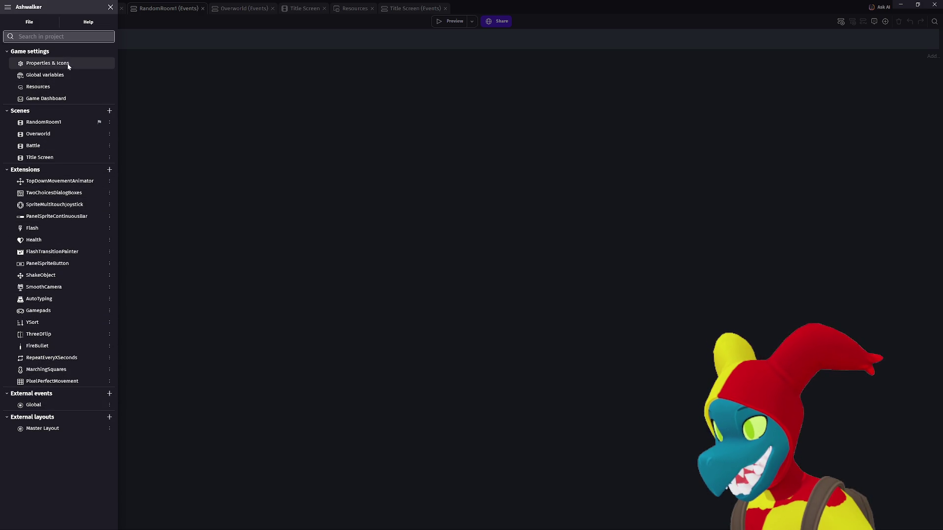
Look through the global variables, game properties, and the Battle and Overworld scenes
left_click(68, 75)
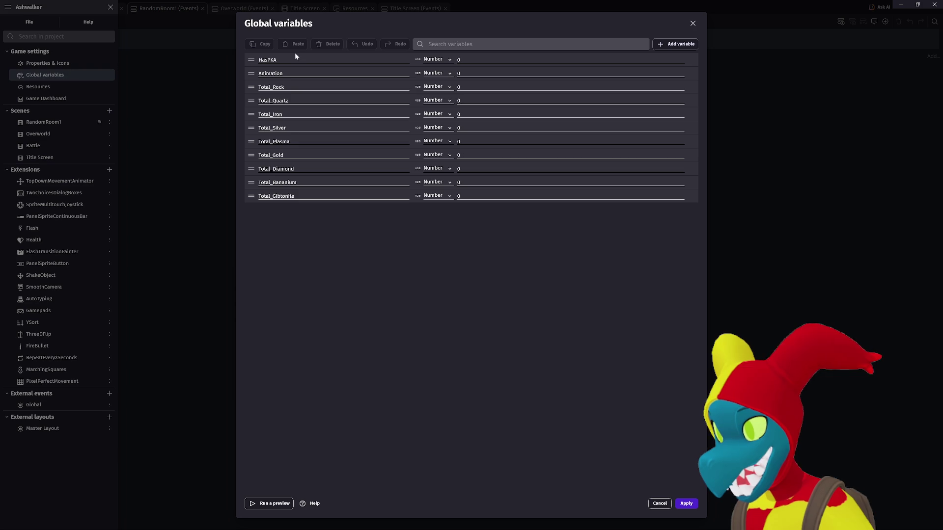
left_click(39, 63)
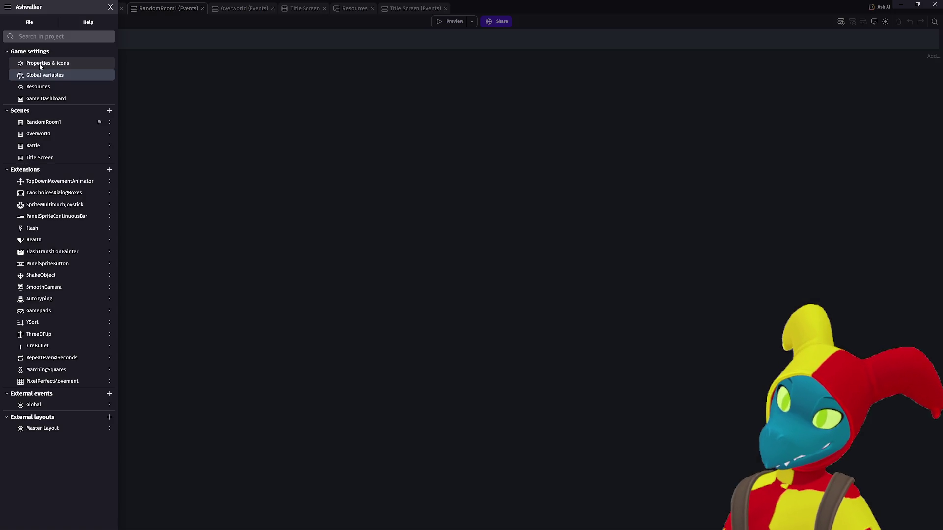
key("Escape")
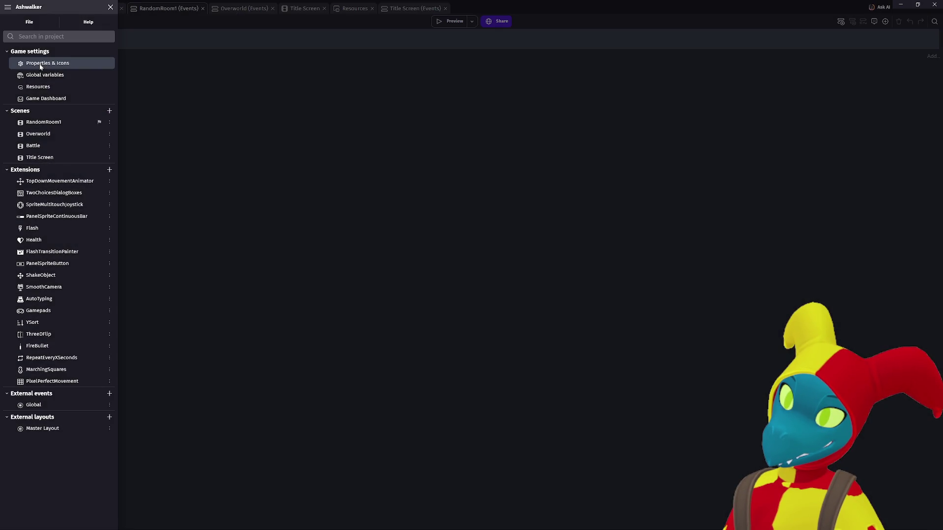
left_click(42, 147)
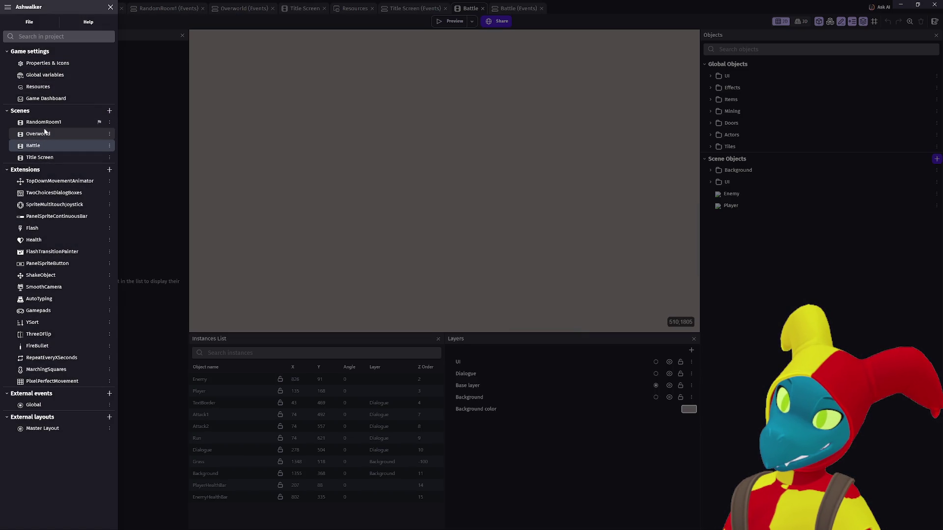
left_click(46, 134)
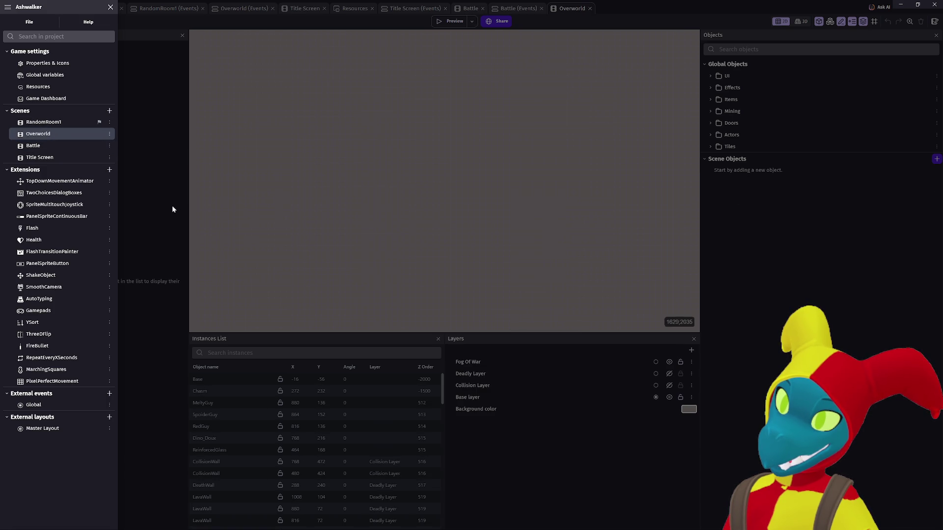
left_click(39, 150)
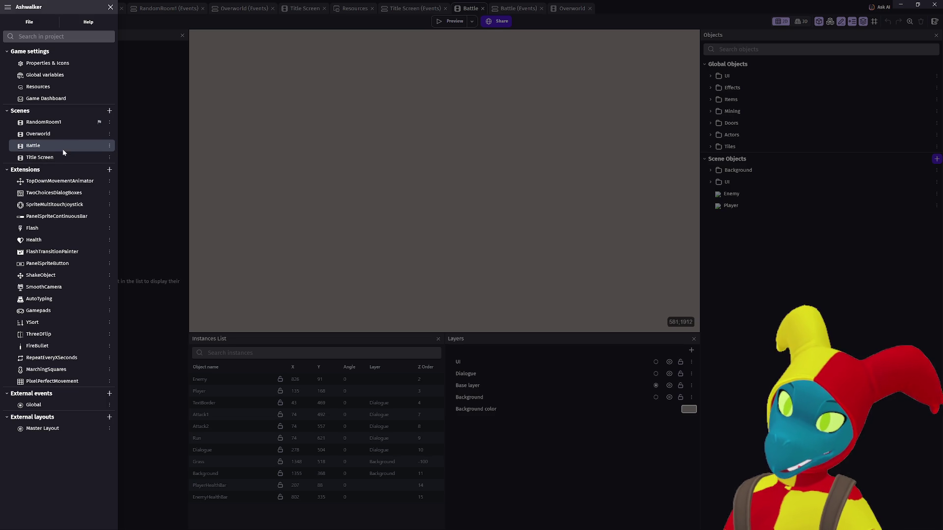
left_click(249, 168)
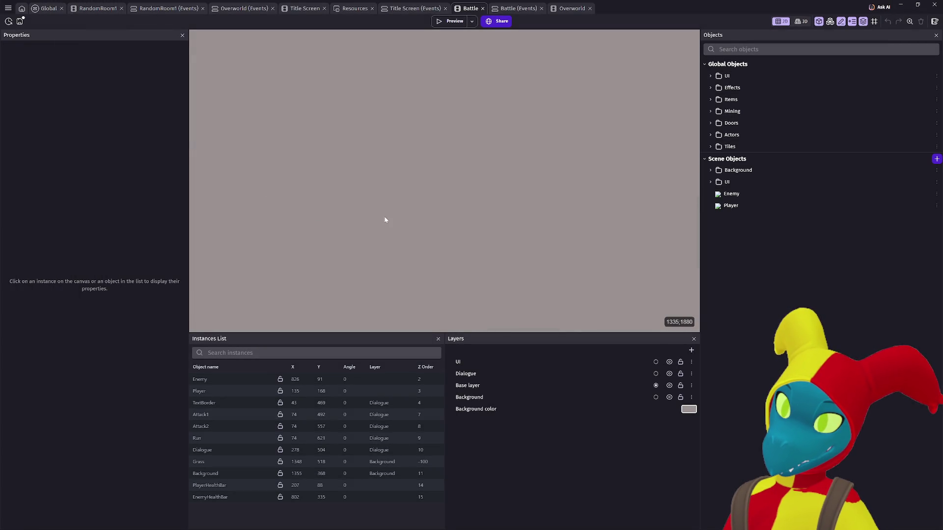
left_click(8, 8)
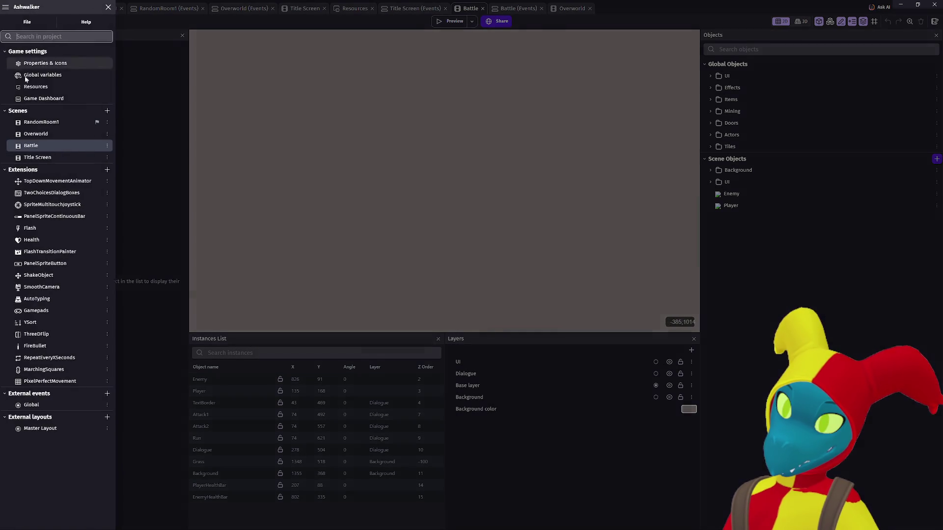
Delete the Battle scene from the project and open the Overworld scene
left_click(109, 146)
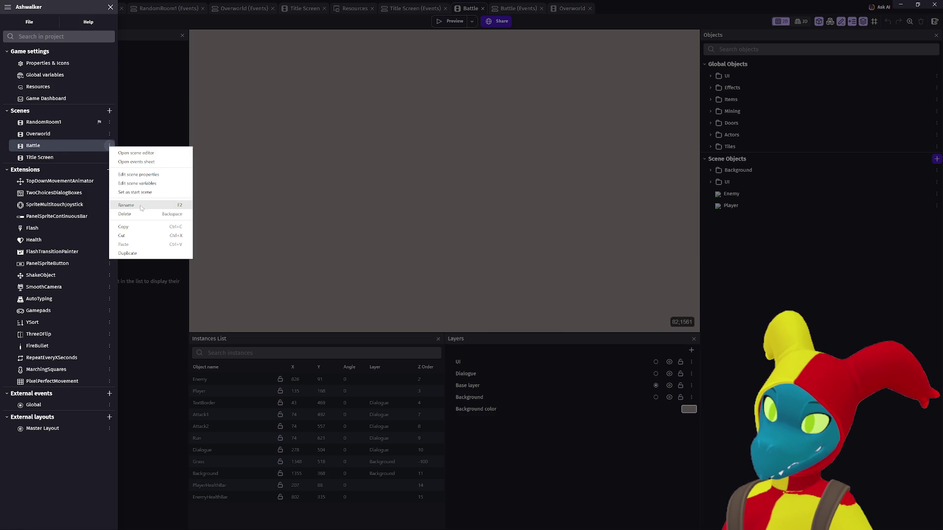
left_click(125, 214)
left_click(495, 270)
left_click(67, 134)
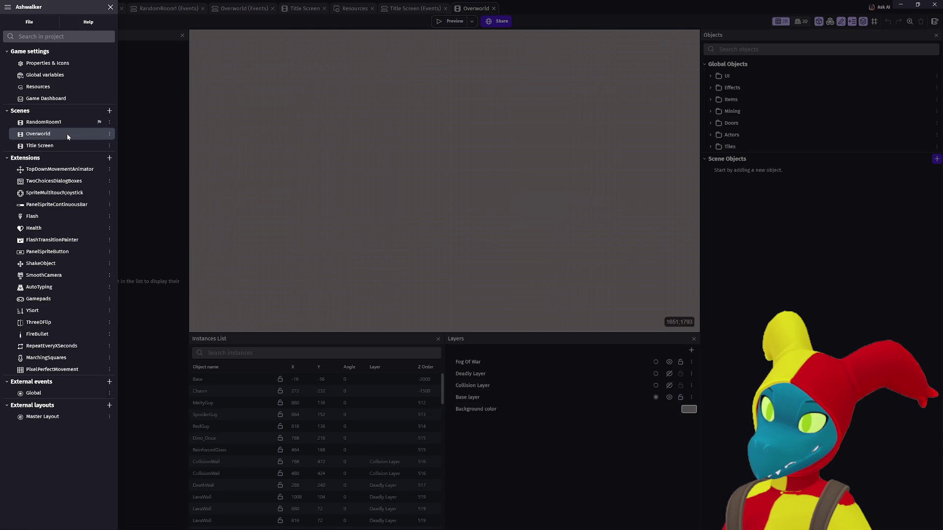
left_click(345, 202)
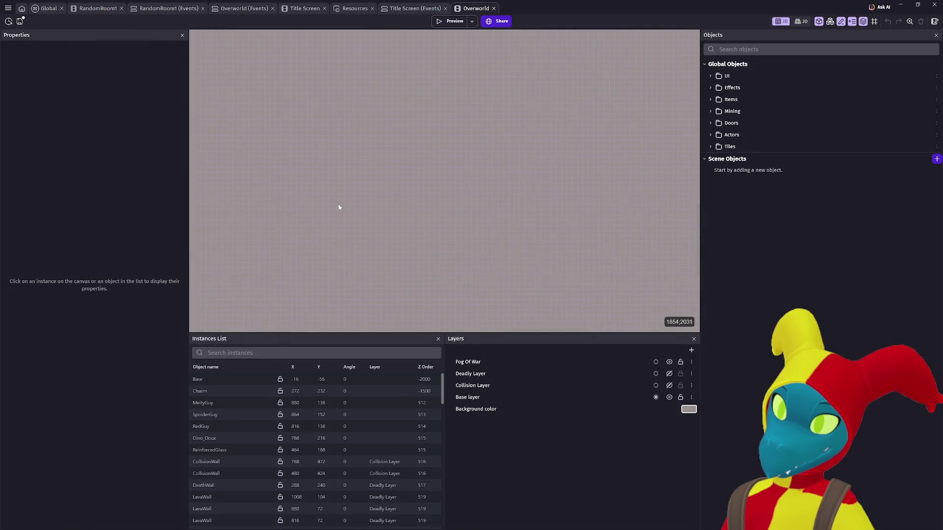
Add a new layer named UI to the Overworld scene and save the project
scroll(338, 207, "up", 10)
scroll(339, 207, "left", 10)
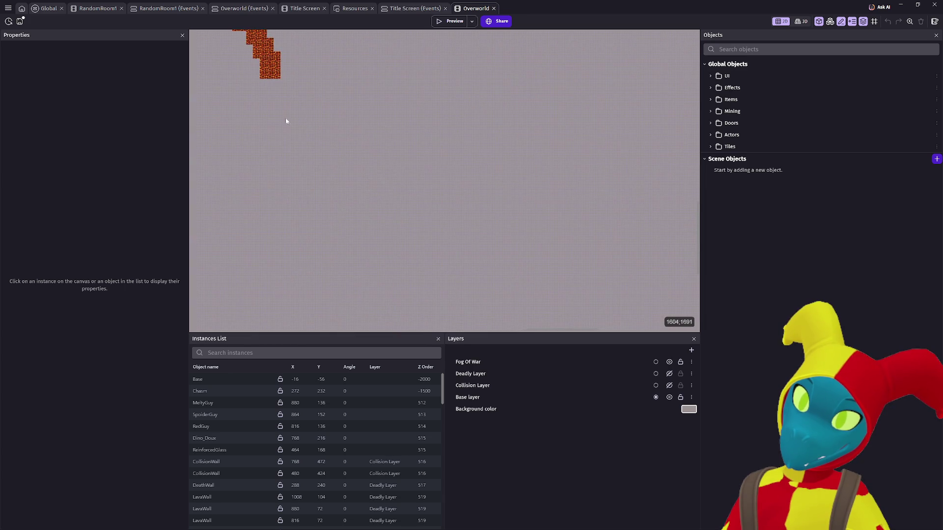
scroll(442, 143, "up", 5)
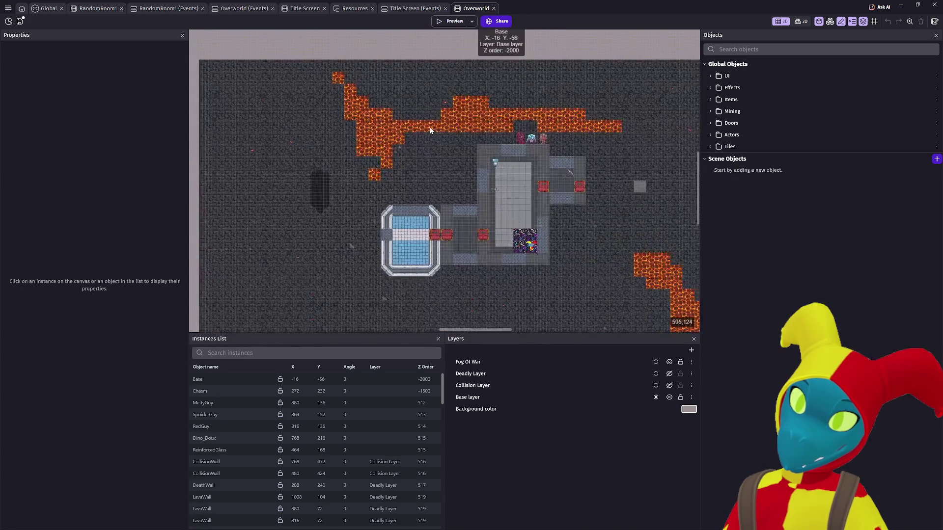
scroll(400, 94, "down", 2)
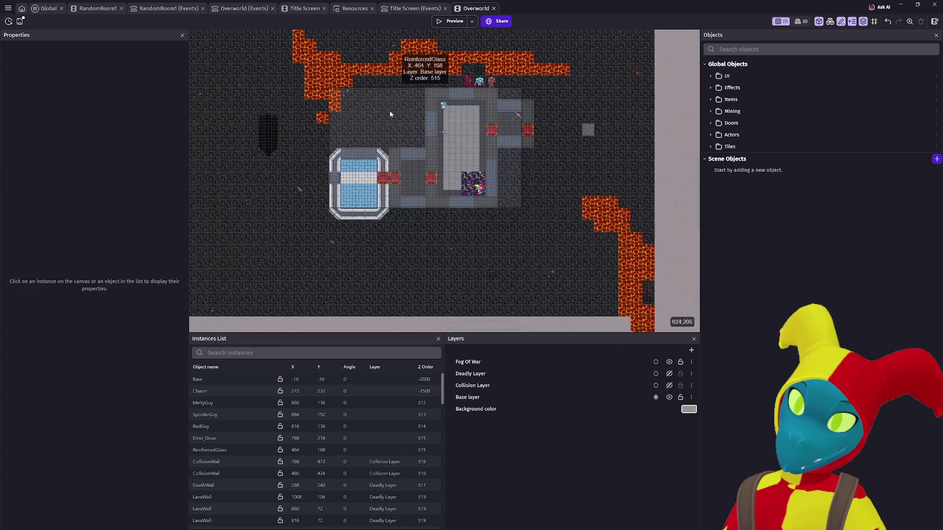
left_click(692, 351)
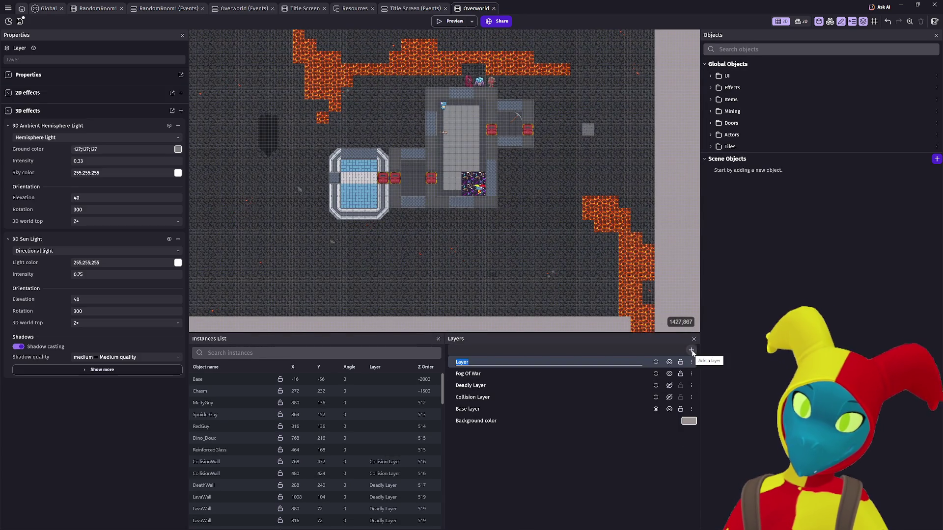
type("u")
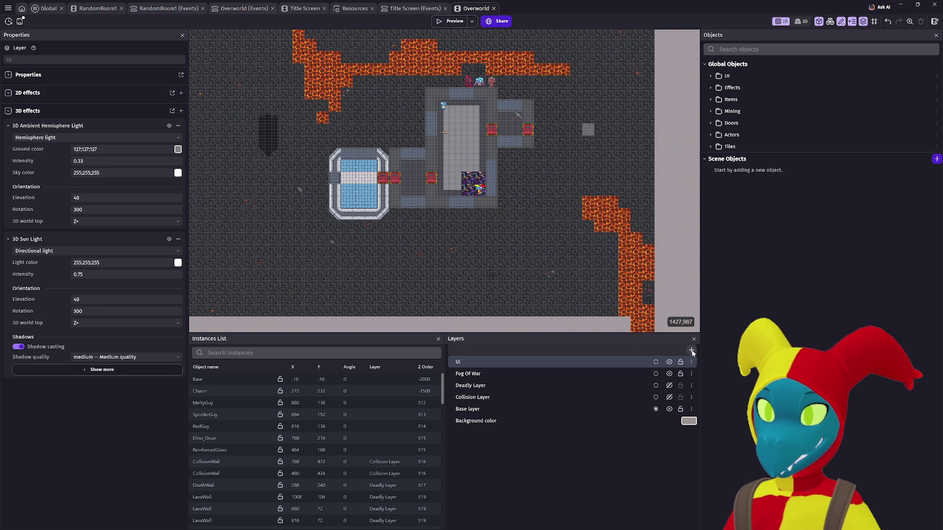
key("Return")
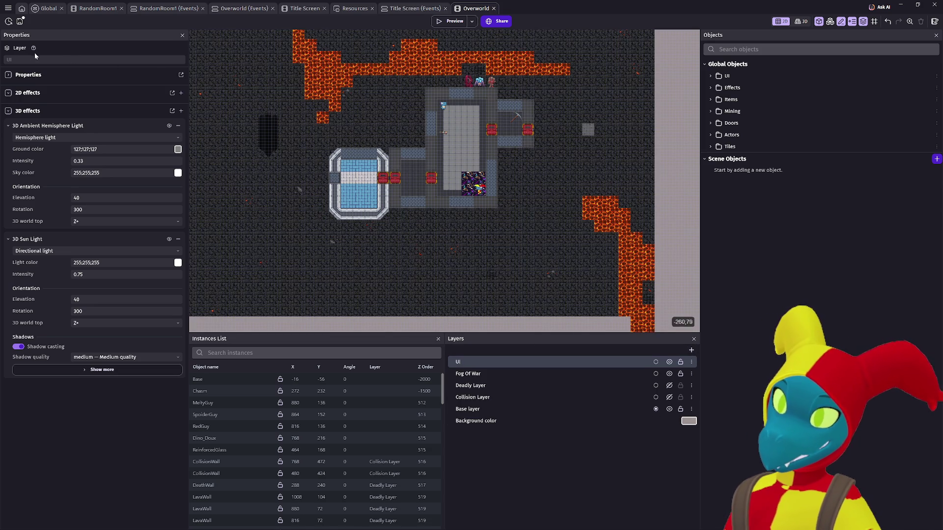
left_click(20, 22)
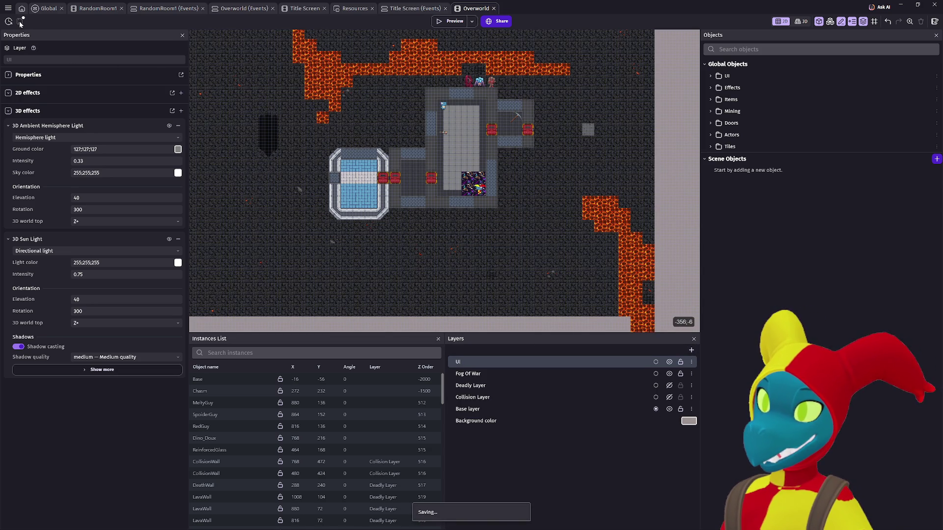
Select the Base tilemap on the canvas, then deselect it
left_click(294, 278)
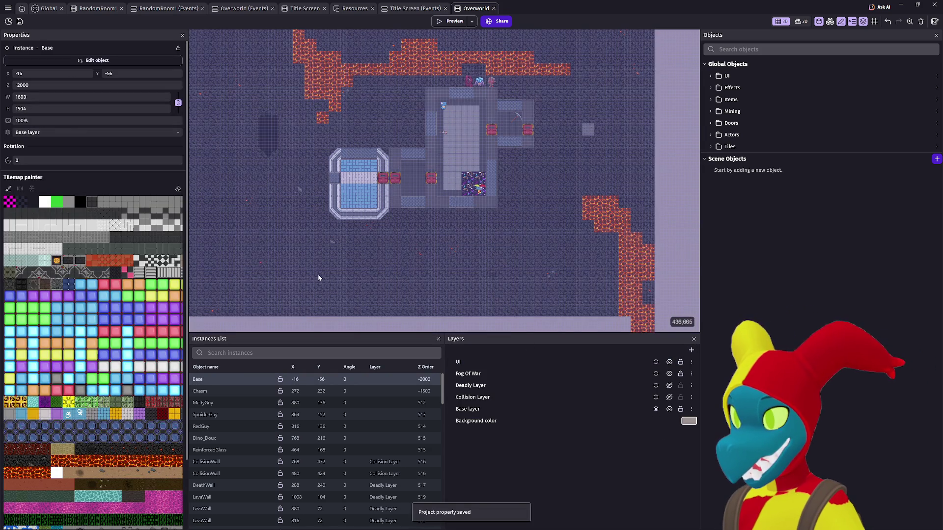
scroll(148, 69, "down", 3)
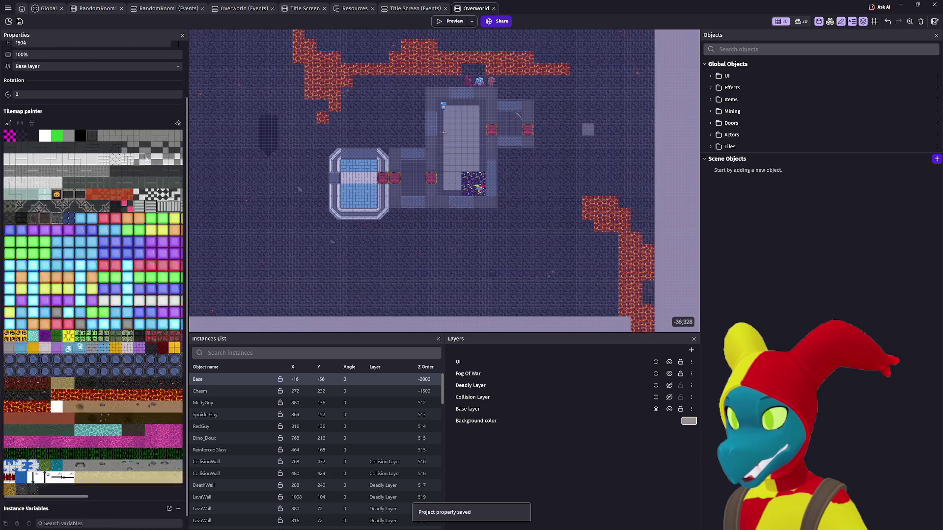
scroll(206, 240, "down", 3)
left_click(262, 222)
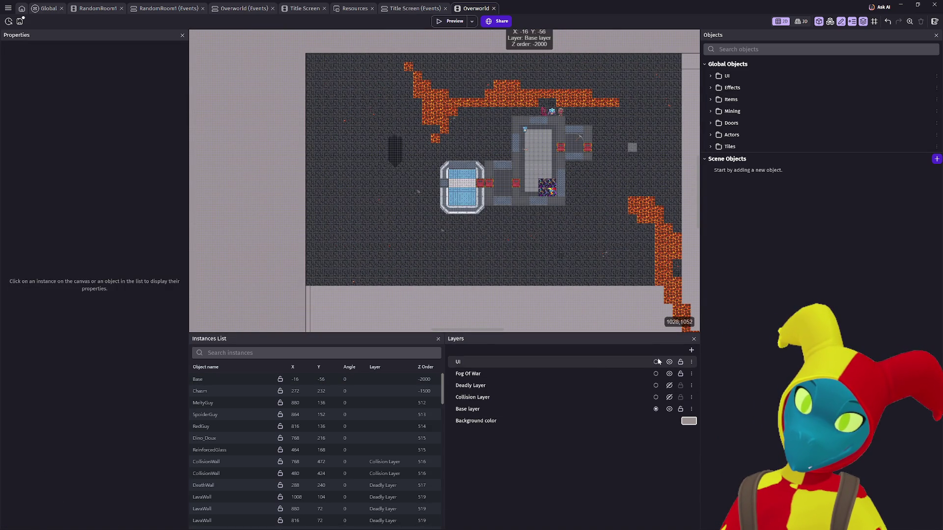
Save the project, check the Title Screen scene, then return to the RandomRoom1 scene editor
left_click(20, 23)
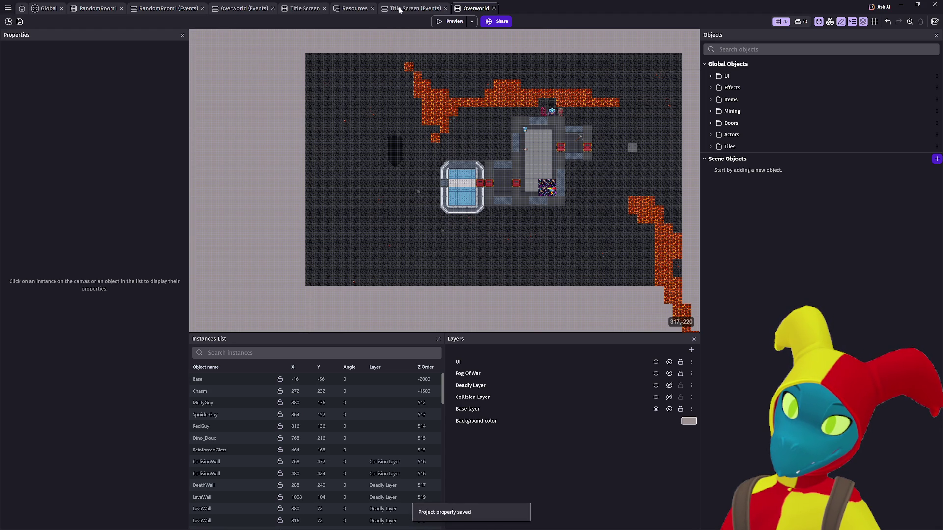
left_click(400, 10)
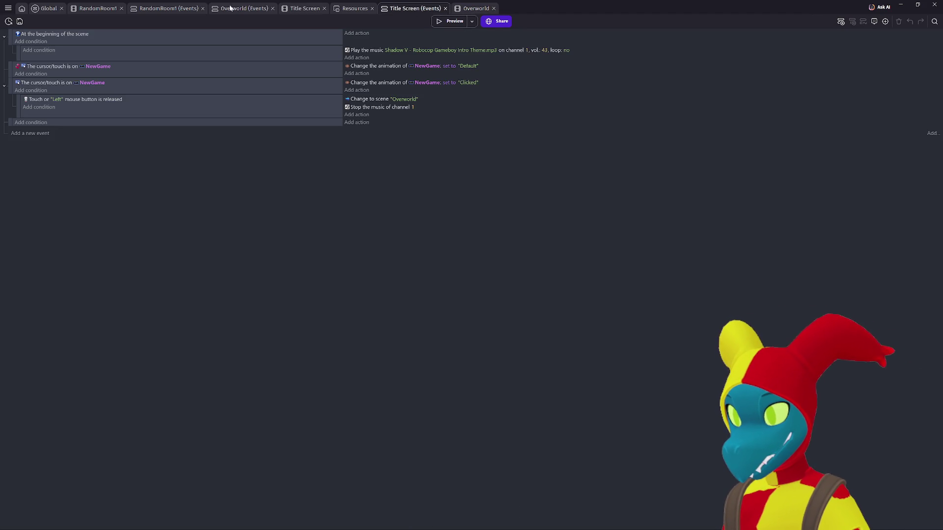
left_click(8, 9)
left_click(66, 145)
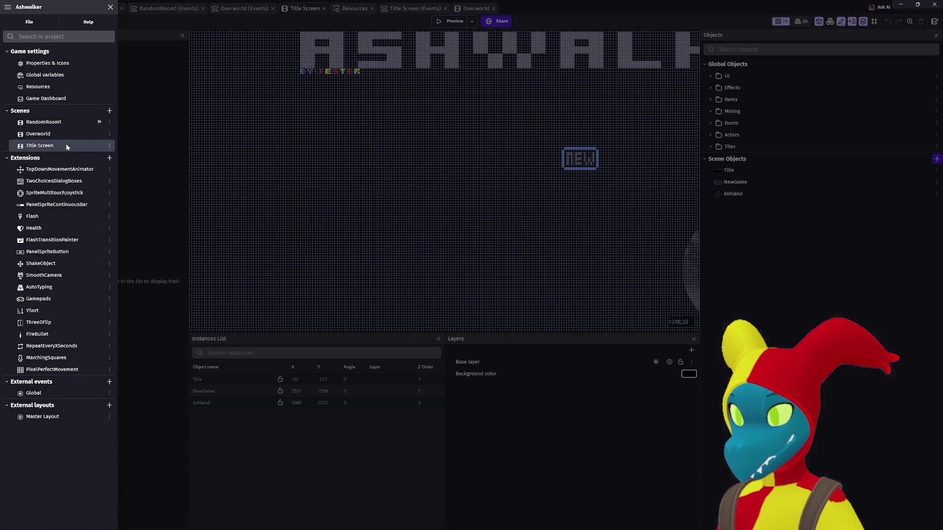
left_click(577, 401)
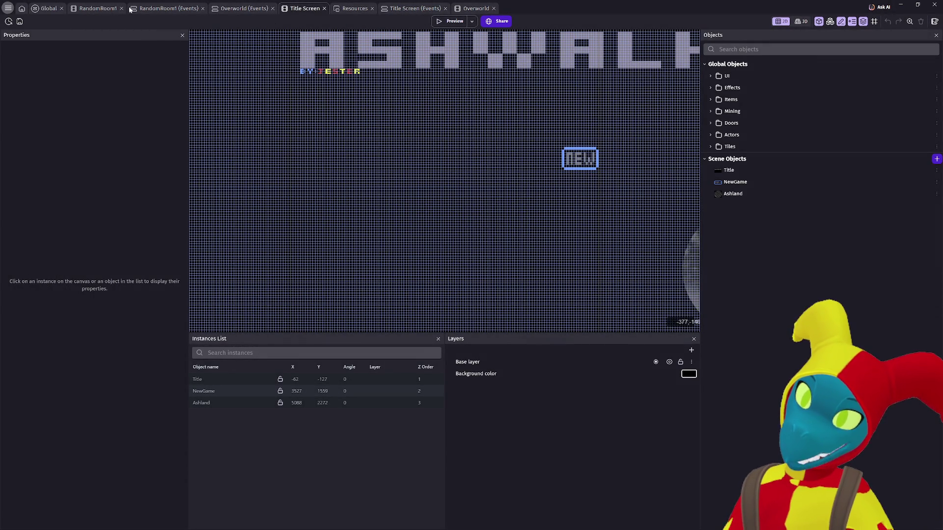
left_click(98, 8)
scroll(373, 157, "right", 1)
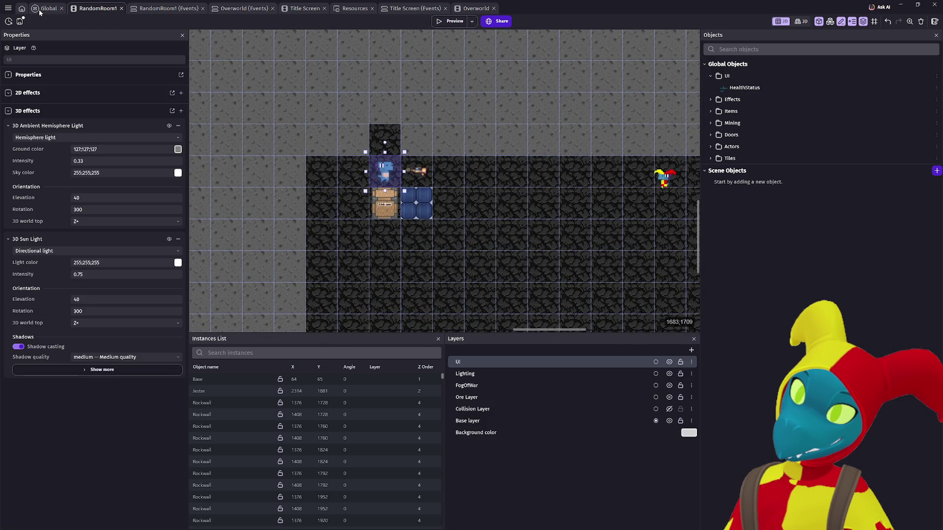
Change the HealthStatus Create object action's layer from Base layer to UI, then start a test preview
left_click(40, 10)
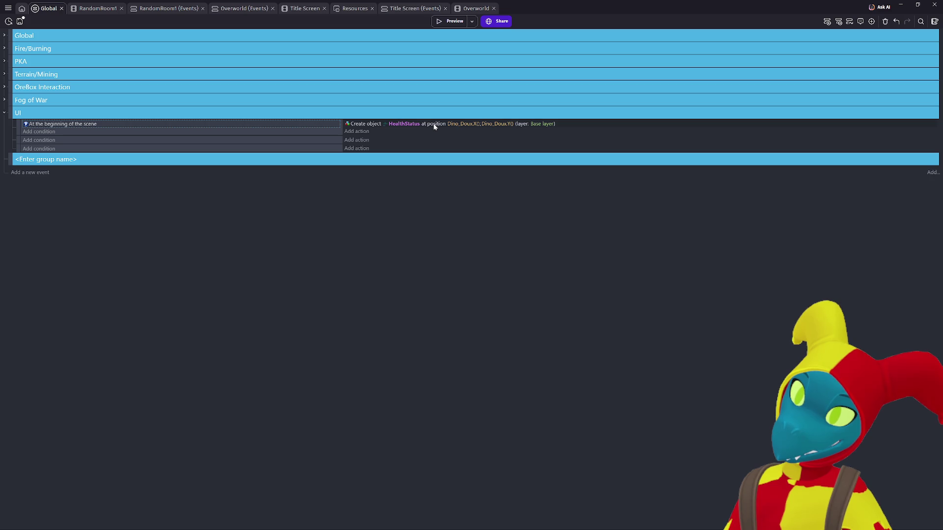
left_click(548, 125)
left_click(555, 141)
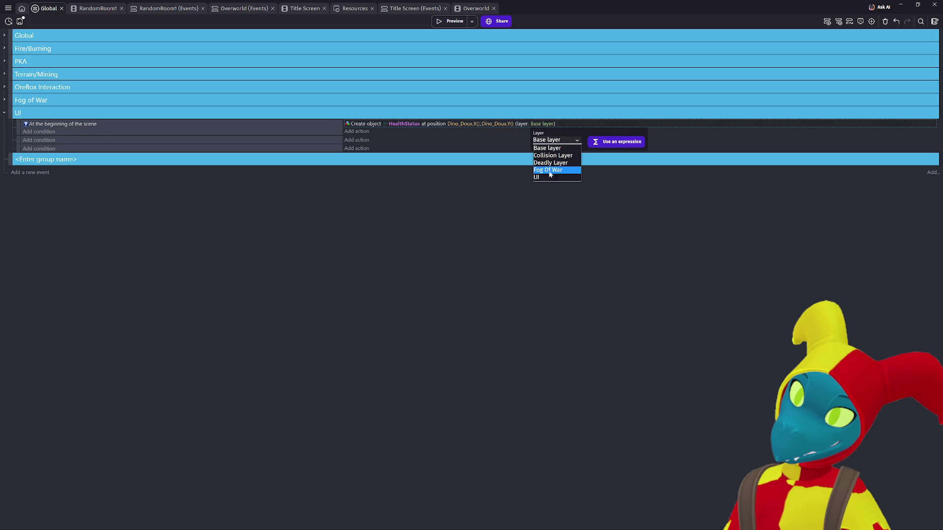
left_click(562, 176)
left_click(583, 199)
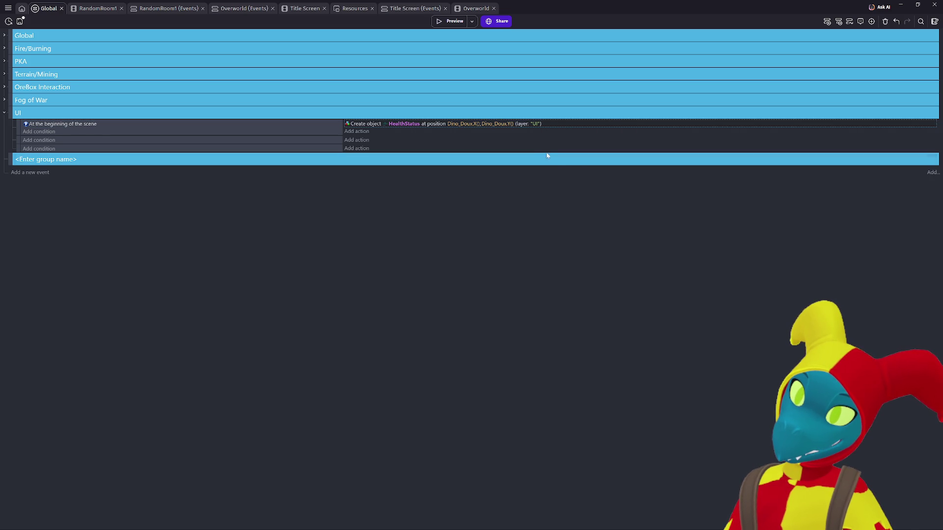
left_click(451, 22)
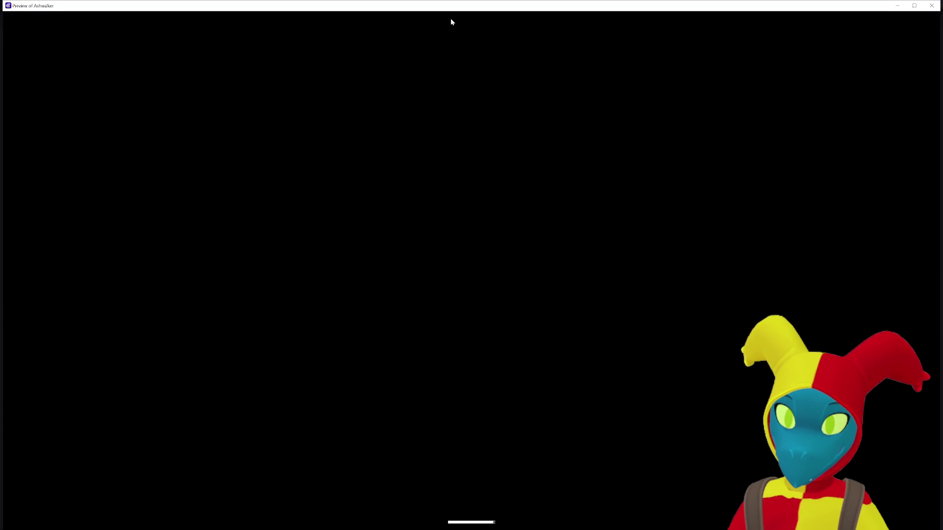
Walk the player across the cave with D, close the preview, and return to RandomRoom1
key("d")
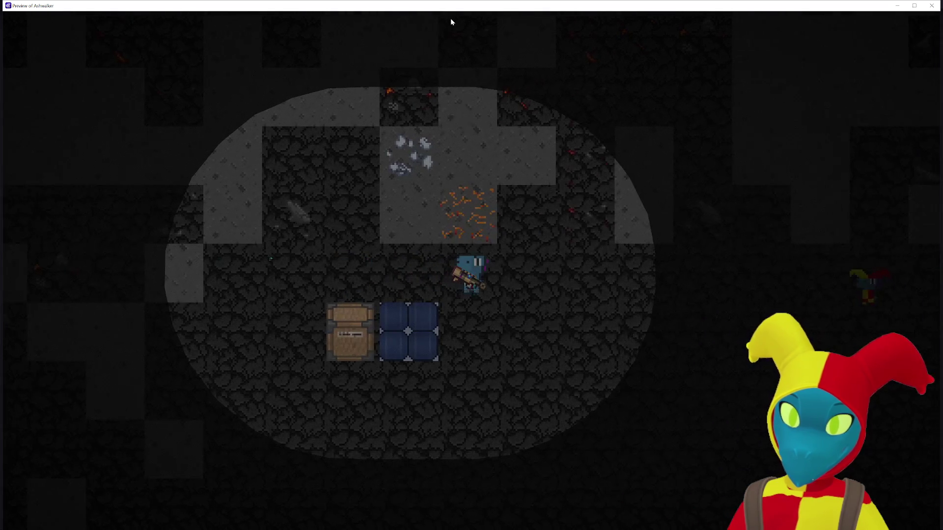
left_click(935, 7)
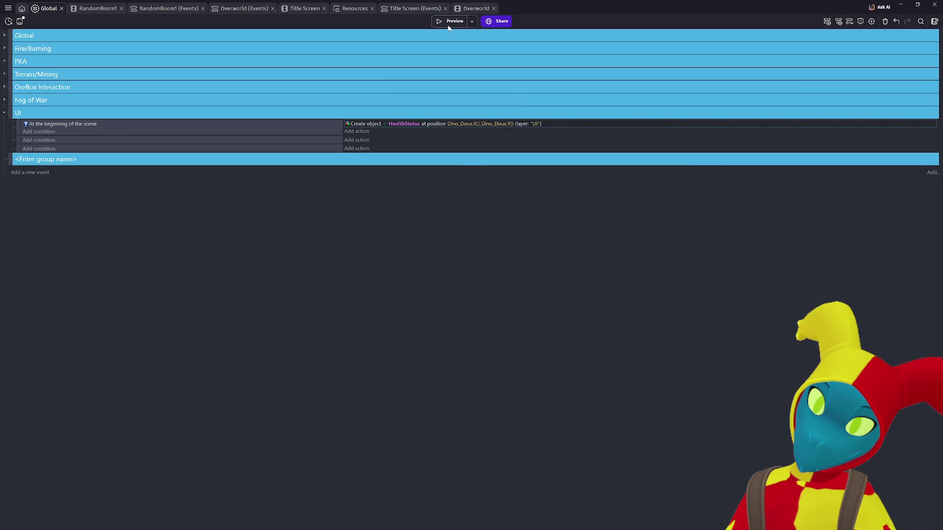
left_click(91, 10)
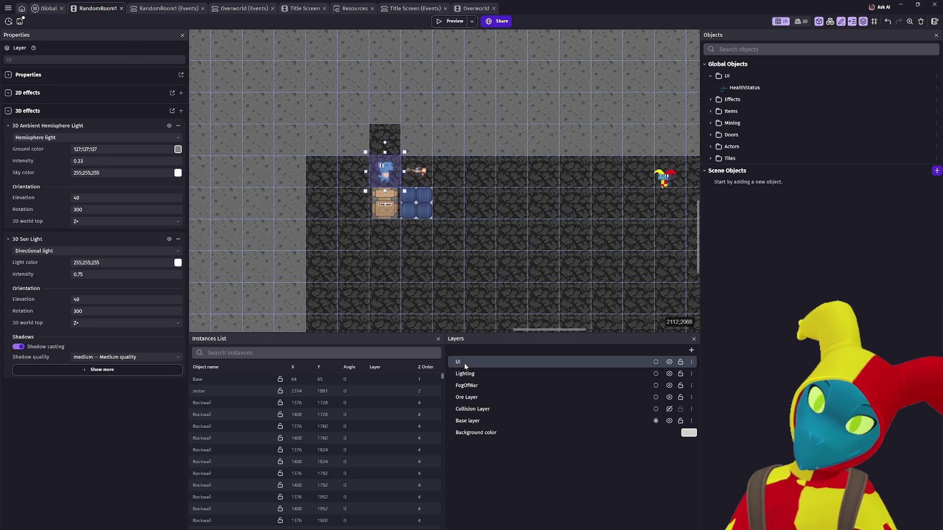
Set the UI layer to Force display only 2D objects with Keep centered camera behavior
double_click(464, 364)
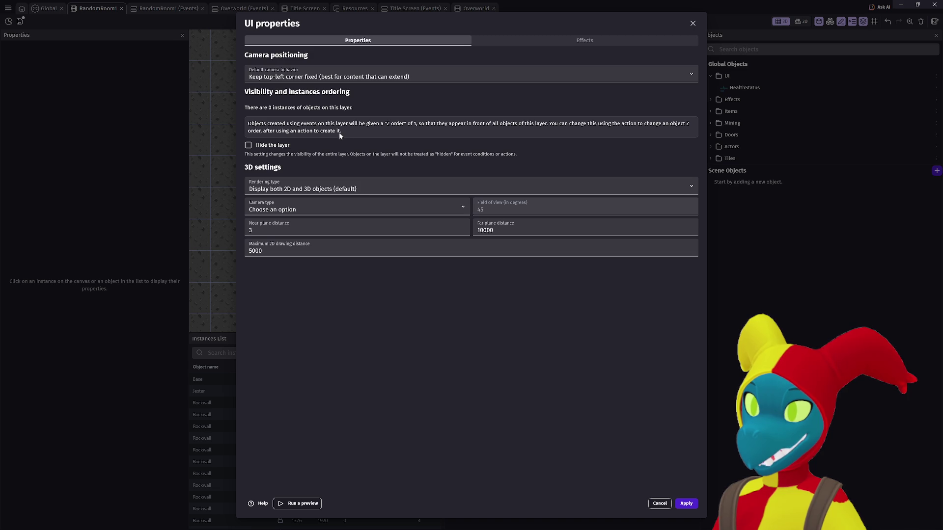
left_click(329, 192)
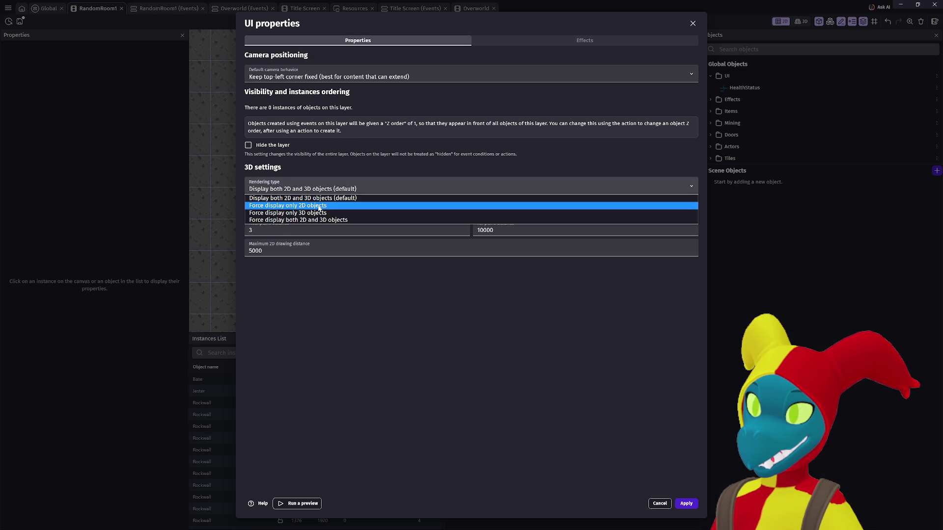
left_click(319, 206)
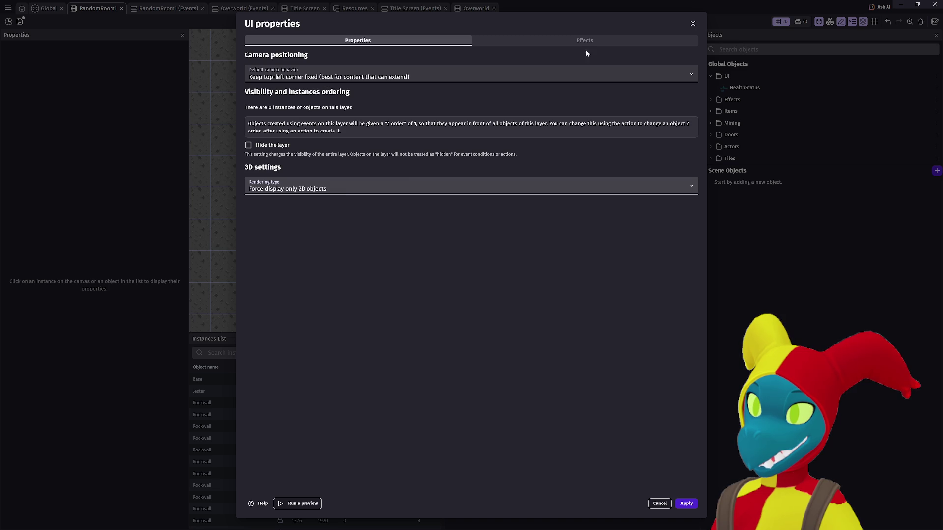
left_click(583, 40)
left_click(465, 40)
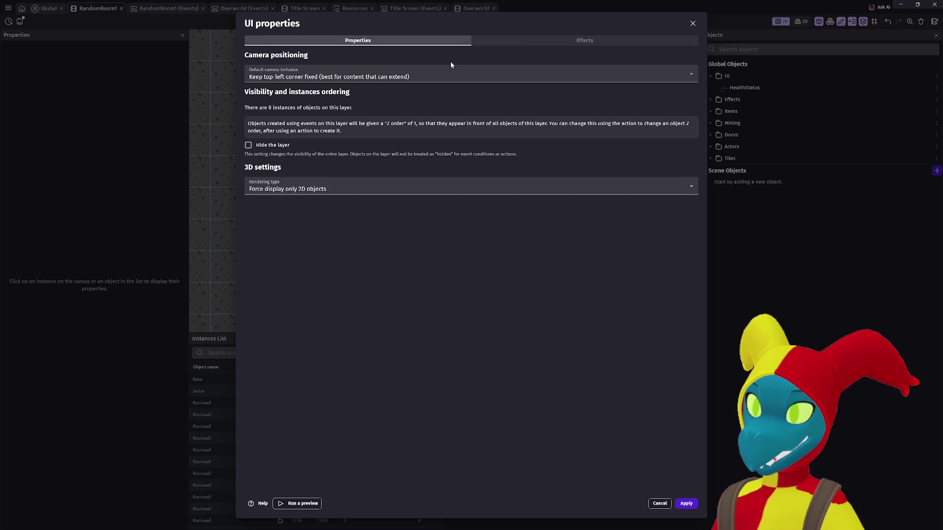
left_click(444, 74)
left_click(436, 86)
left_click(685, 504)
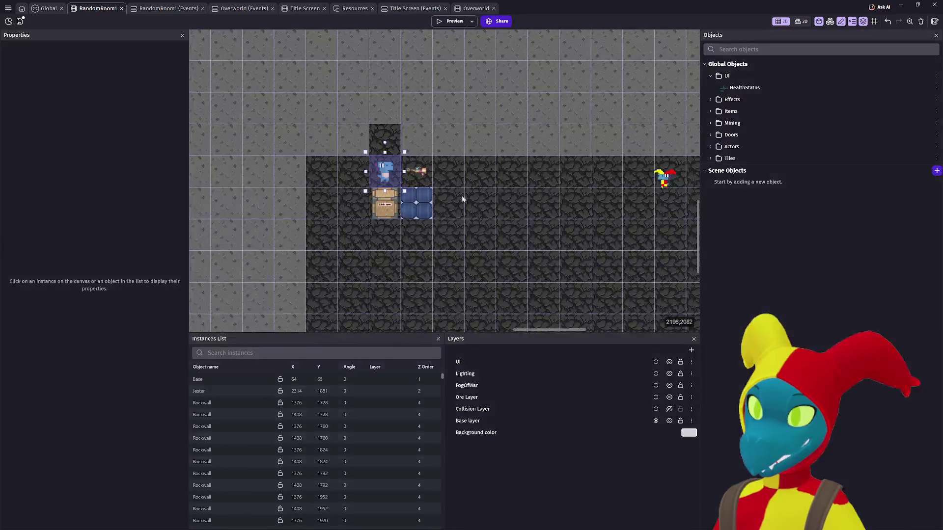
Launch a preview and walk the player left and down through the cave
left_click(443, 25)
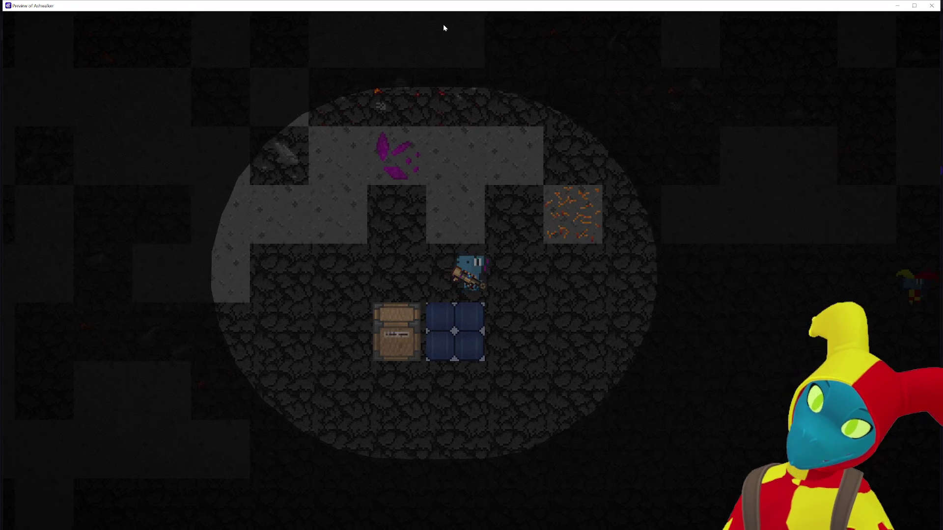
key("d")
key("a")
key("a")
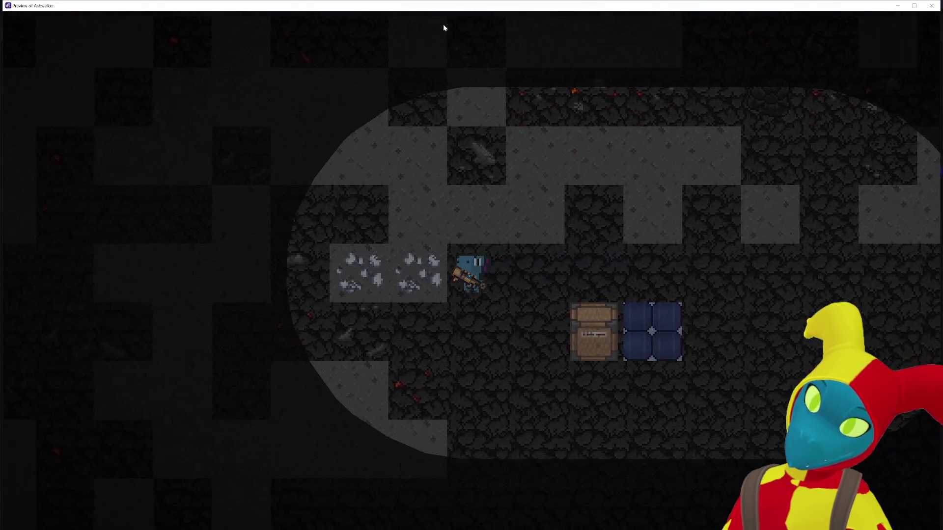
key("s")
key("a")
key("a")
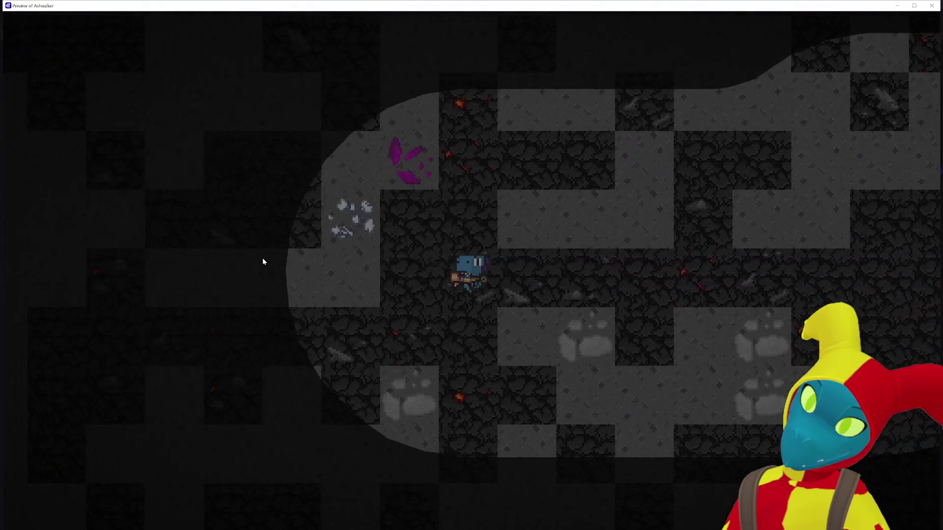
key("s")
key("a")
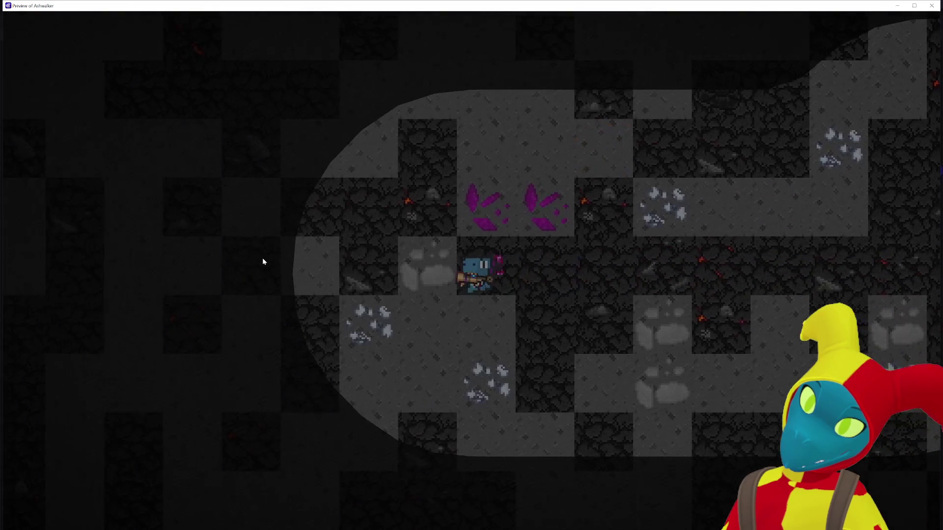
key("a")
key("a")
key("w")
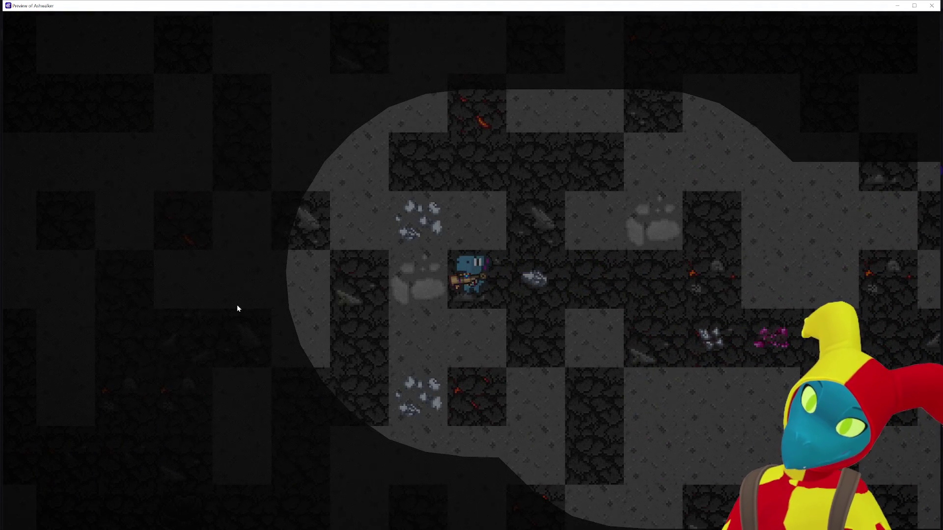
key("a")
key("a")
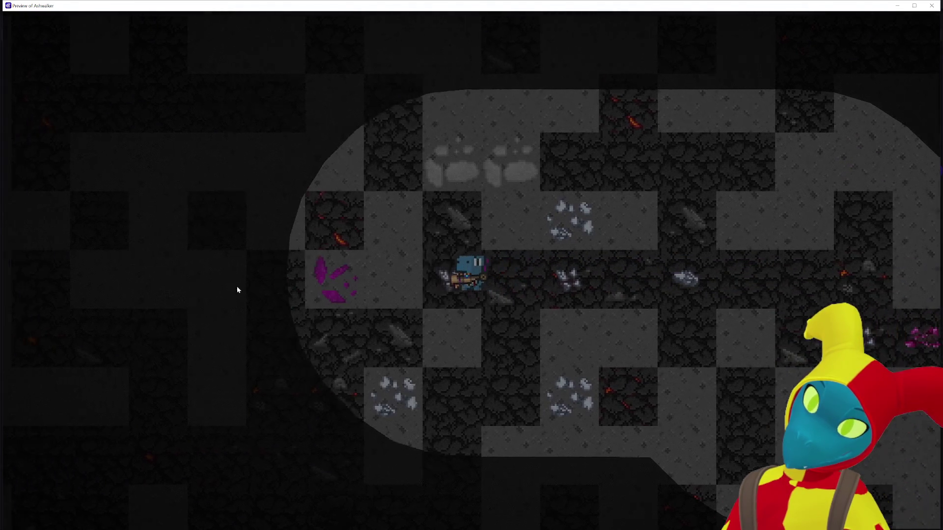
Keep walking left to pick up the banana, then close the preview
key("a")
key("s")
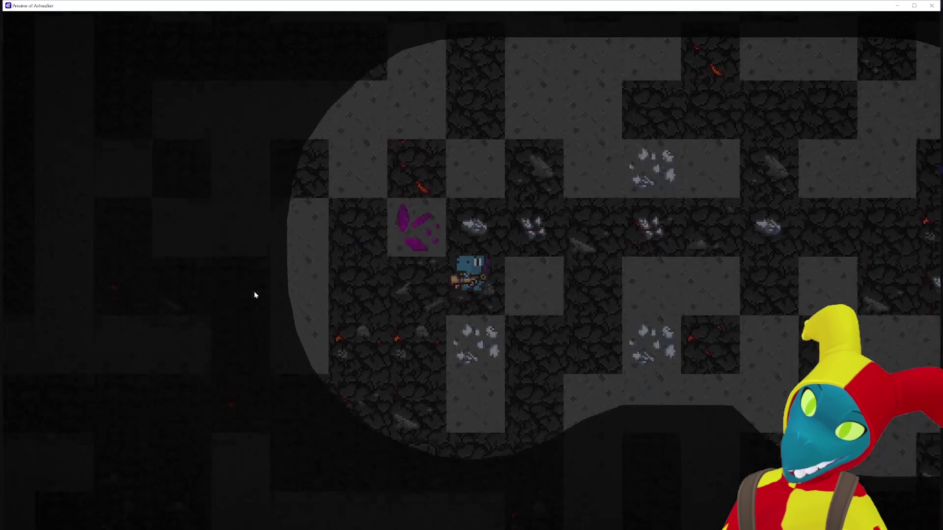
key("a")
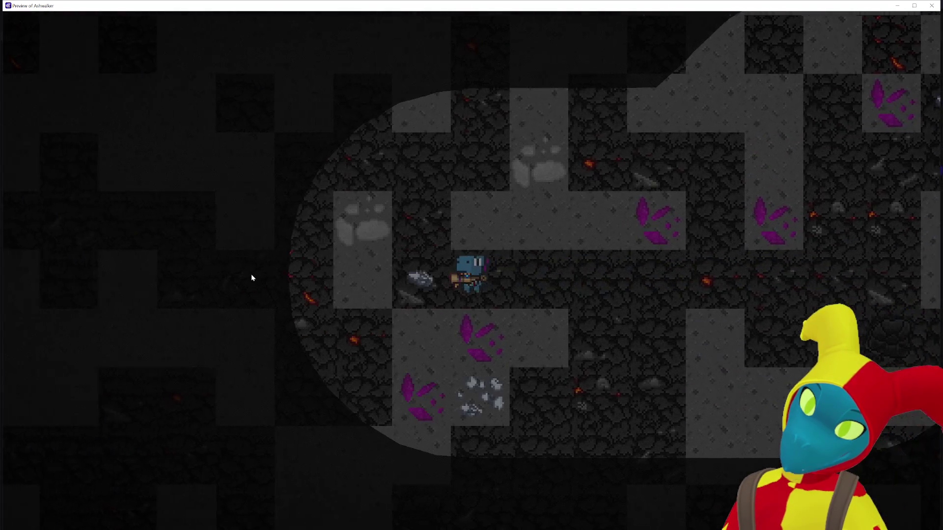
key("a")
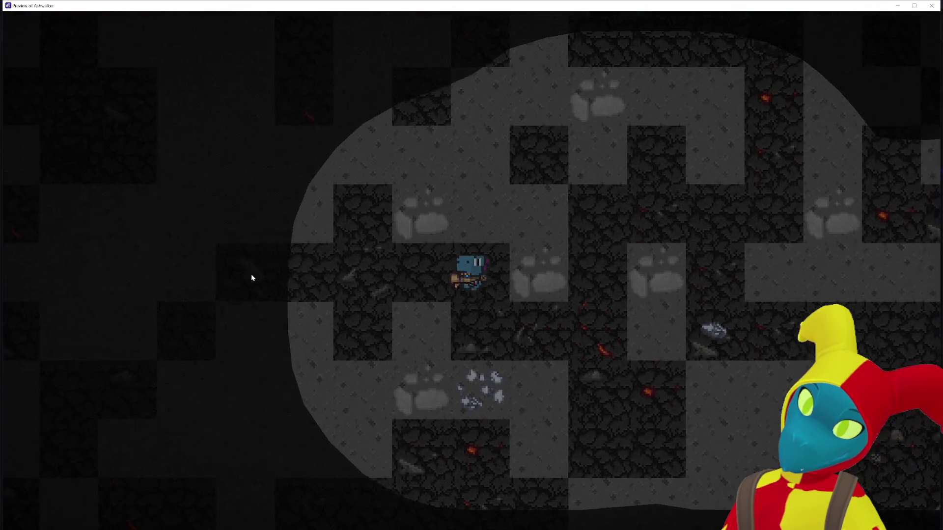
key("a")
key("s")
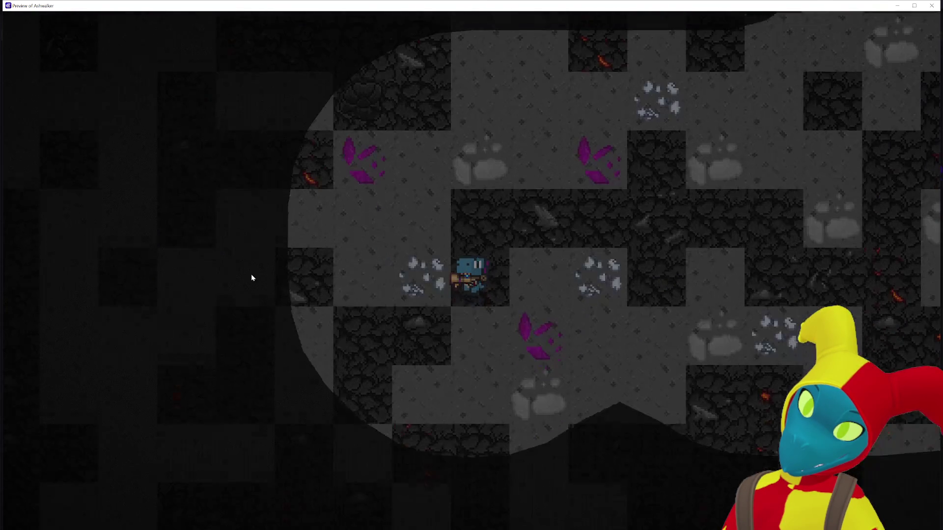
key("a")
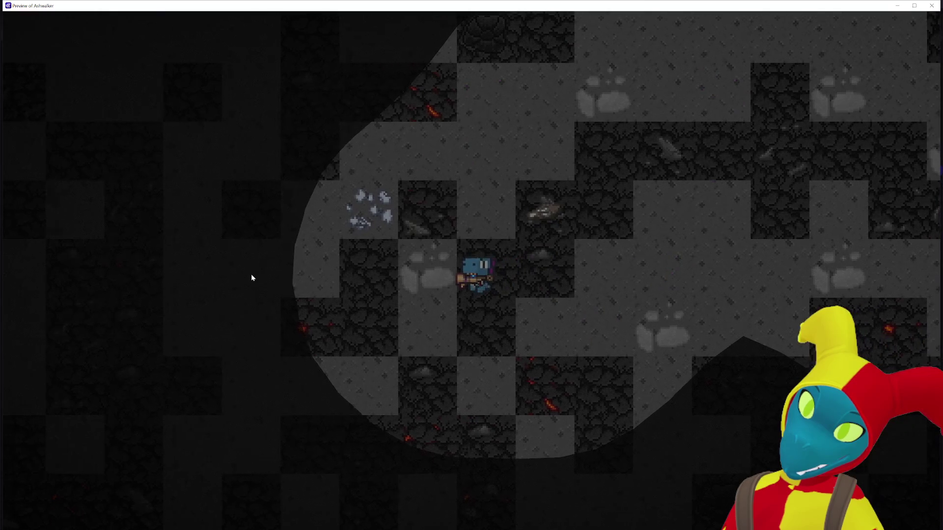
key("s")
key("a")
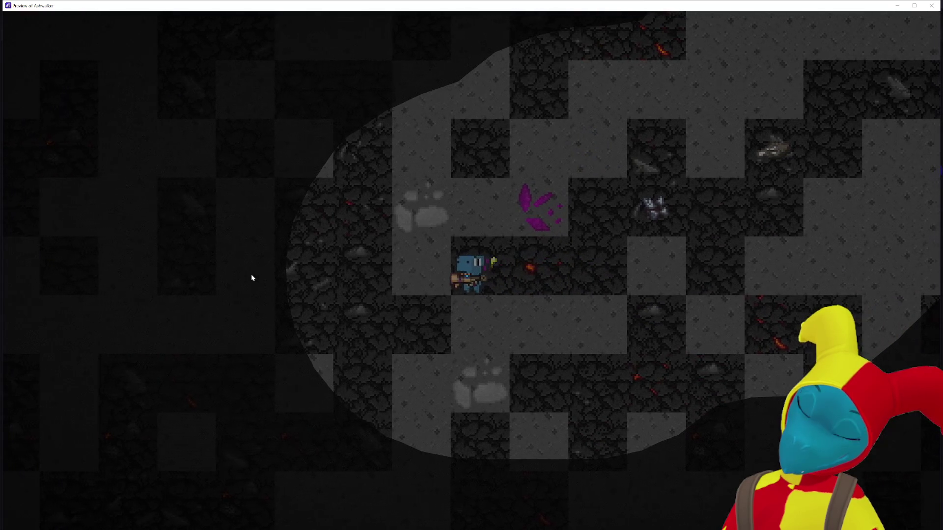
key("a")
key("a")
key("a")
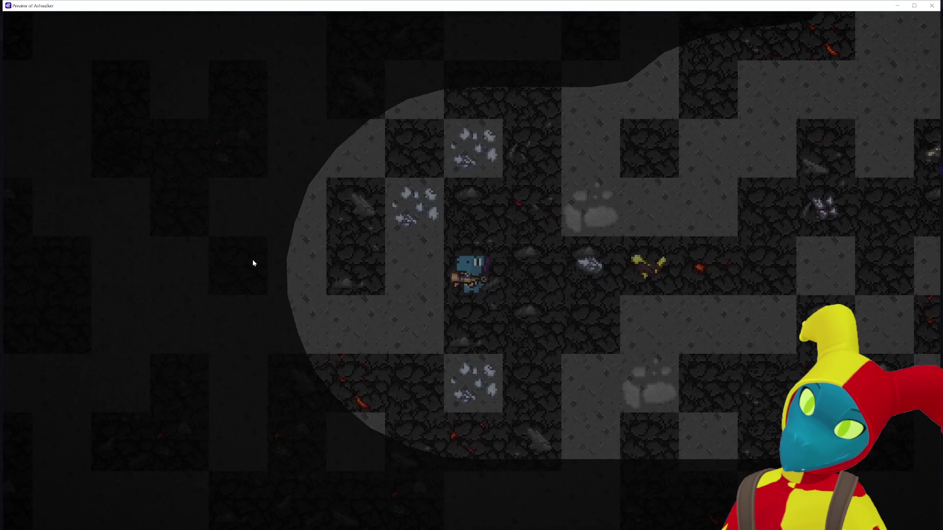
key("a")
key("a")
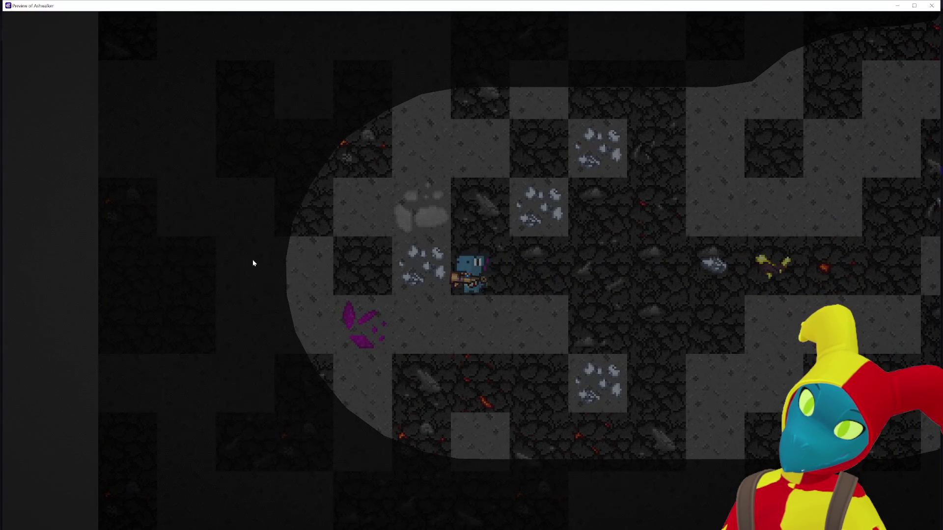
key("a")
key("a")
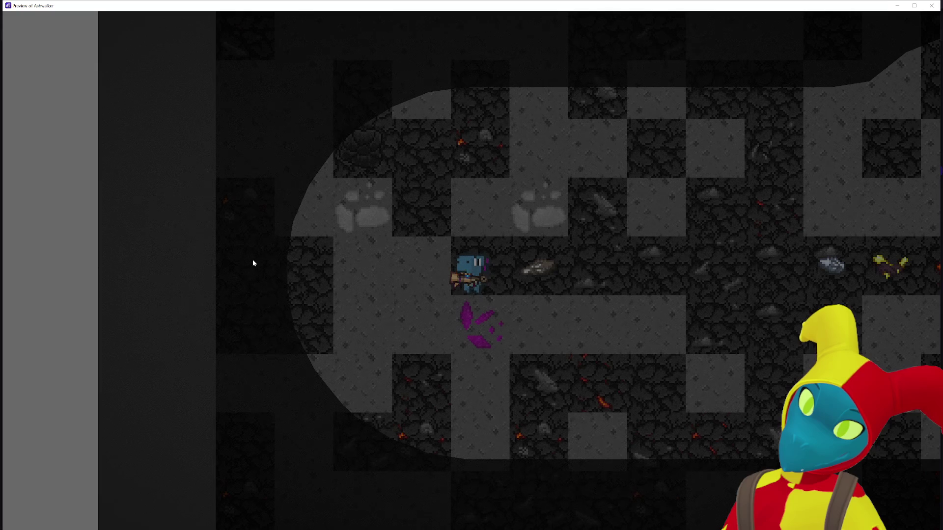
key("a")
key("a")
key("a")
key("a")
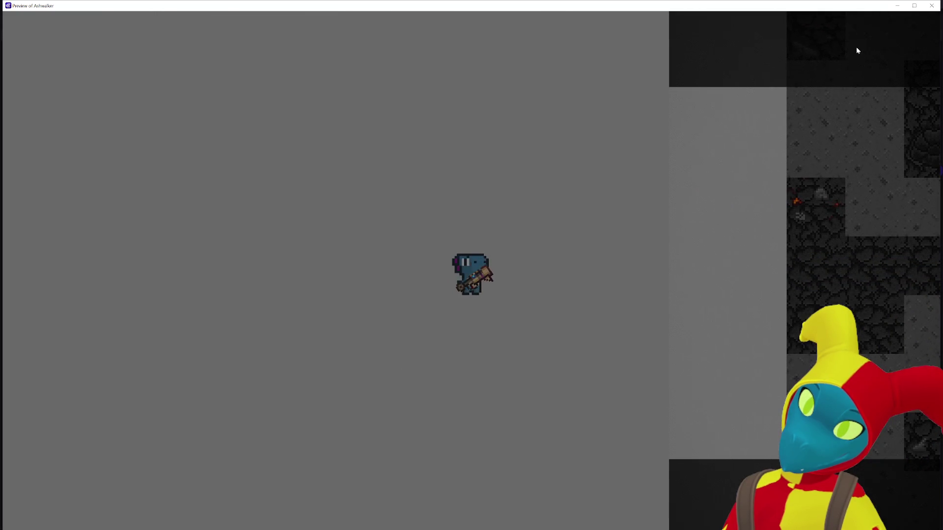
left_click(931, 5)
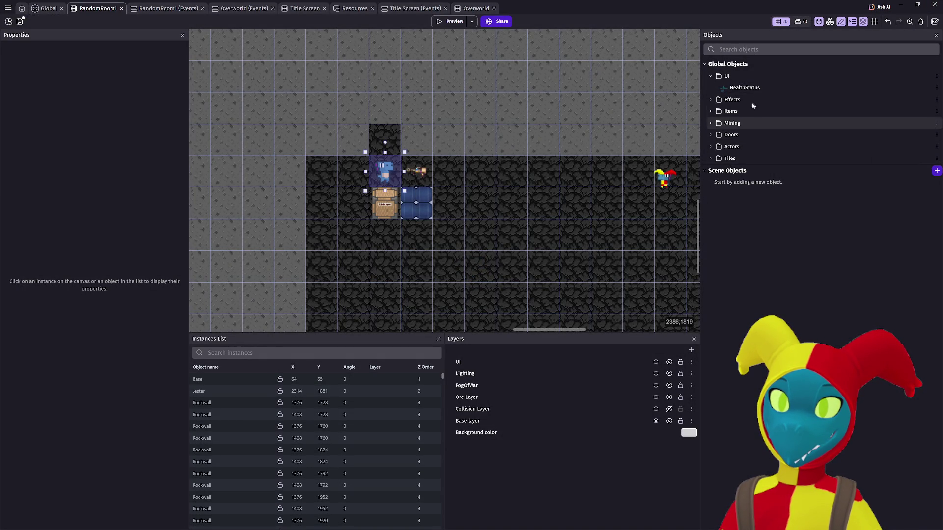
Place a HealthStatus instance on the UI layer below the crate at 2016, 1920, then preview
left_click(760, 89)
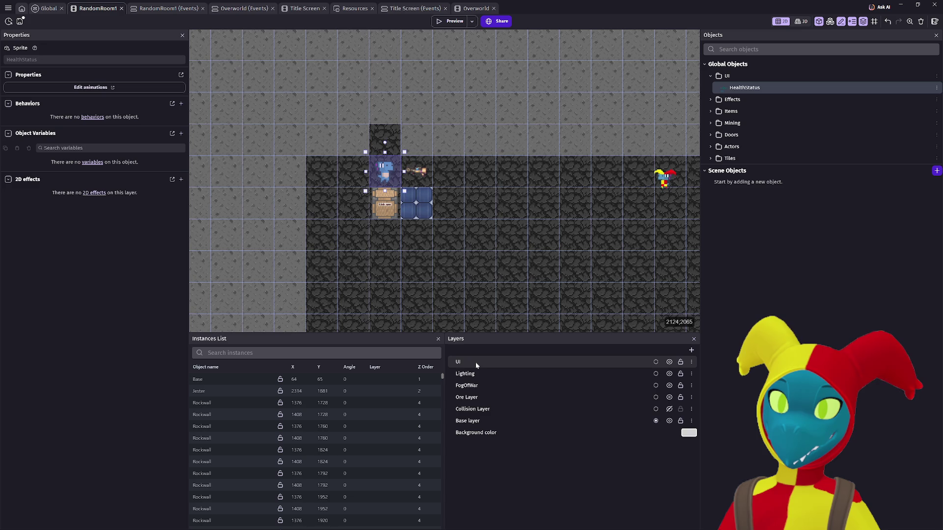
left_click(475, 366)
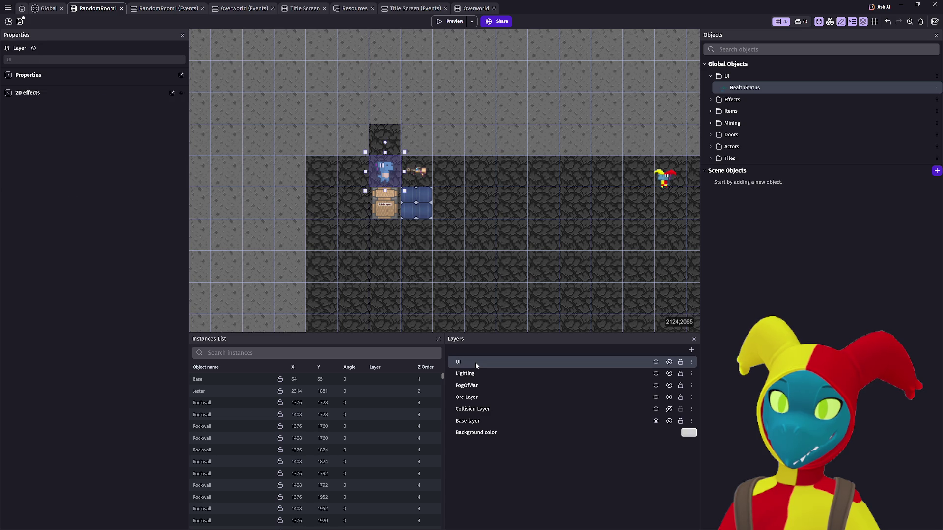
scroll(629, 172, "down", 5)
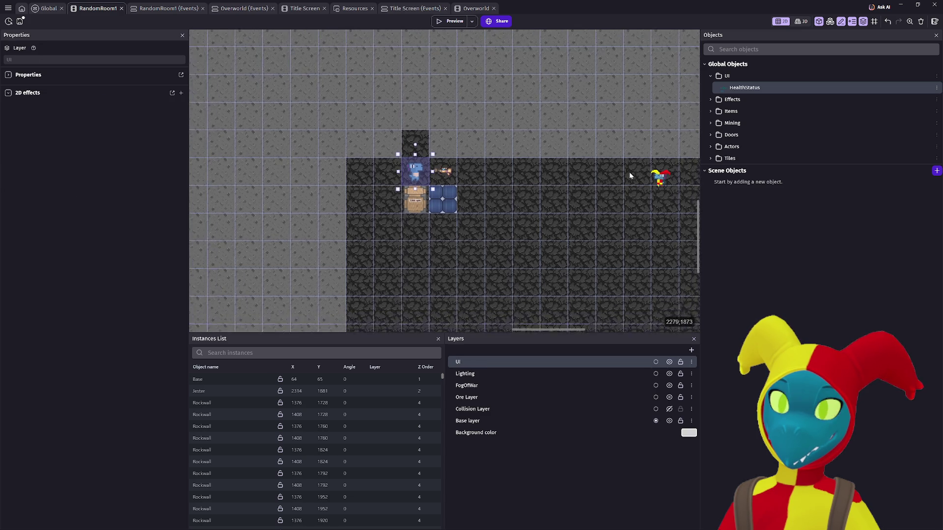
scroll(569, 184, "right", 2)
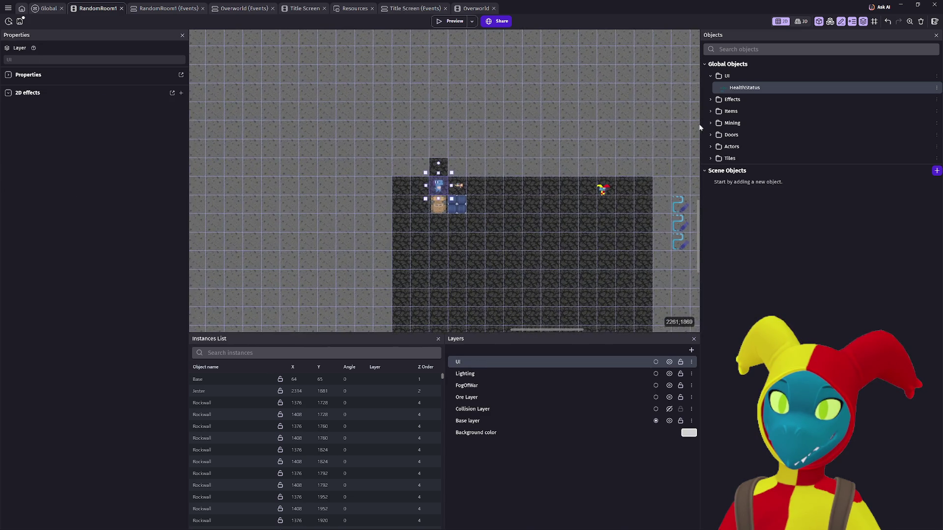
left_click_drag(475, 204, 436, 224)
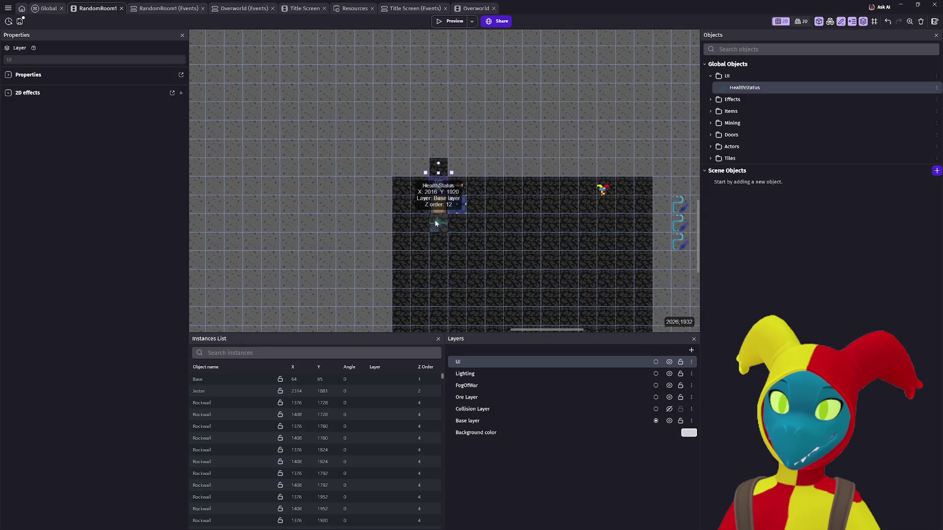
left_click(449, 22)
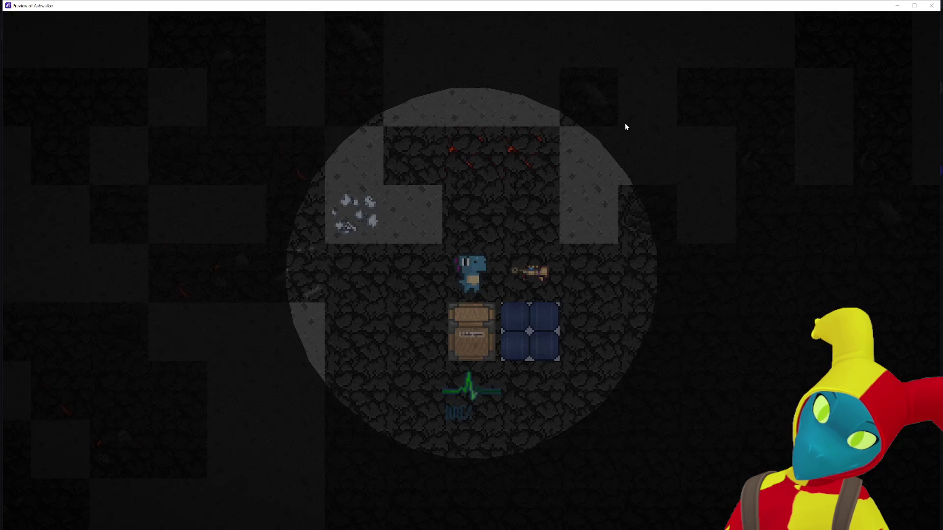
key("a")
key("a")
key("a")
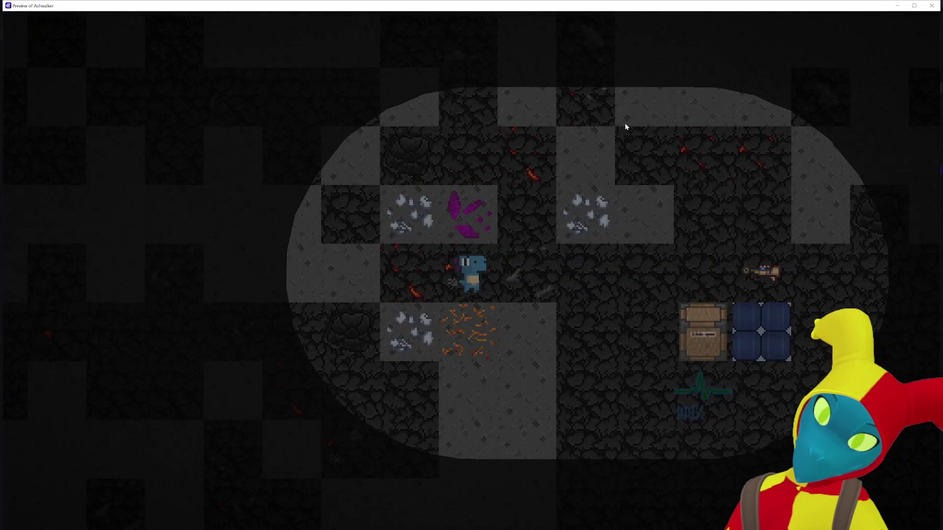
left_click(932, 5)
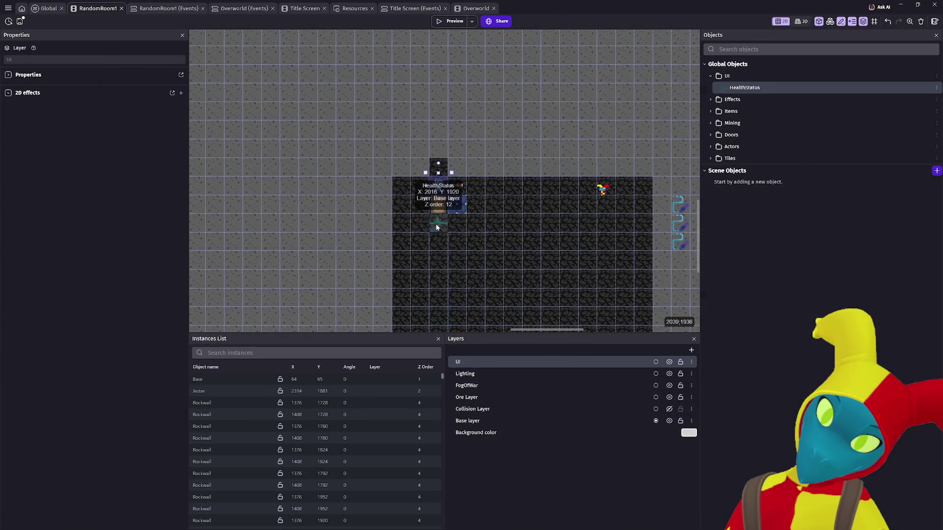
Move the selected HealthStatus instance onto the UI layer
left_click(433, 227)
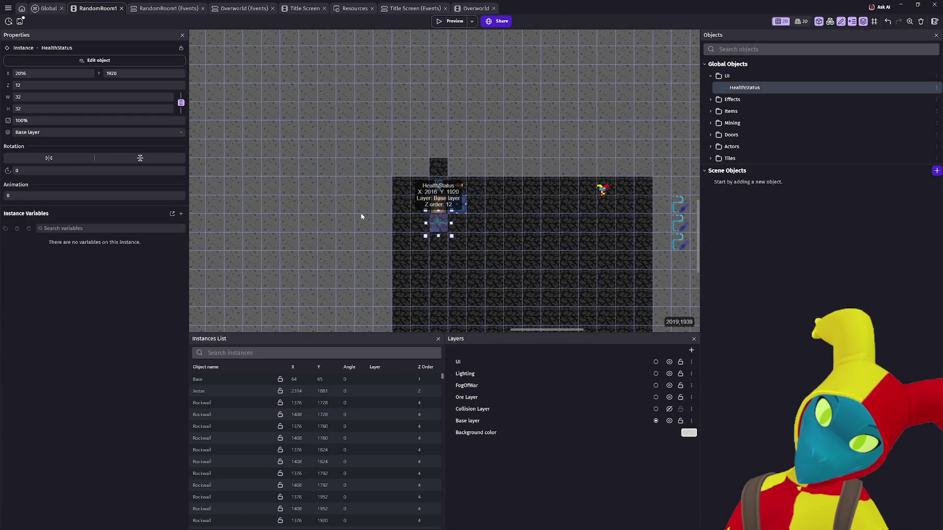
left_click(44, 133)
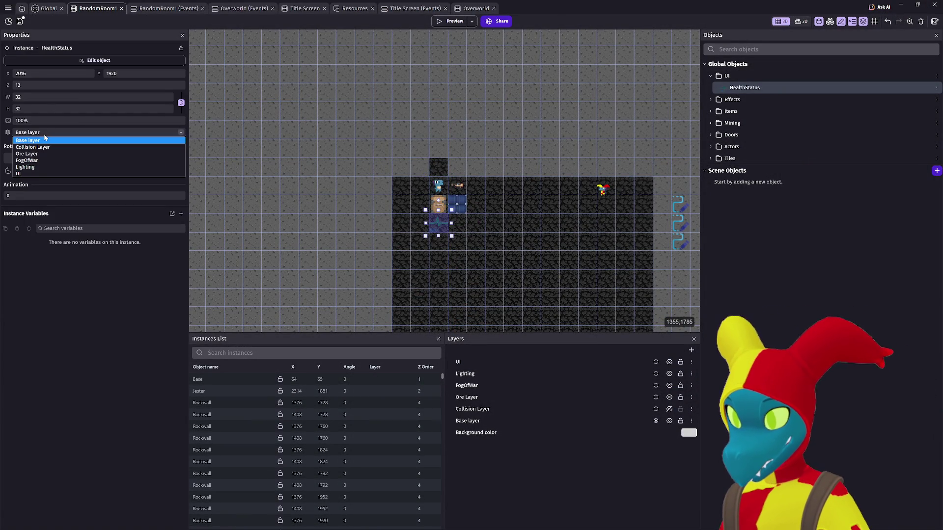
left_click(45, 173)
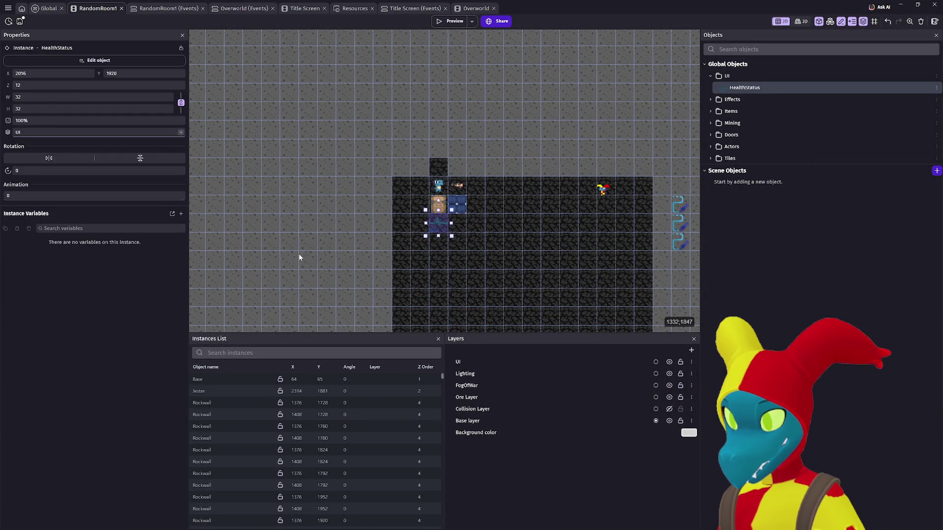
Compare the UI and Base layer properties, then move the UI layer to the bottom of the layer order
left_click(484, 364)
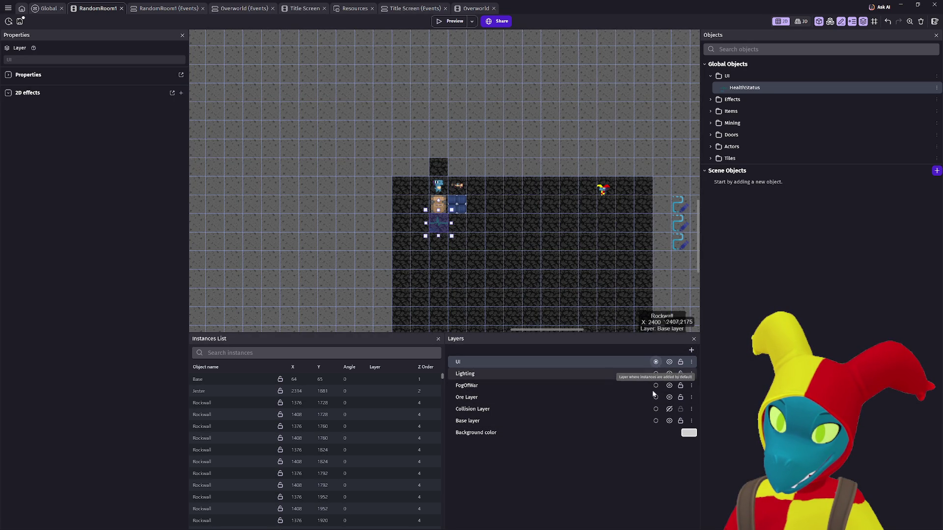
left_click(656, 421)
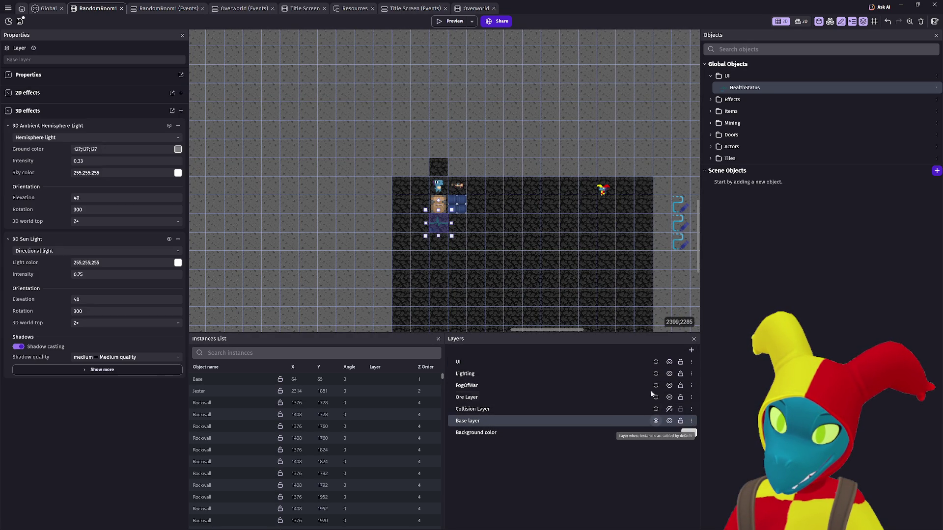
left_click(638, 364)
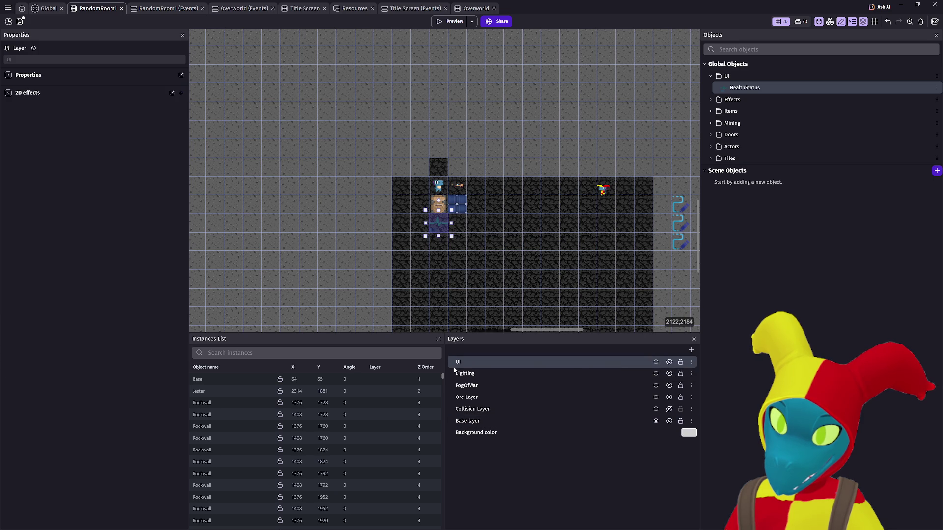
mouse_move(458, 361)
left_mouse_down()
mouse_move(463, 437)
mouse_move(467, 427)
left_mouse_up()
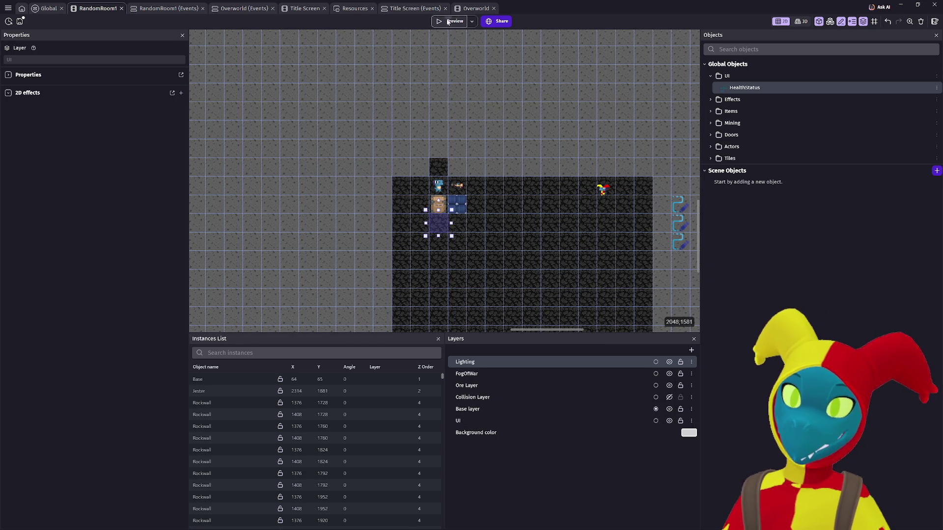
Launch a new game preview and zoom in on the RandomRoom1 room
left_click(448, 23)
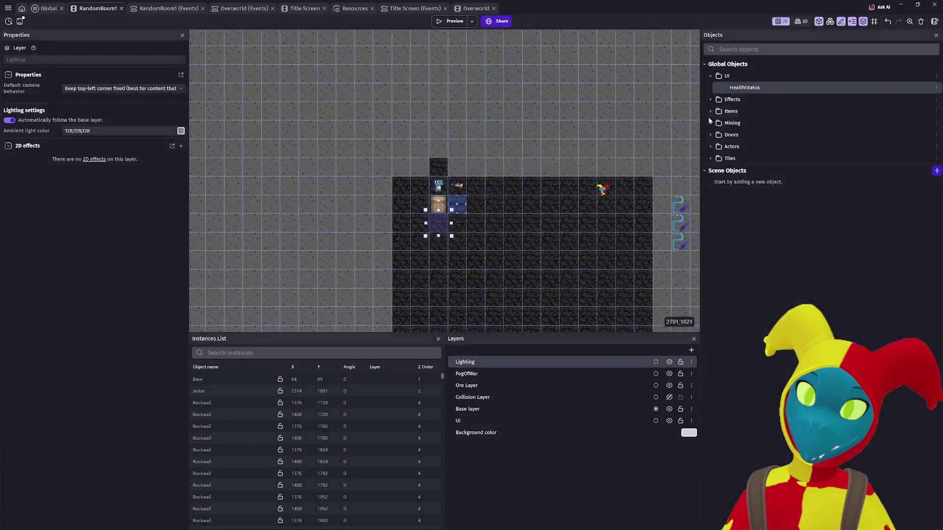
scroll(479, 188, "up", 1)
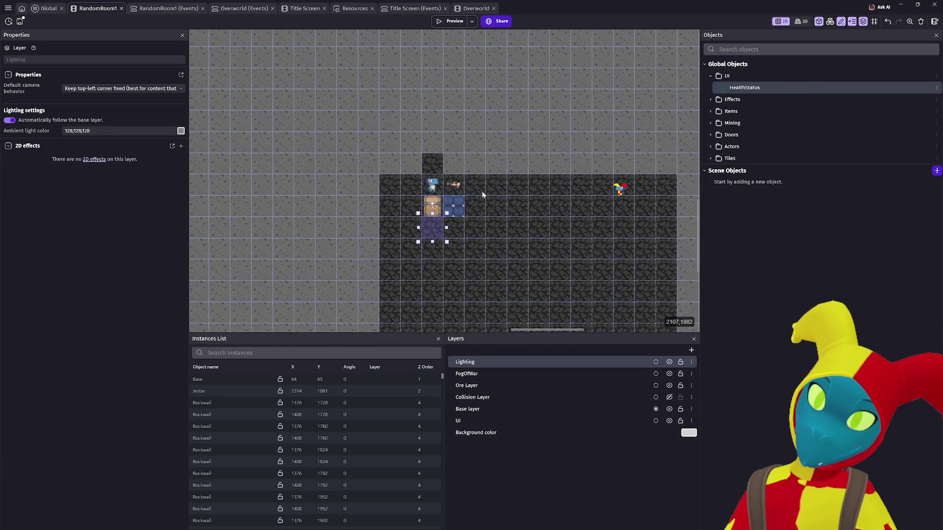
scroll(481, 194, "up", 1)
scroll(480, 197, "up", 2)
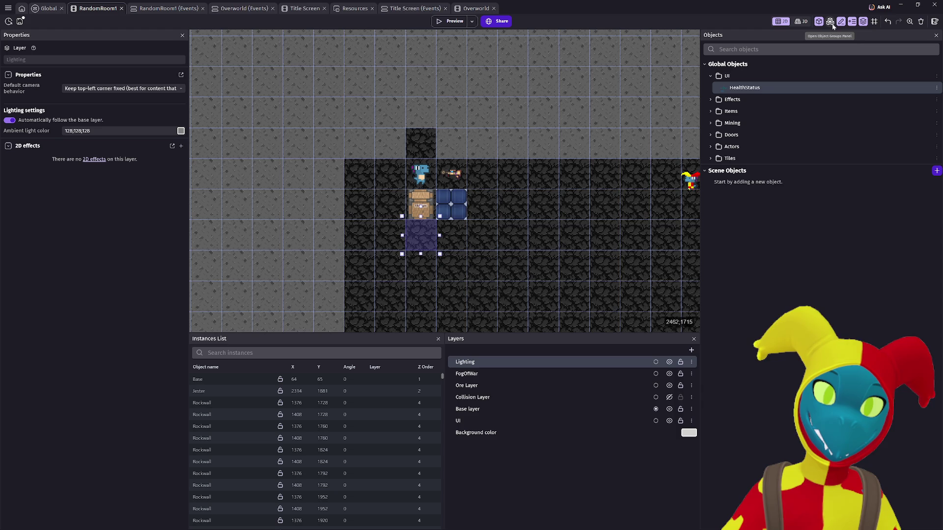
Ask the AI assistant how to spawn HealthStatus in the screen's top-right corner, following the player
left_click(883, 7)
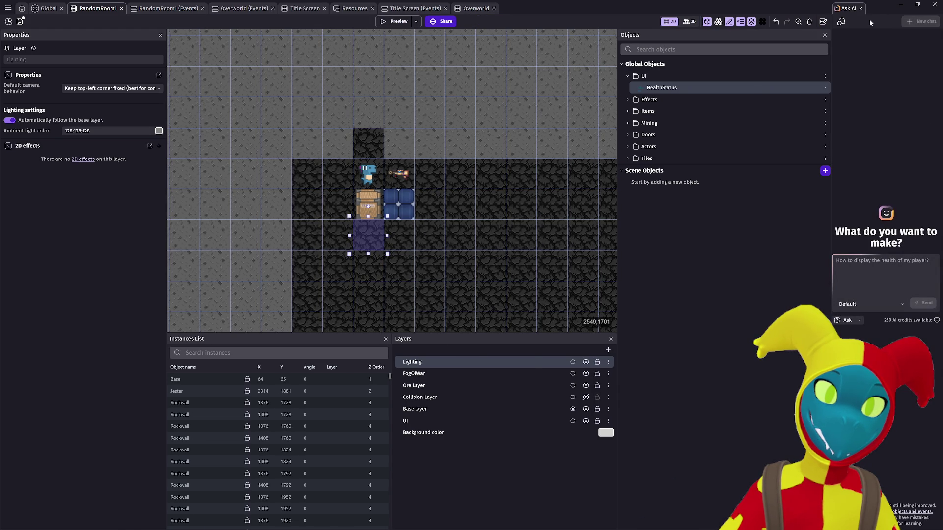
left_click(857, 257)
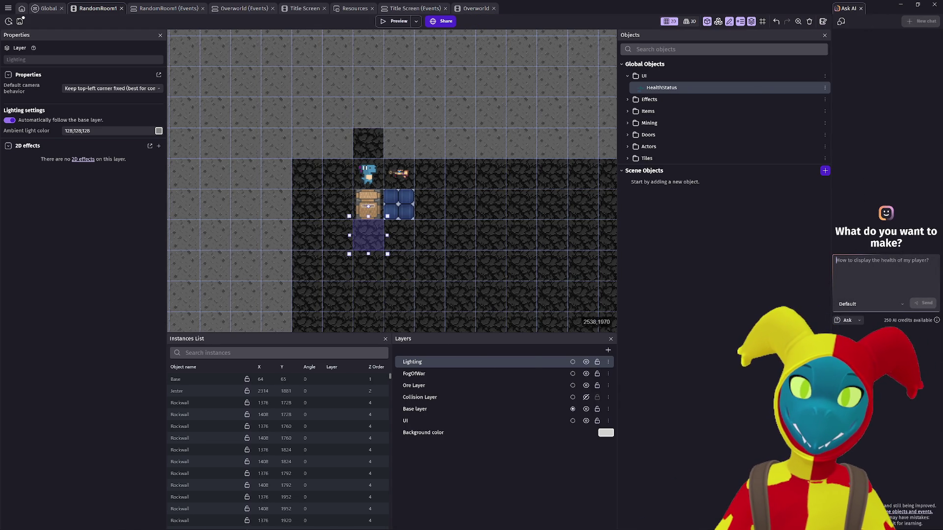
type("how to ")
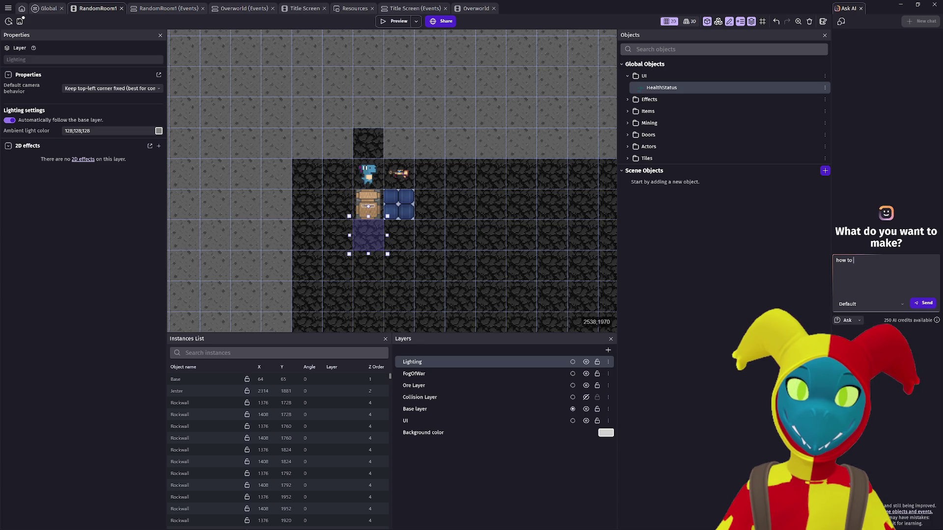
type("spawn my HealthStatus in the top right of the screen and it follow the")
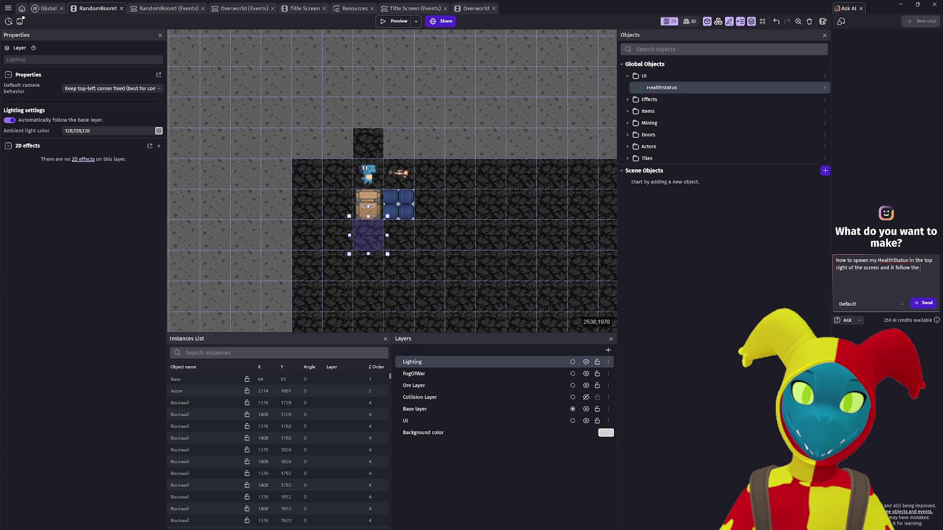
type("reen aroun")
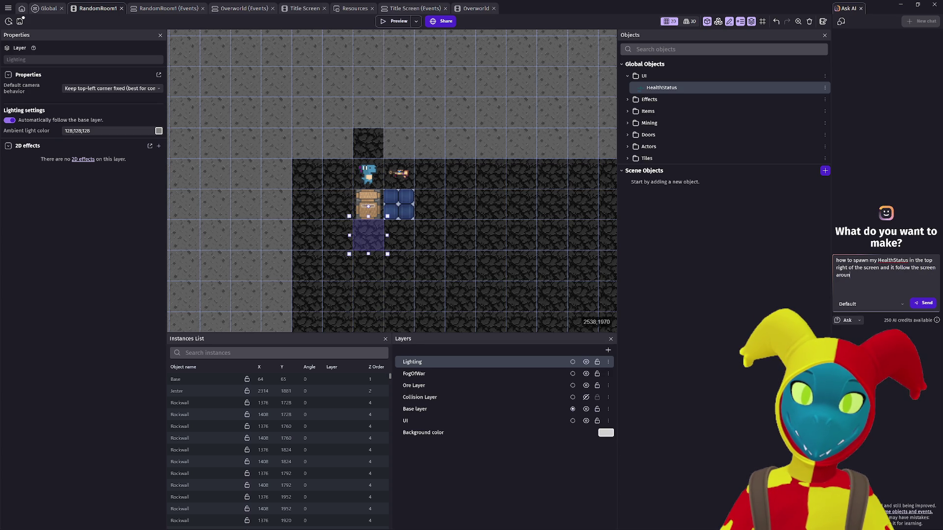
key("BackSpace")
key("BackSpace")
key("BackSpace")
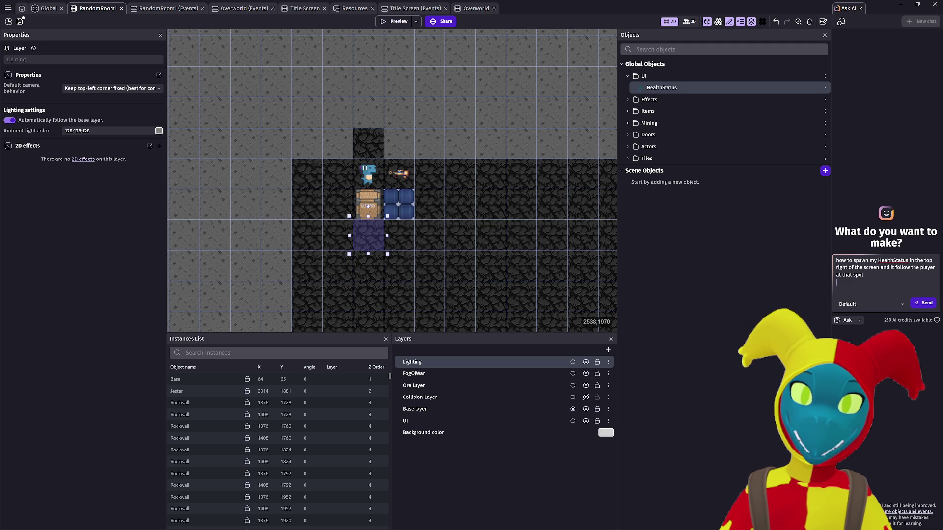
left_click(922, 301)
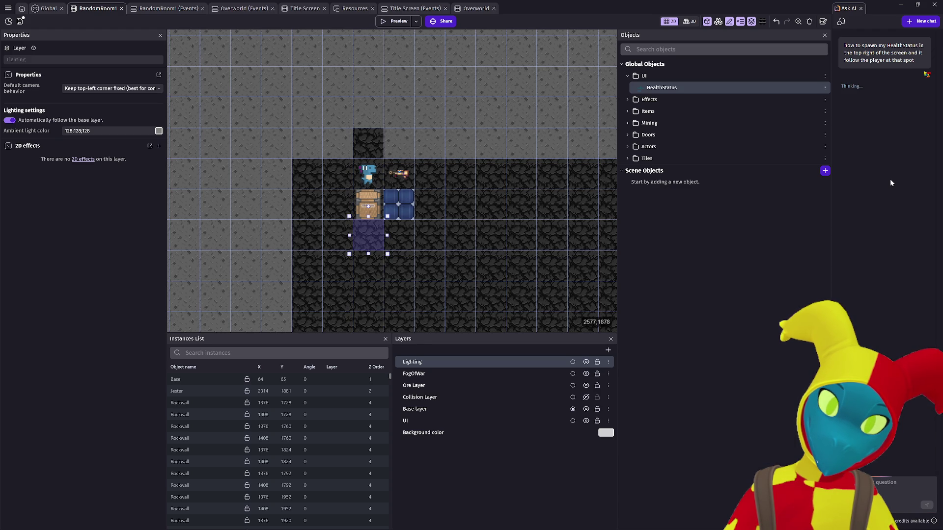
Pan and zoom around the RandomRoom1 room while the AI reply arrives
left_click_drag(561, 180, 463, 130)
scroll(464, 133, "down", 1)
scroll(464, 129, "down", 1)
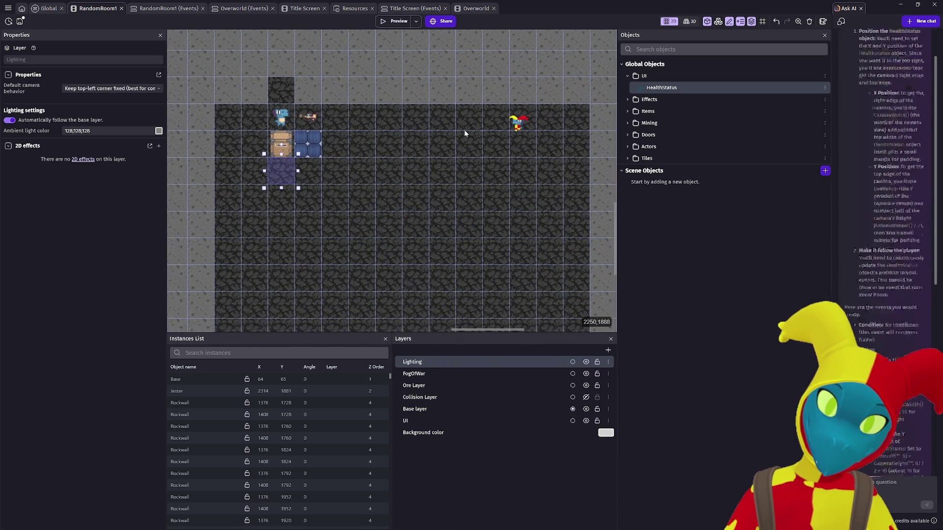
scroll(900, 263, "up", 4)
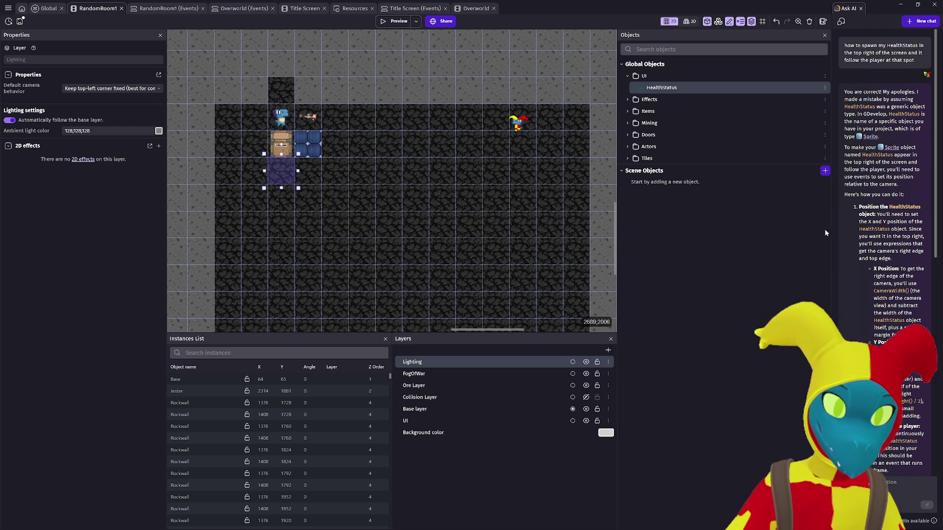
scroll(890, 240, "down", 3)
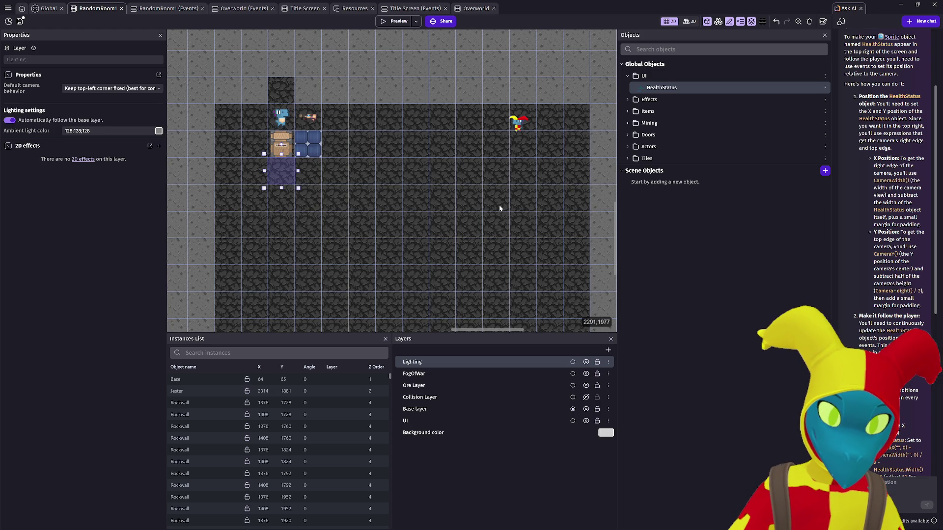
mouse_move(505, 208)
left_mouse_down()
mouse_move(534, 209)
mouse_move(525, 226)
mouse_move(480, 213)
mouse_move(533, 233)
left_mouse_up()
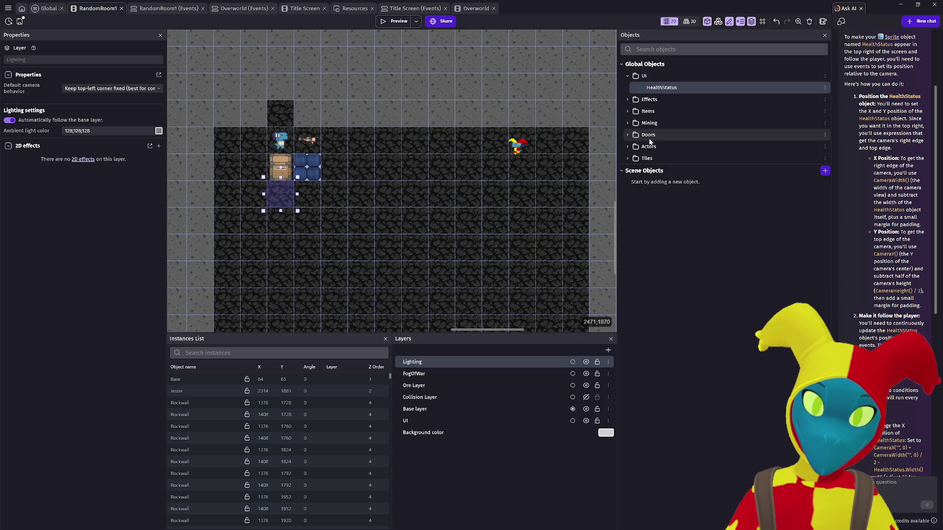
Select HealthStatus and drag the UI layer above the Base layer
left_click(654, 90)
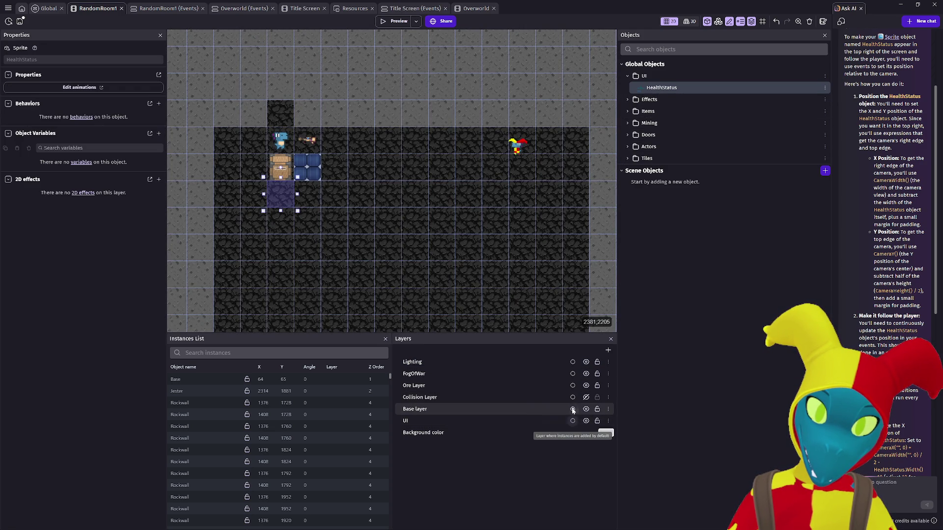
left_click(416, 421)
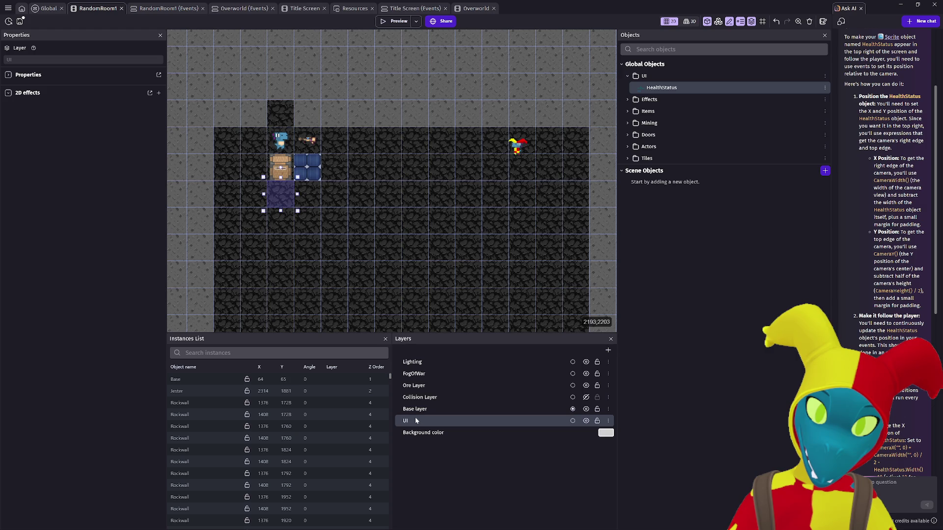
left_click_drag(414, 419, 418, 408)
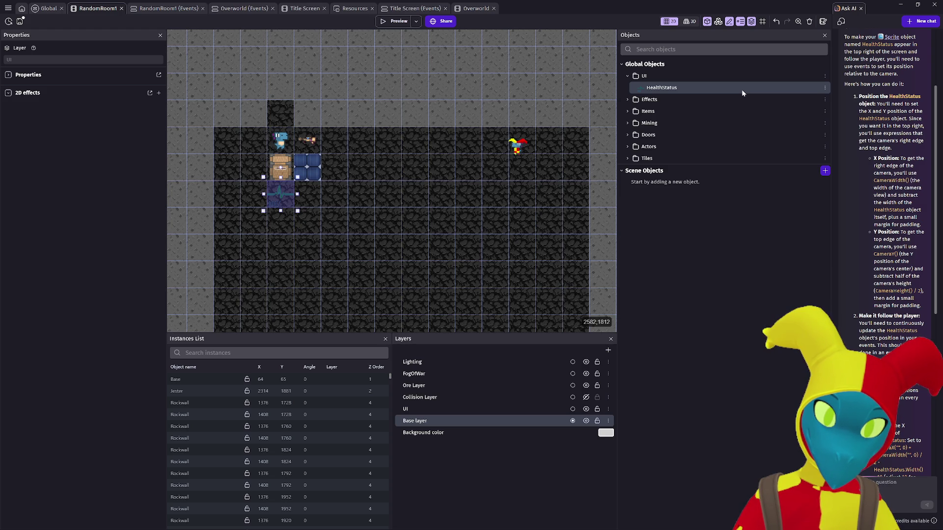
scroll(909, 250, "down", 3)
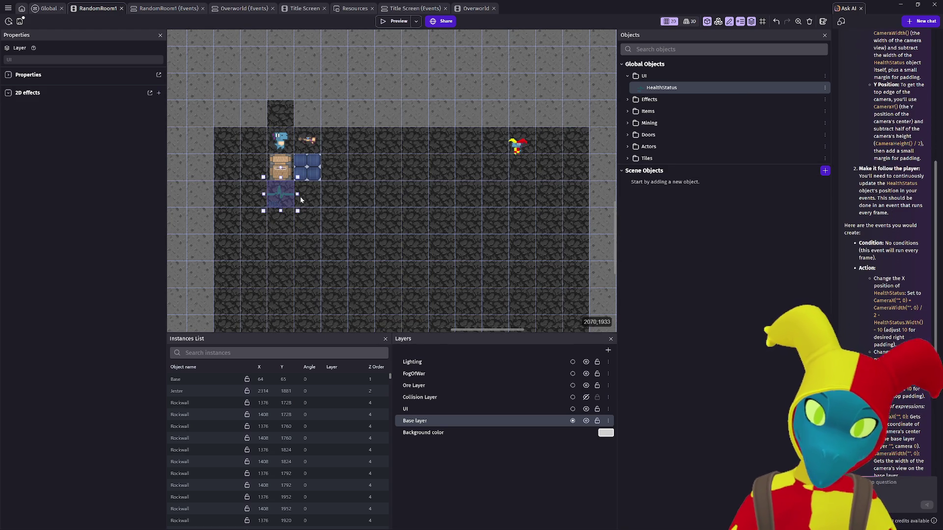
Pass through the Title Screen and Overworld events to the Global events, widening the AI answer panel
left_click(418, 12)
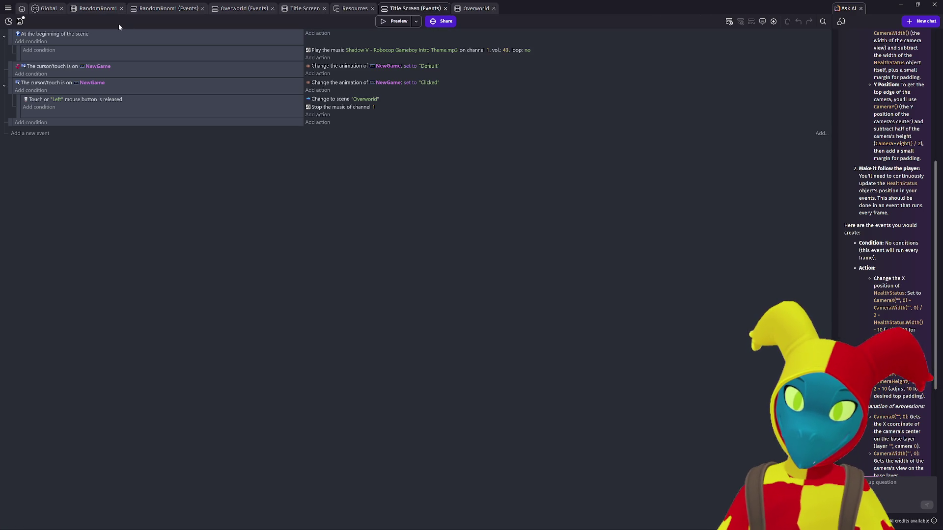
left_click(243, 10)
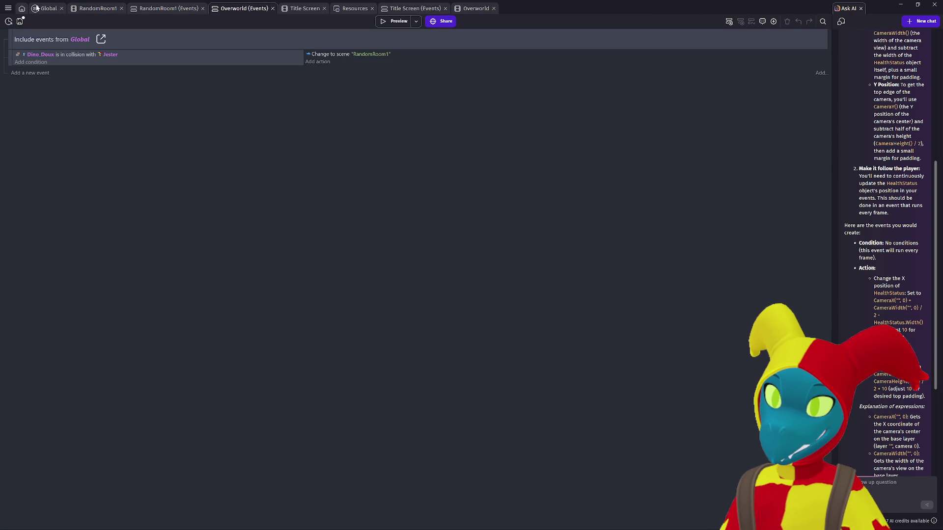
left_click(43, 10)
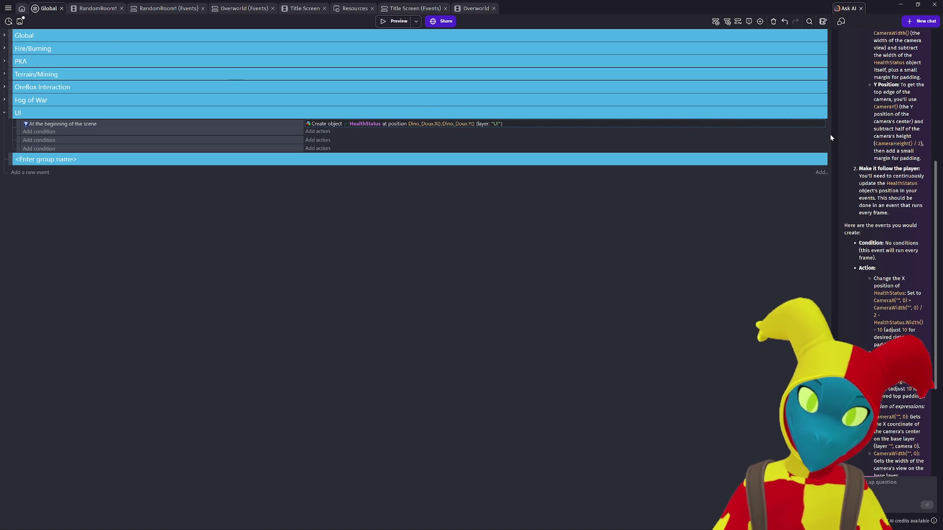
left_click_drag(831, 136, 670, 146)
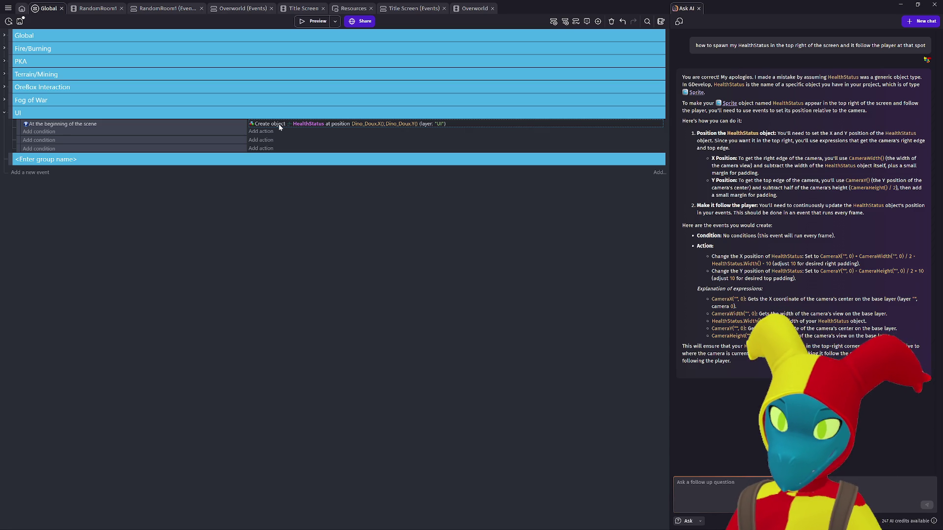
Inspect the UI event, deleting then restoring its At the beginning of the scene condition
left_click(133, 126)
key("Delete")
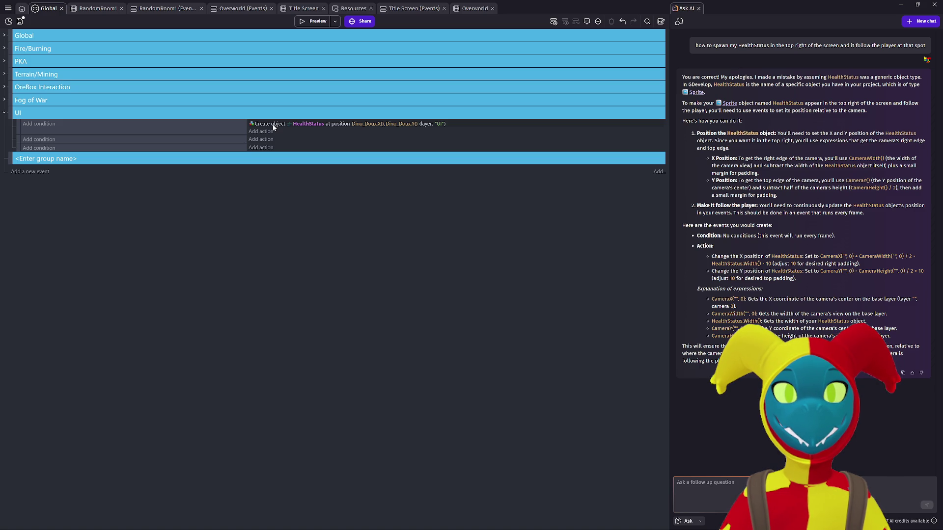
key("ctrl+z")
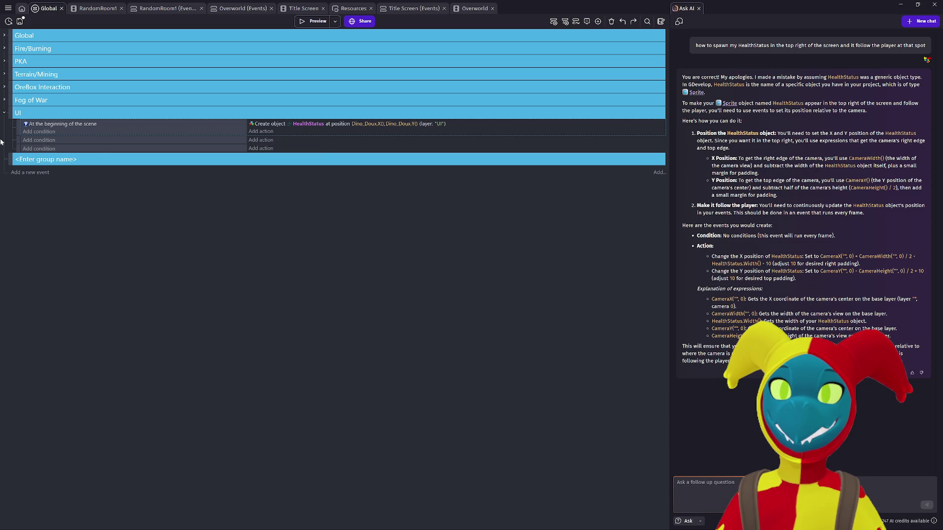
left_click(273, 141)
key("Escape")
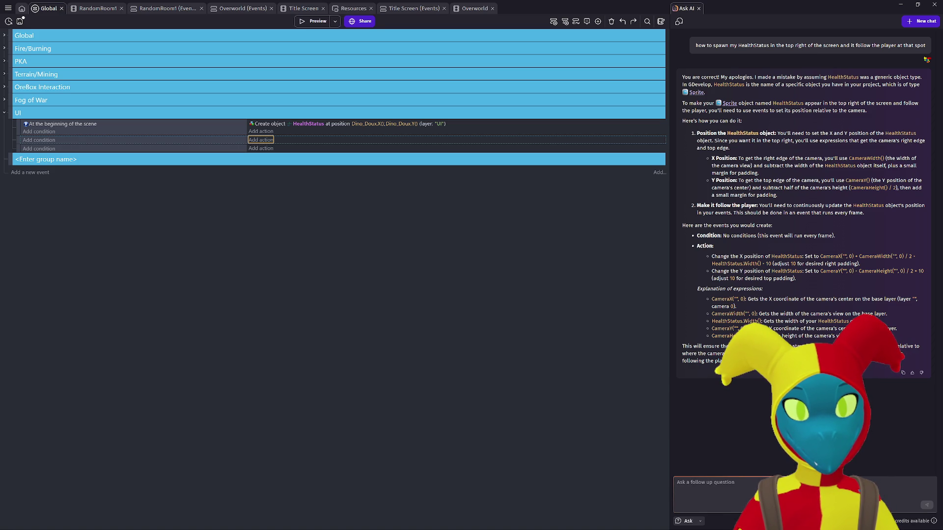
Send the AI assistant the follow-up 'can it be made simpler'
left_click(712, 491)
type("can it be made simpler")
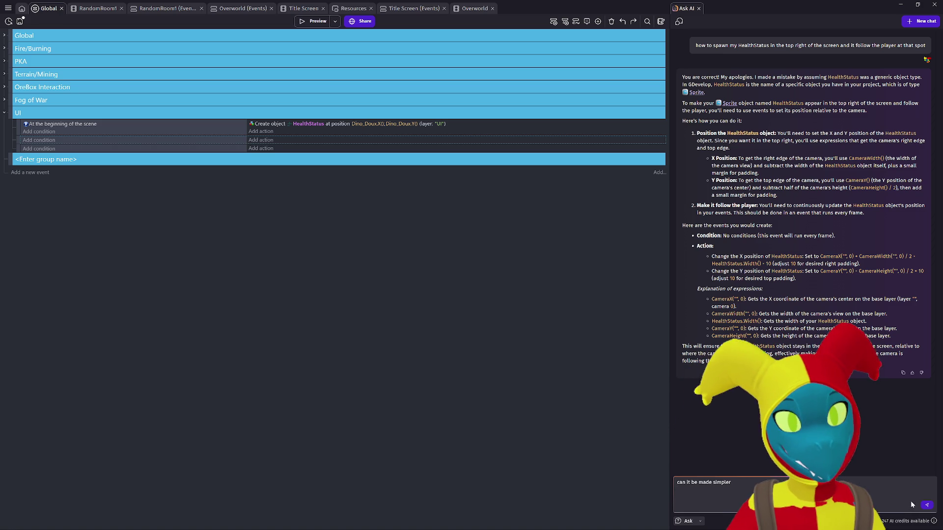
key("Return")
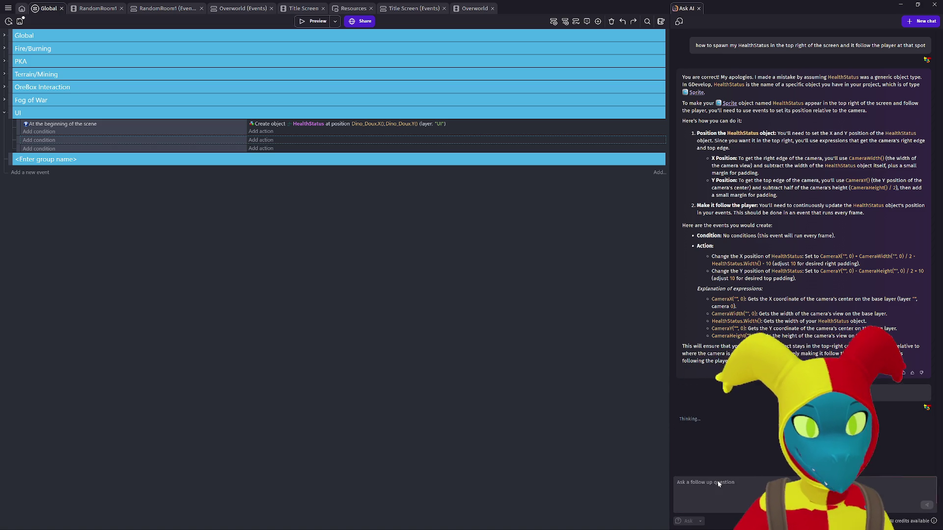
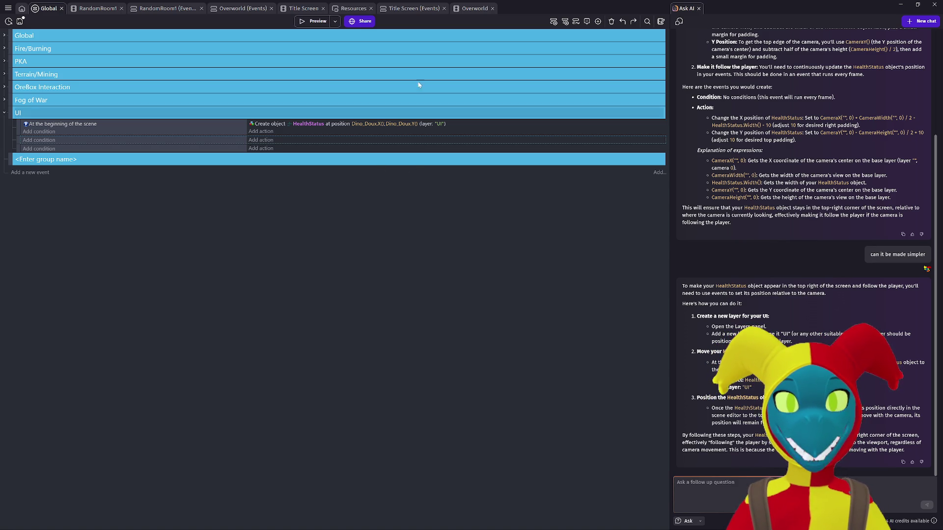
Switch from the Global event sheet to the RandomRoom1 scene editor
left_click(98, 10)
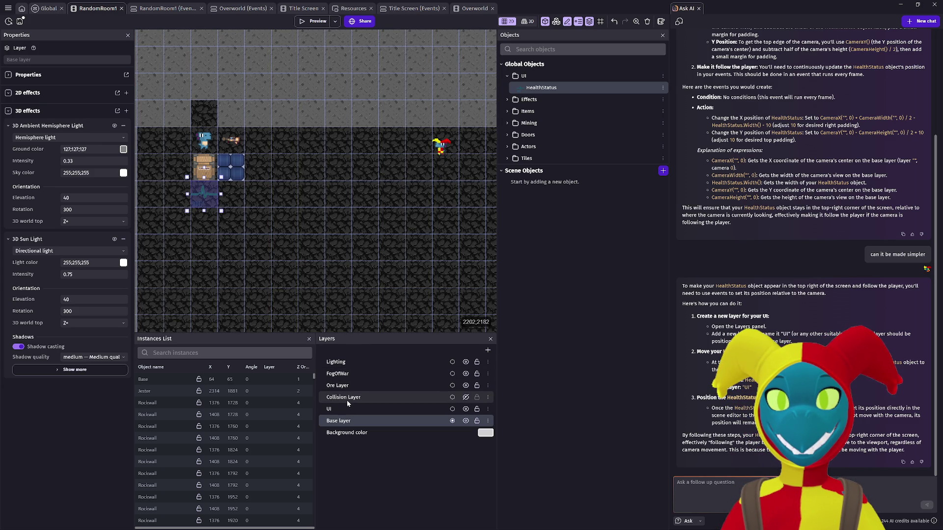
Inspect the UI layer, try dragging HealthStatus onto it, then open the HealthStatus object editor
left_click(336, 411)
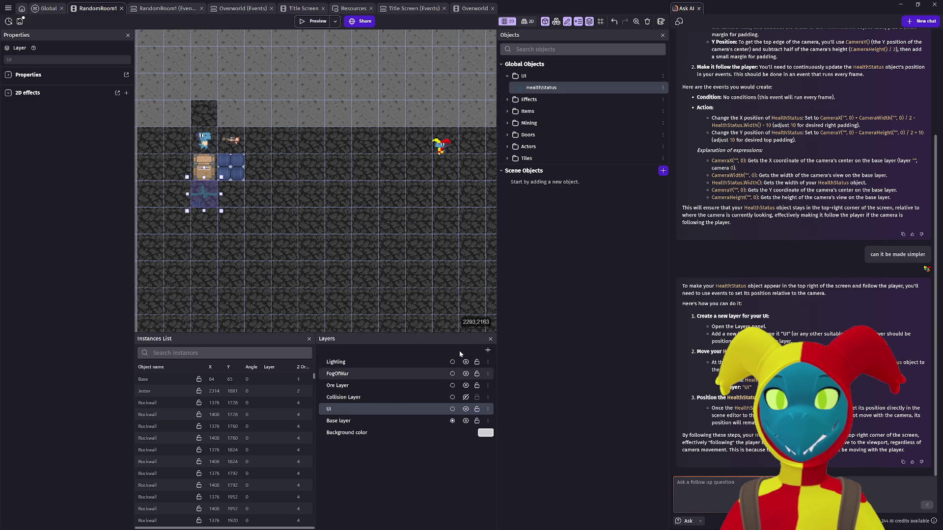
left_click(540, 89)
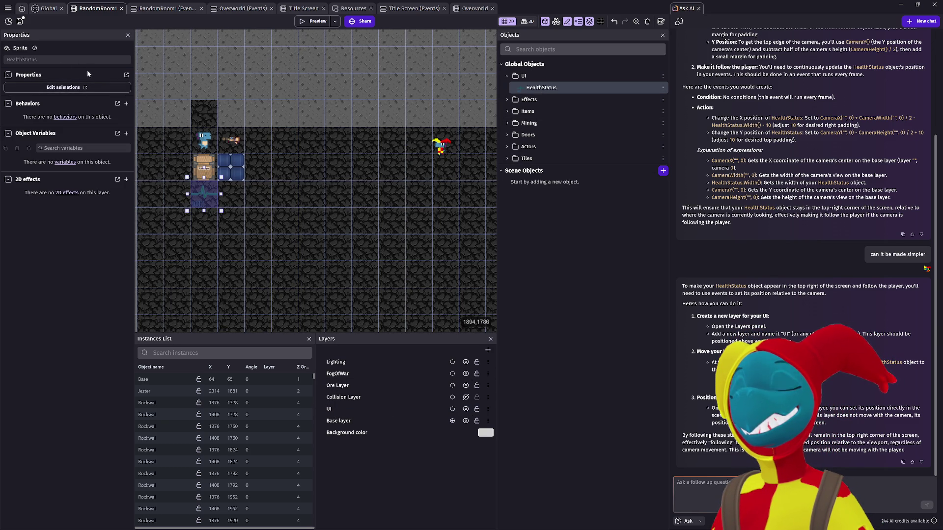
mouse_move(591, 86)
left_mouse_down()
mouse_move(469, 143)
mouse_move(339, 423)
mouse_move(346, 408)
left_mouse_up()
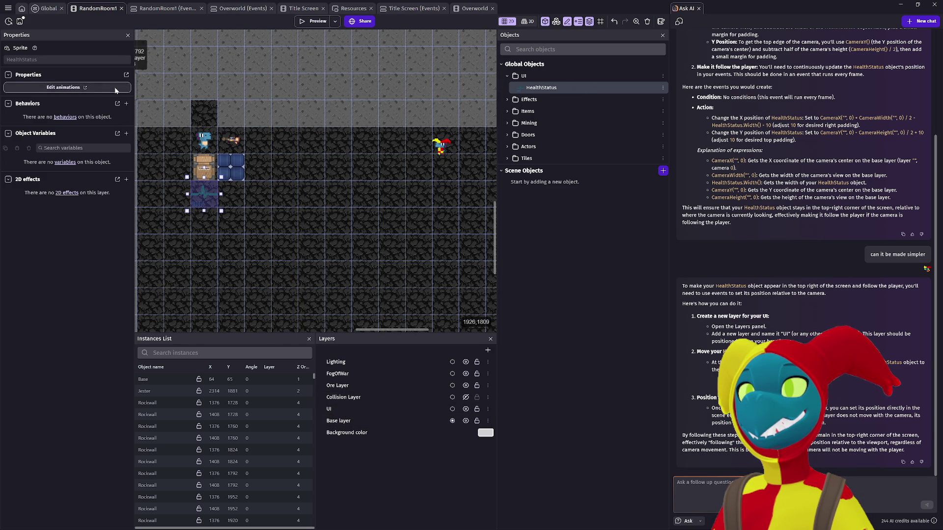
left_click(116, 88)
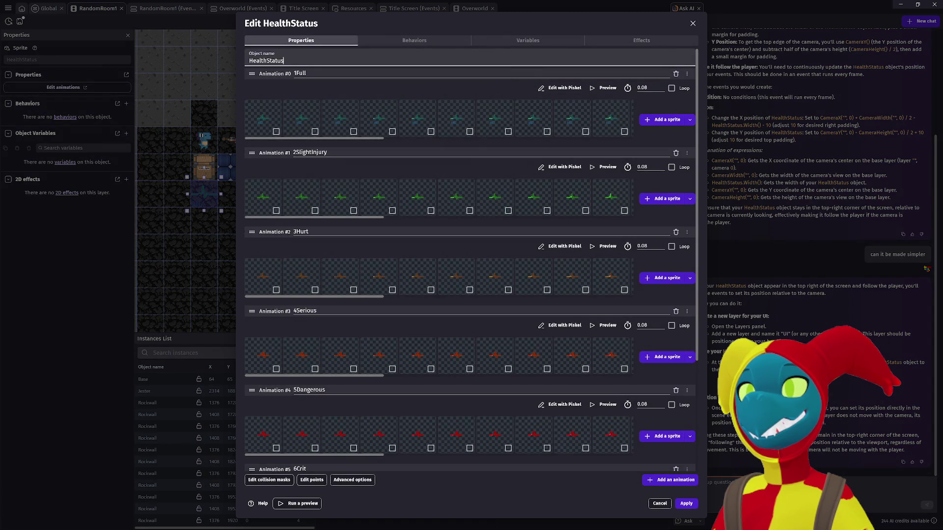
left_click(528, 41)
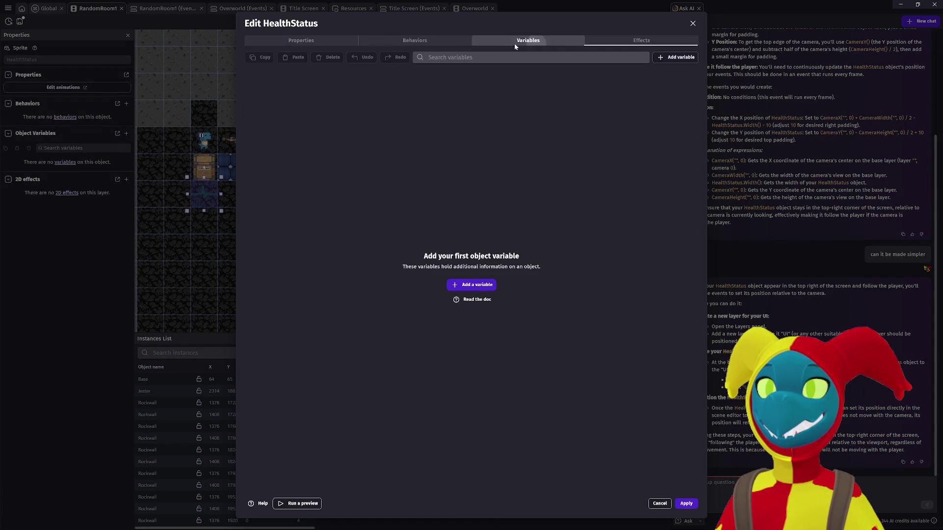
left_click(452, 44)
left_click(331, 40)
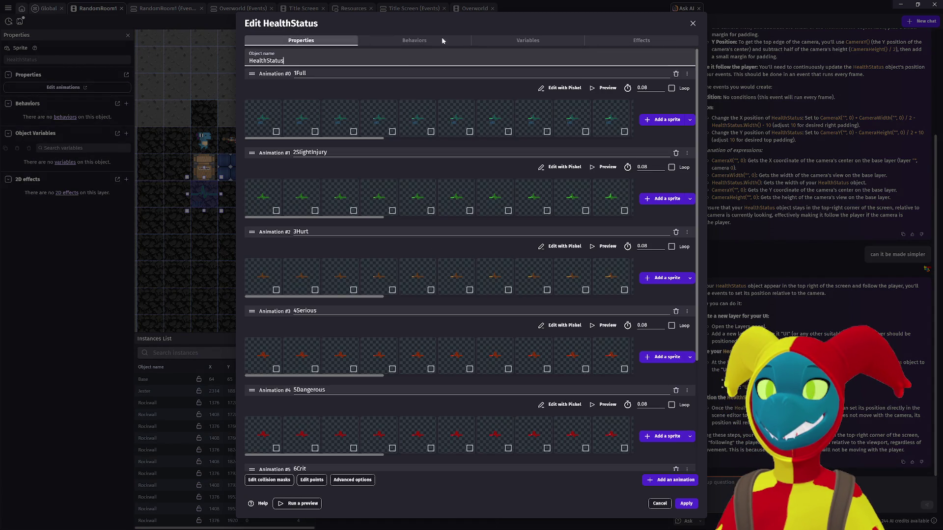
left_click(693, 24)
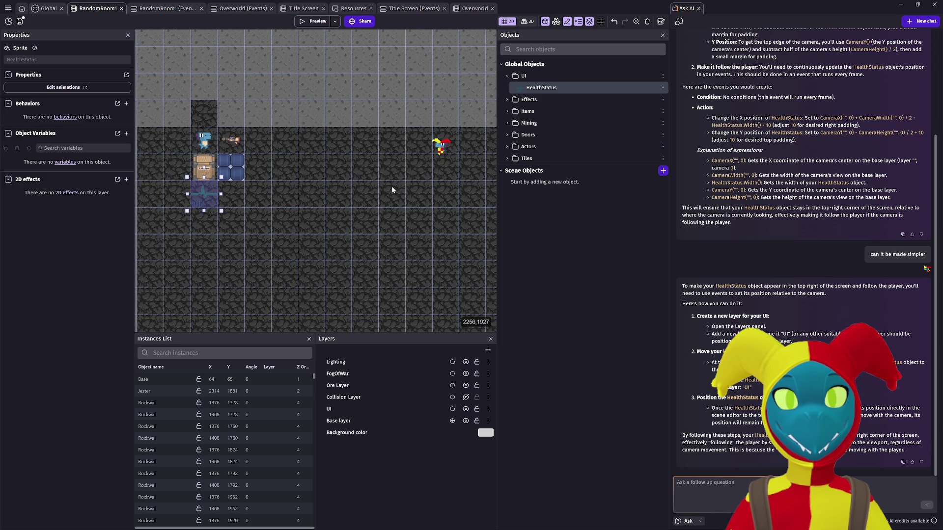
Add a Layer action to the Global UI event that puts HealthStatus on layer 'UI'
left_click(43, 9)
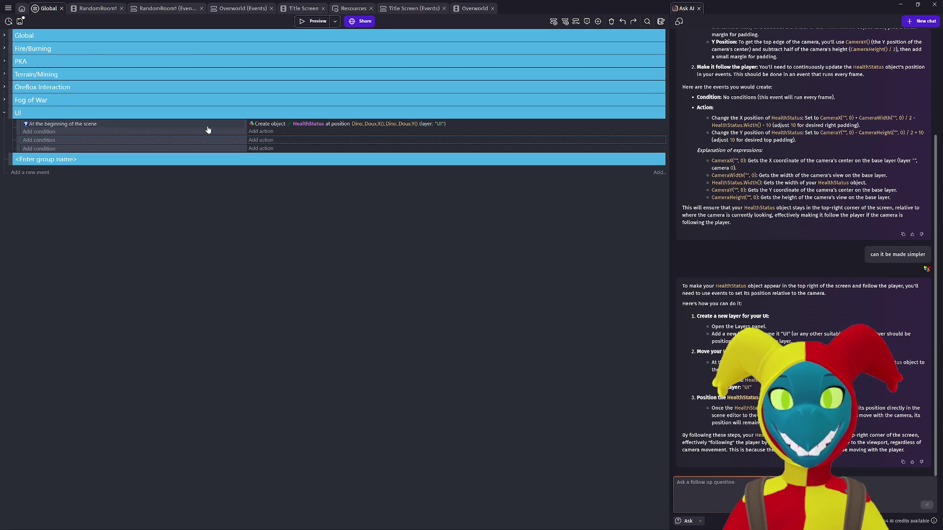
left_click(270, 130)
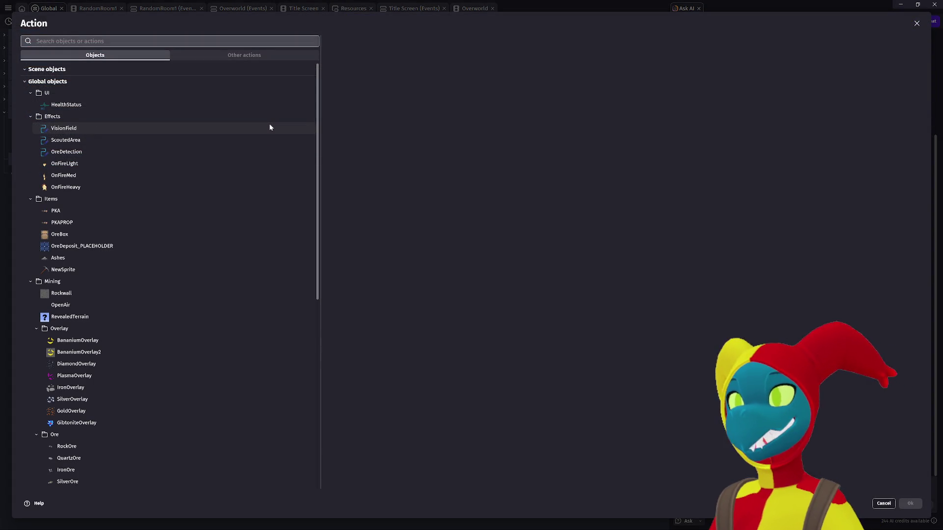
type("layer")
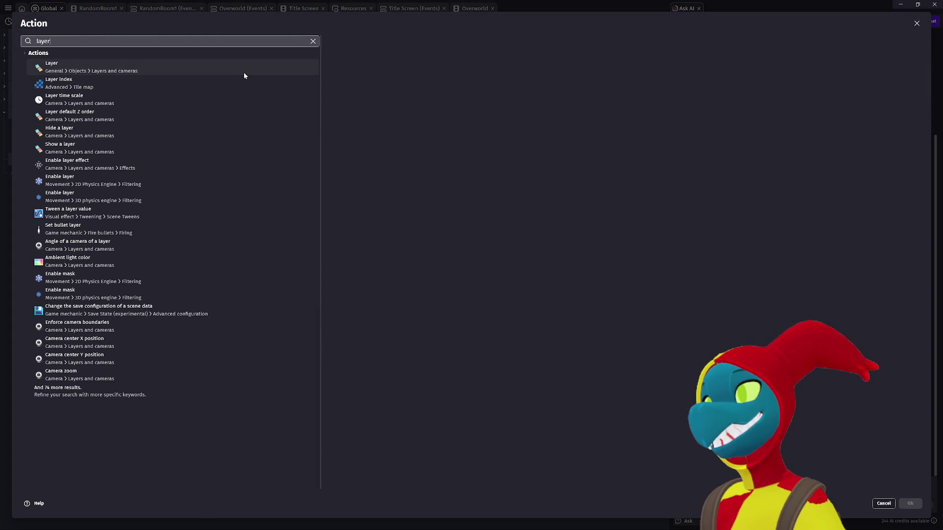
left_click(243, 68)
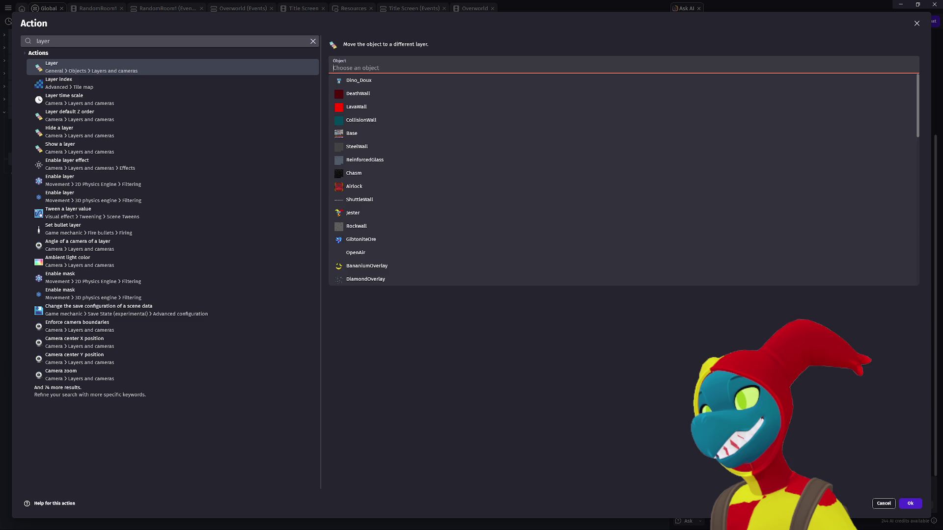
type("health")
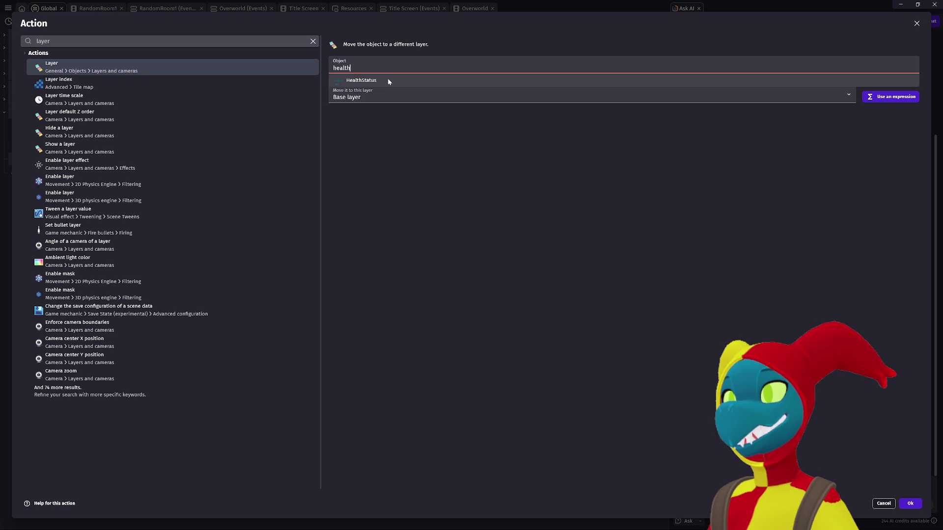
left_click(388, 81)
left_click(382, 89)
left_click(347, 127)
left_click(907, 502)
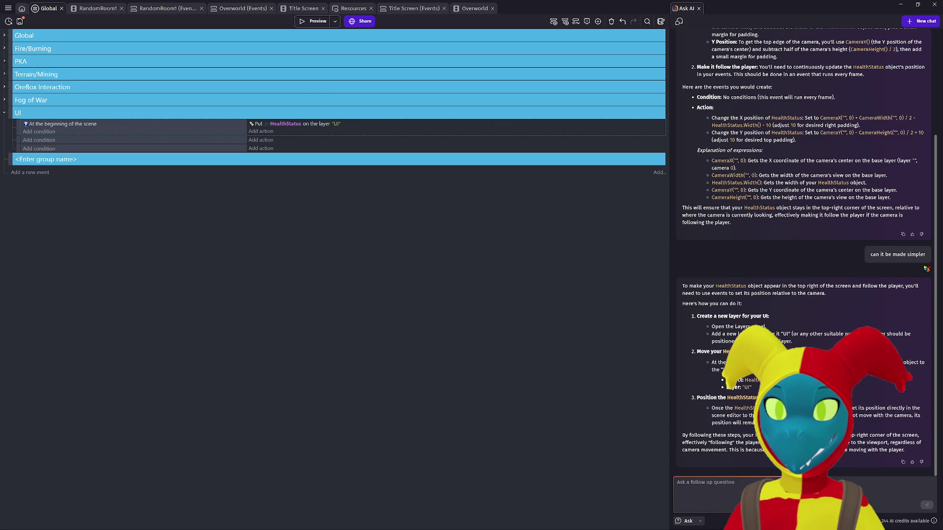
key("alt+Tab")
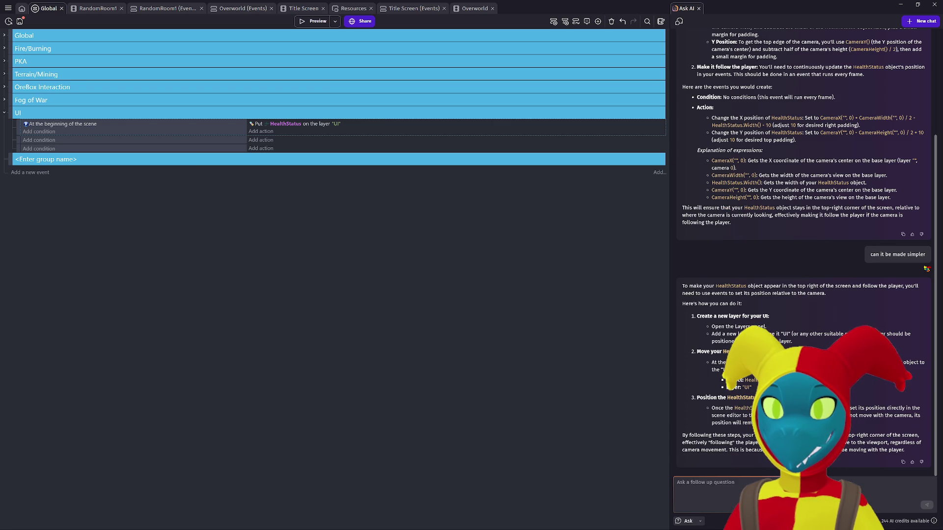
Return from the window switcher through the resources and Global tabs to RandomRoom1
key("alt+Tab")
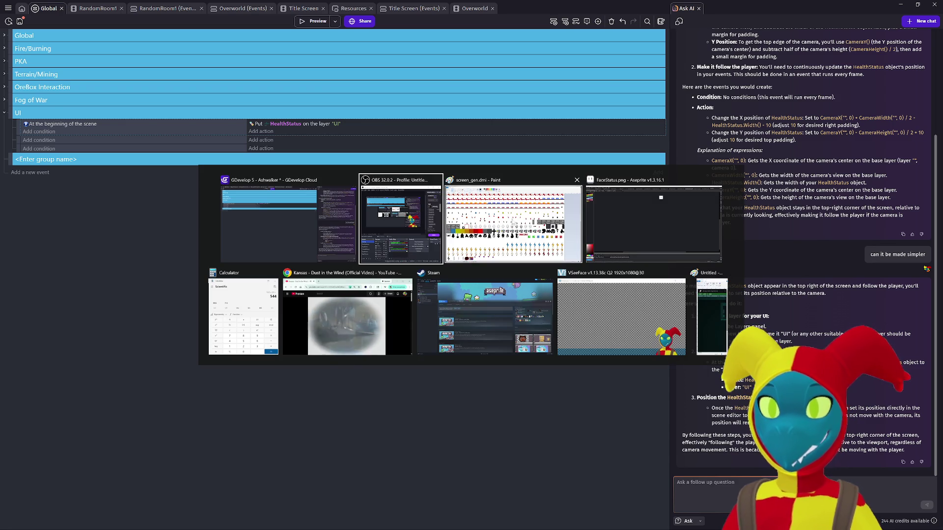
left_click(319, 220)
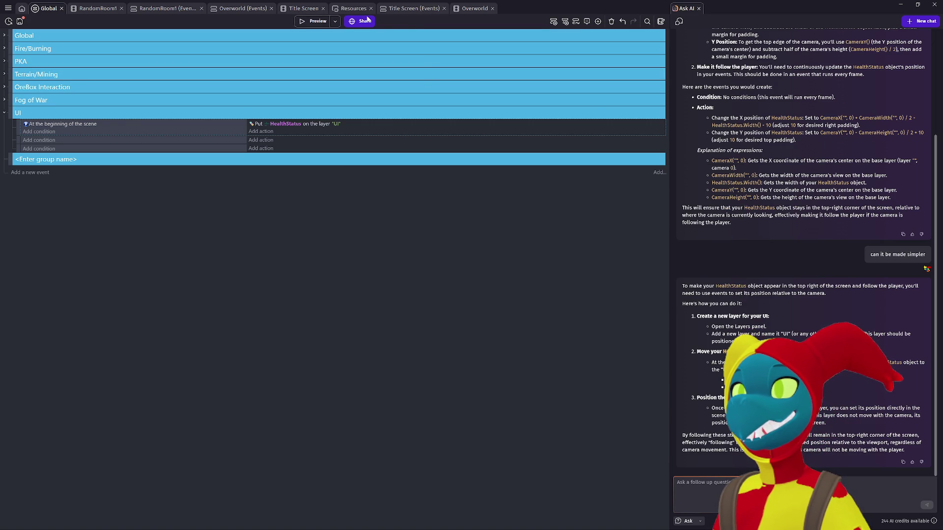
left_click(353, 9)
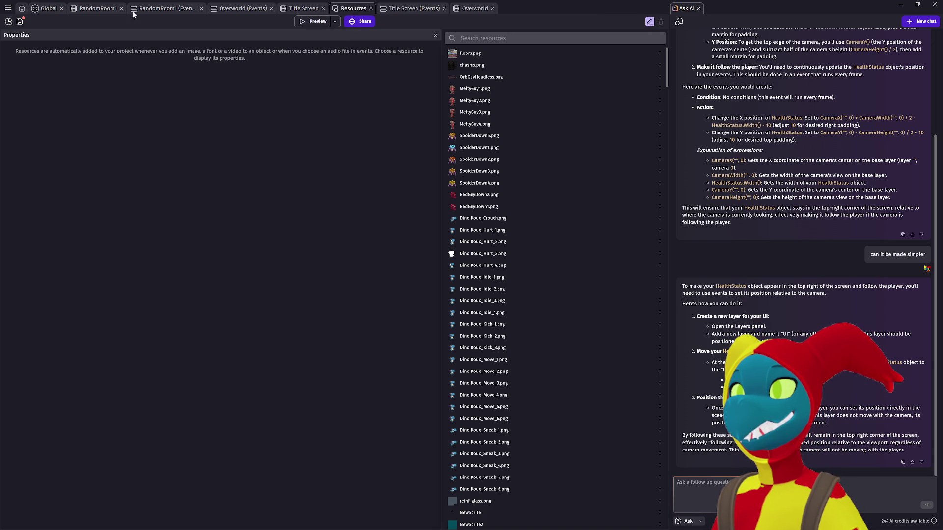
left_click(42, 9)
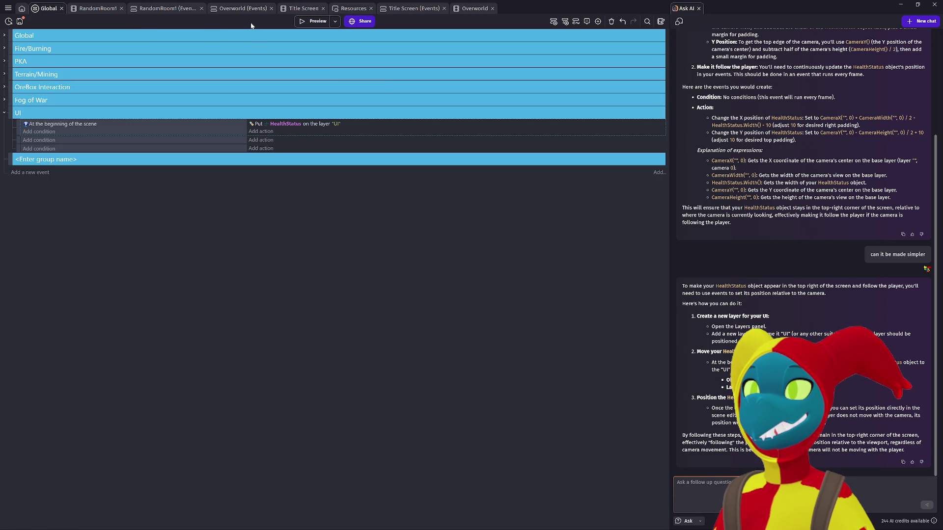
left_click(107, 9)
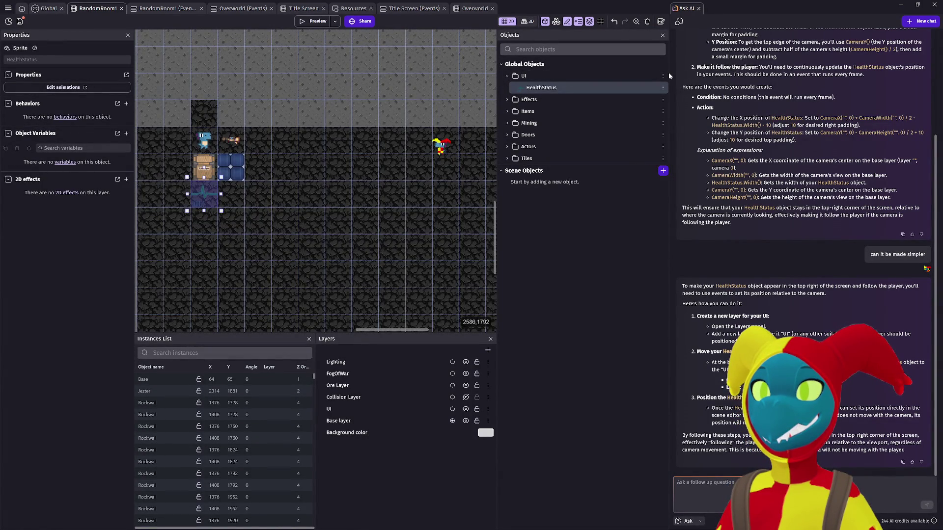
Widen the canvas, place a HealthStatus instance beside the player characters, and launch a preview
left_click_drag(670, 72, 834, 84)
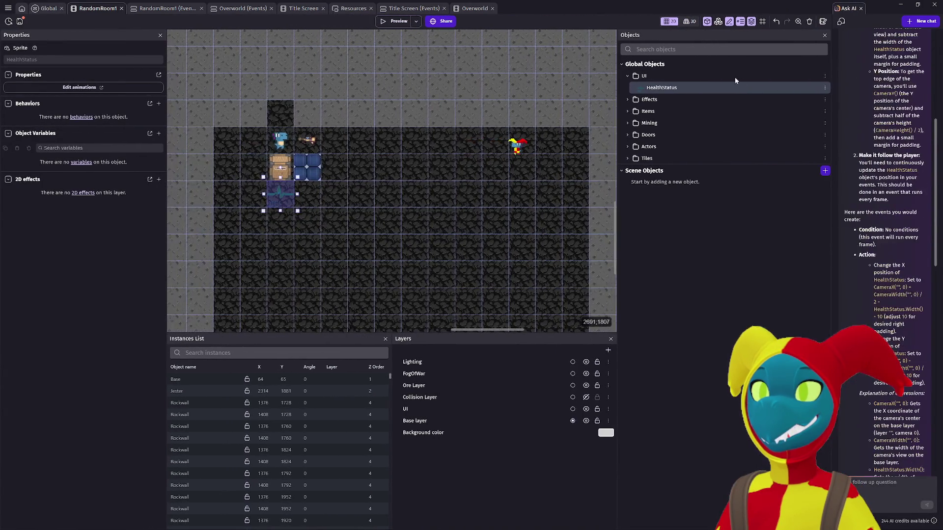
left_click(595, 59)
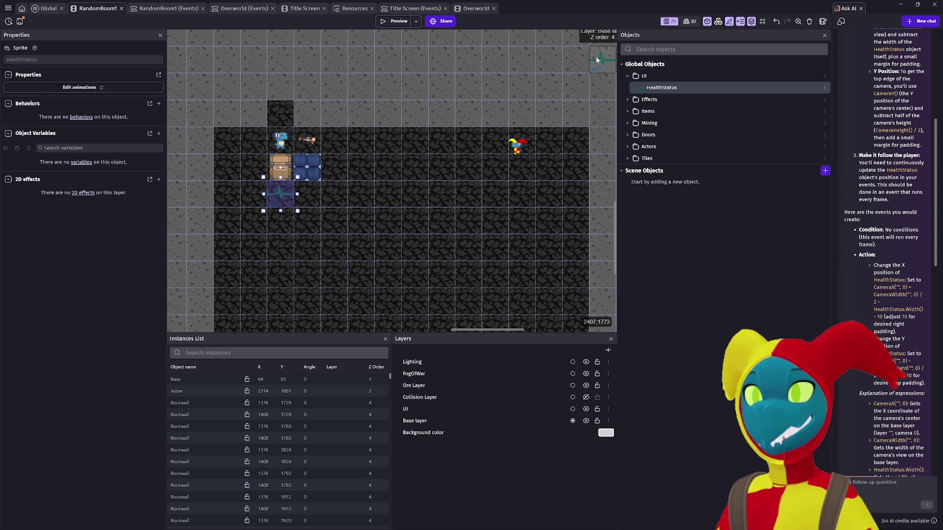
scroll(550, 113, "up", 2)
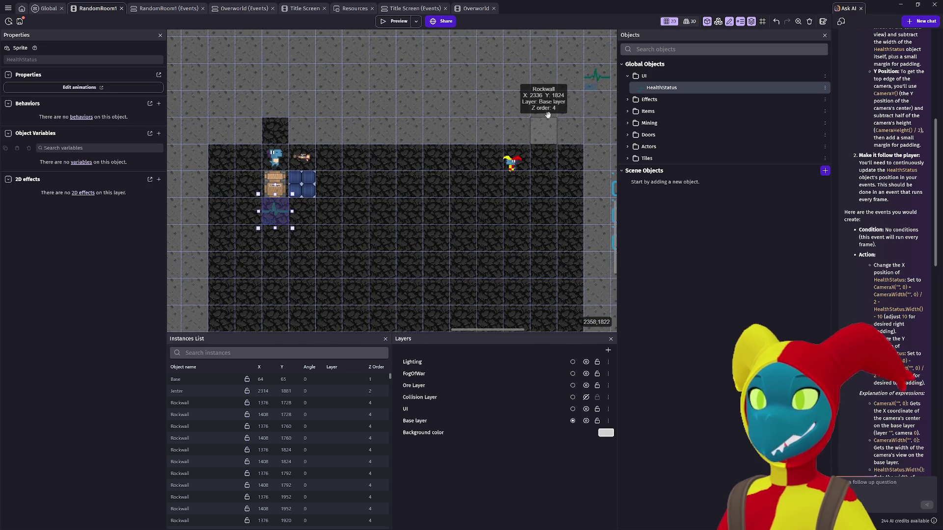
scroll(549, 122, "down", 3)
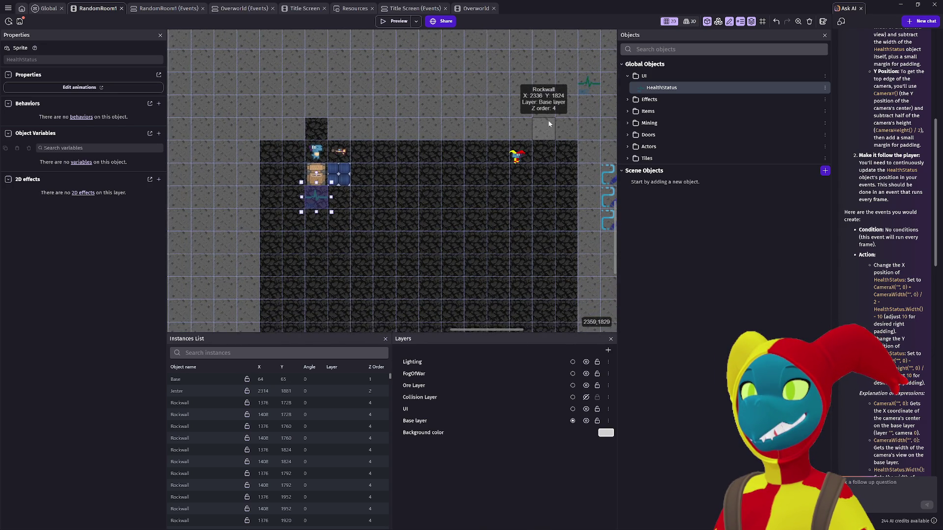
scroll(587, 84, "down", 3)
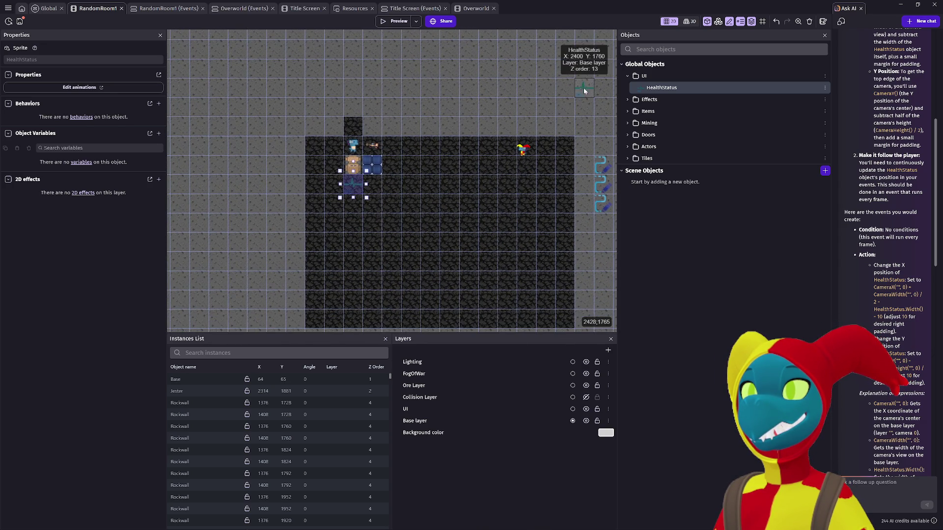
mouse_move(466, 151)
left_mouse_down()
mouse_move(432, 167)
mouse_move(399, 149)
left_mouse_up()
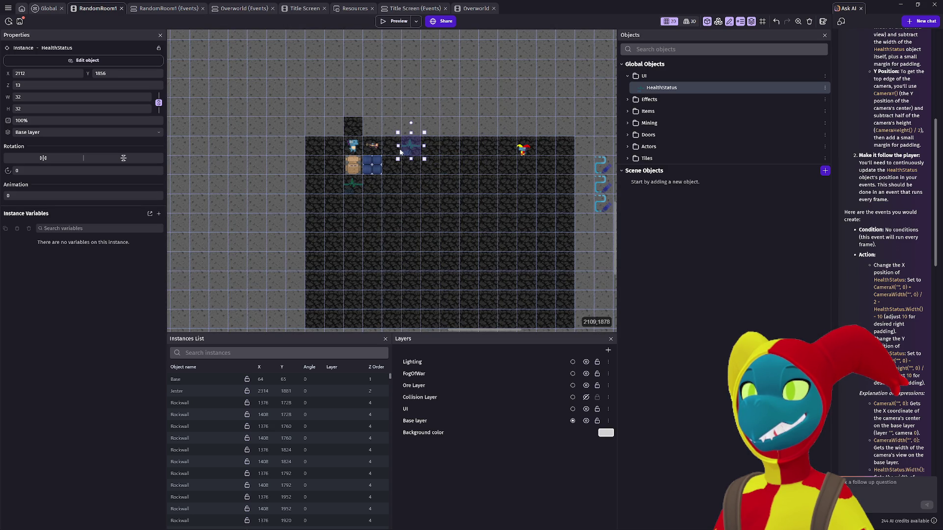
left_click(391, 22)
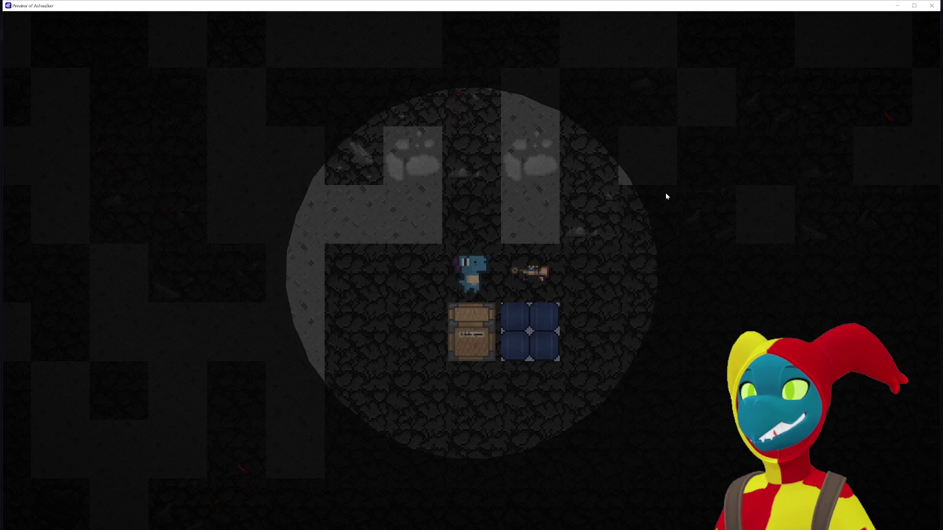
Walk the player right and left with the D and A keys, then close the preview
key("d")
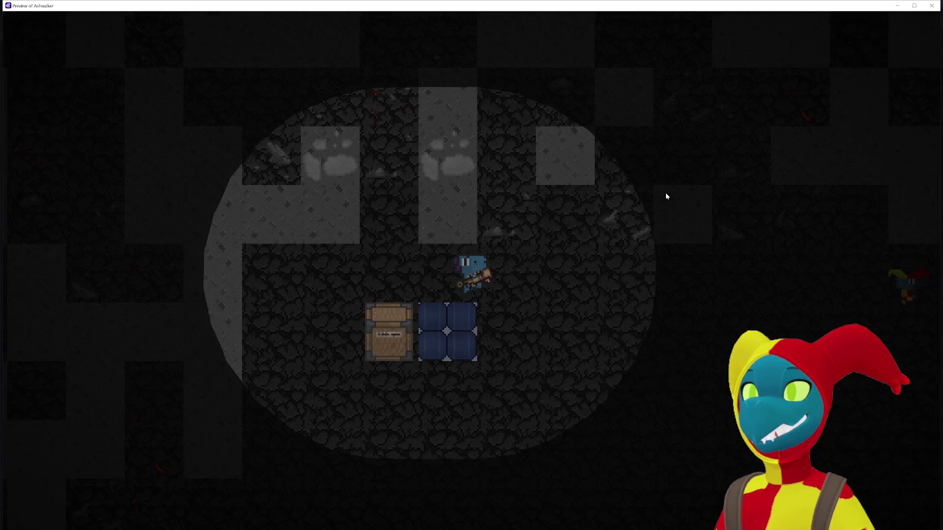
key("d")
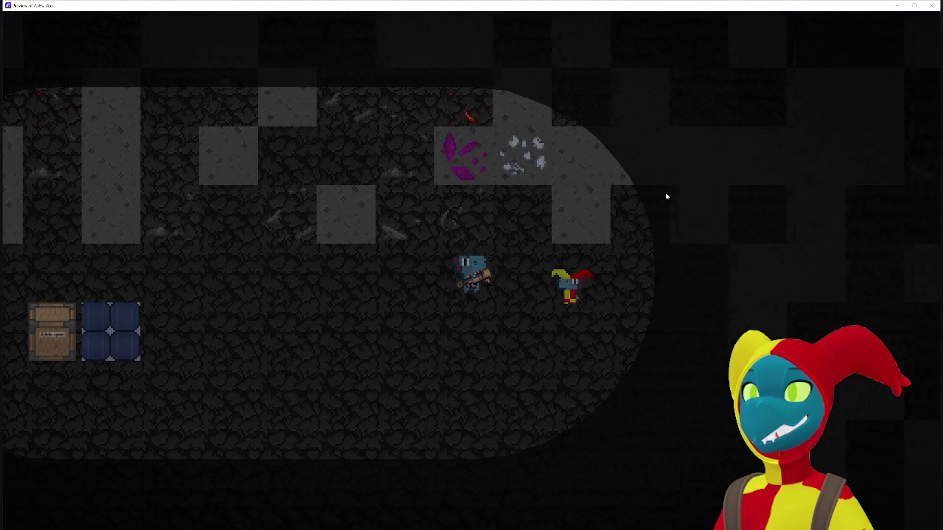
key("a")
key("d")
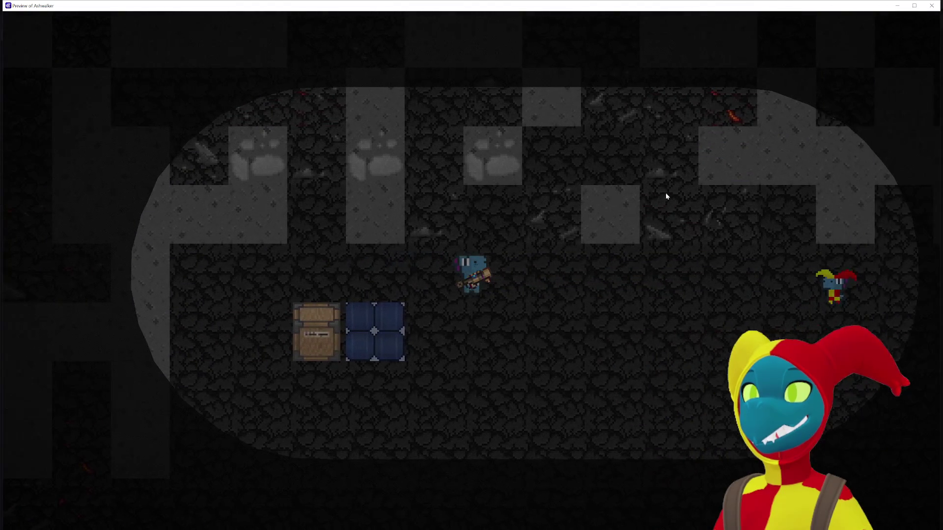
left_click(931, 6)
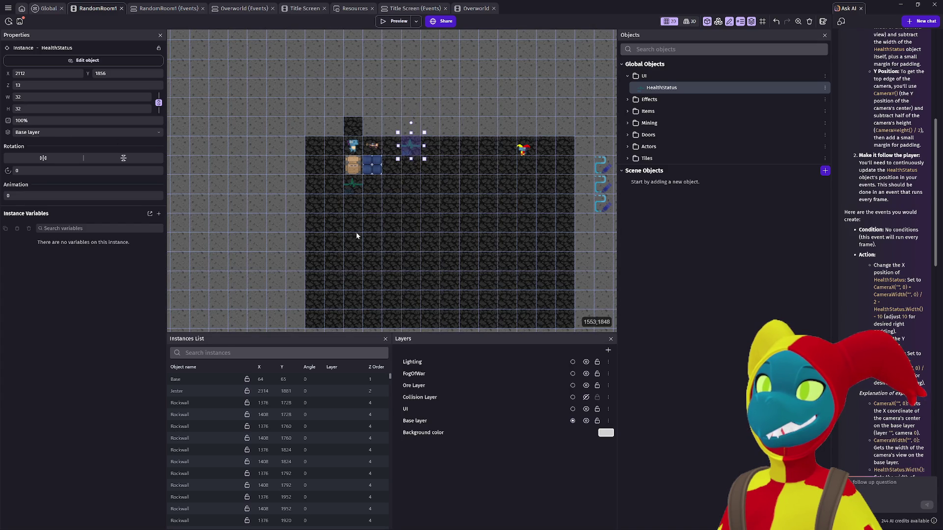
Delete the HealthStatus instance on the Base layer, widening the Ask AI panel along the way
left_click(346, 190)
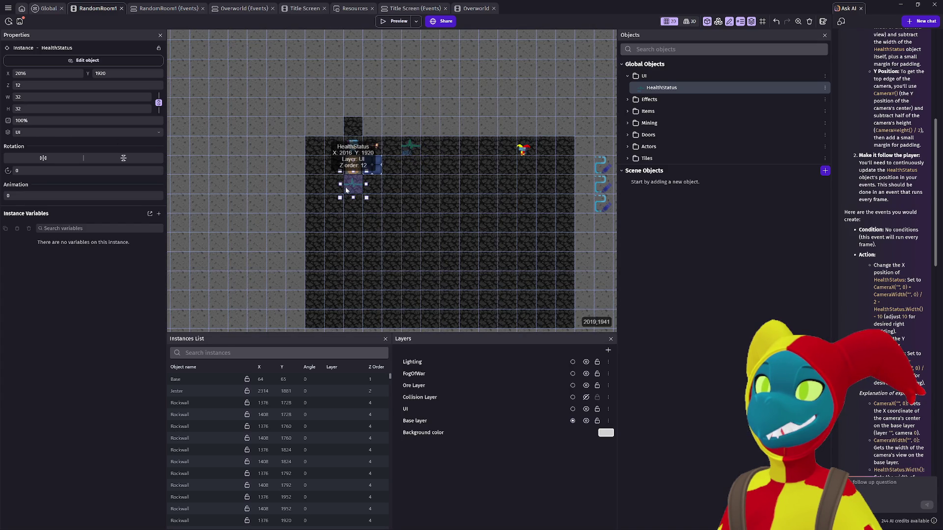
left_click(414, 146)
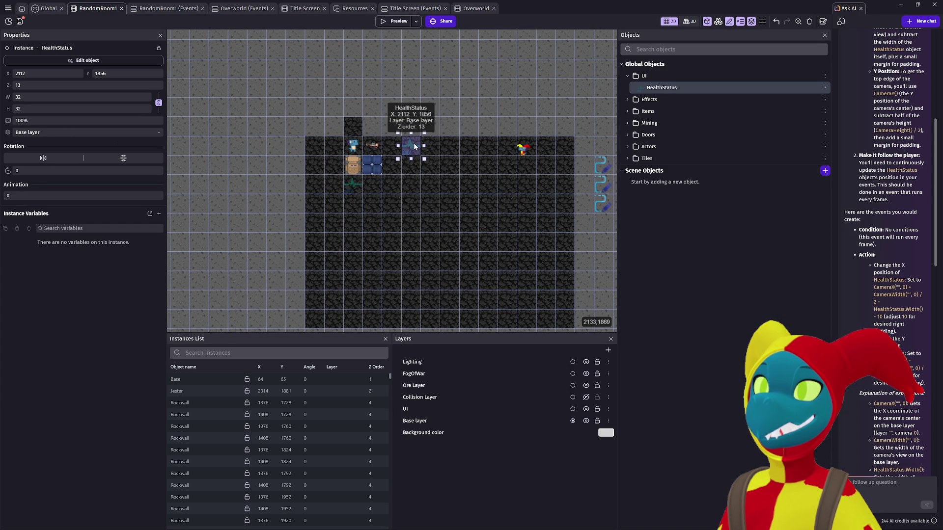
scroll(876, 434, "down", 10)
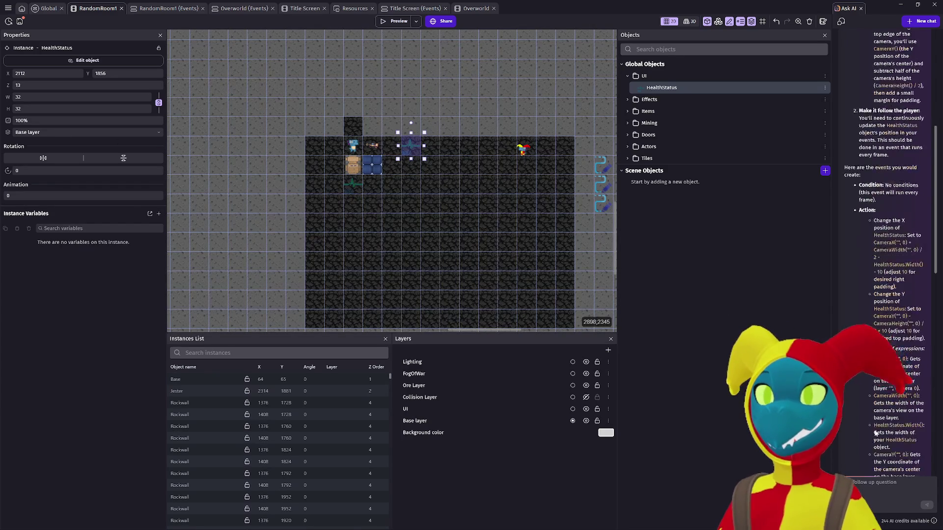
scroll(876, 434, "down", 5)
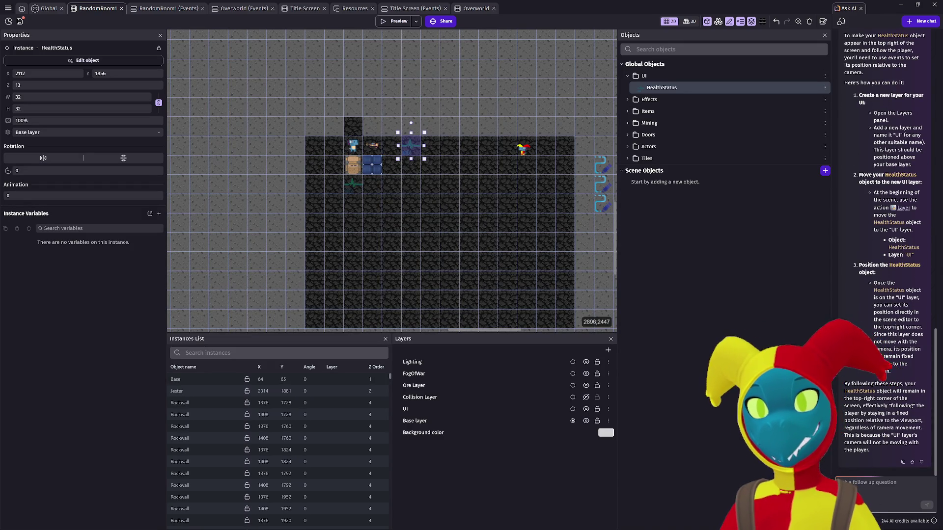
scroll(903, 415, "up", 10)
scroll(902, 416, "up", 10)
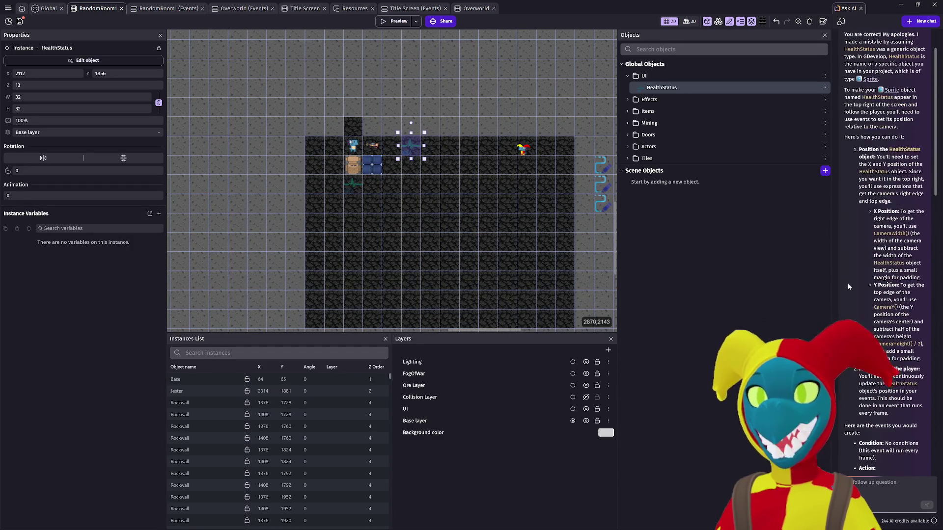
mouse_move(830, 276)
left_mouse_down()
mouse_move(663, 295)
mouse_move(620, 311)
left_mouse_up()
scroll(778, 315, "up", 1)
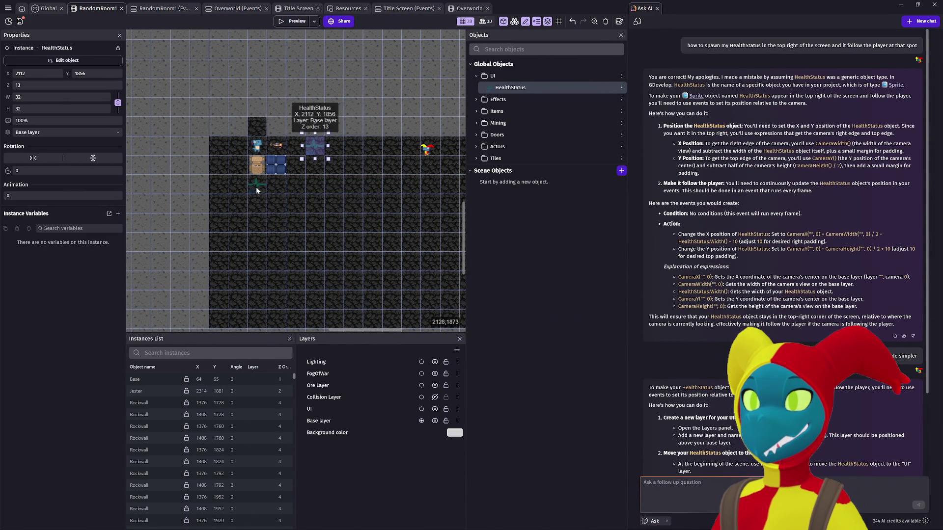
key("Delete")
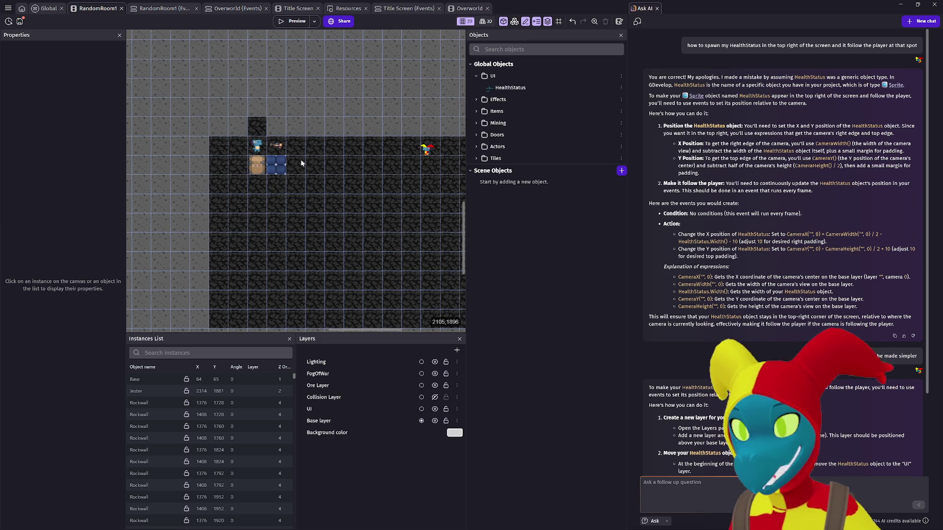
left_click(46, 9)
Delete the 'Put HealthStatus on the layer UI' action, removing then restoring the start-of-scene condition
left_click(327, 124)
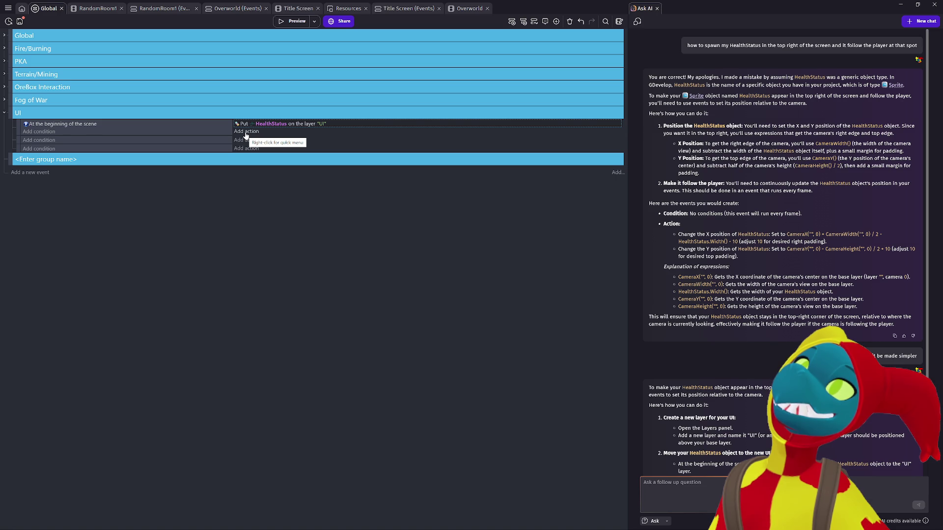
key("Delete")
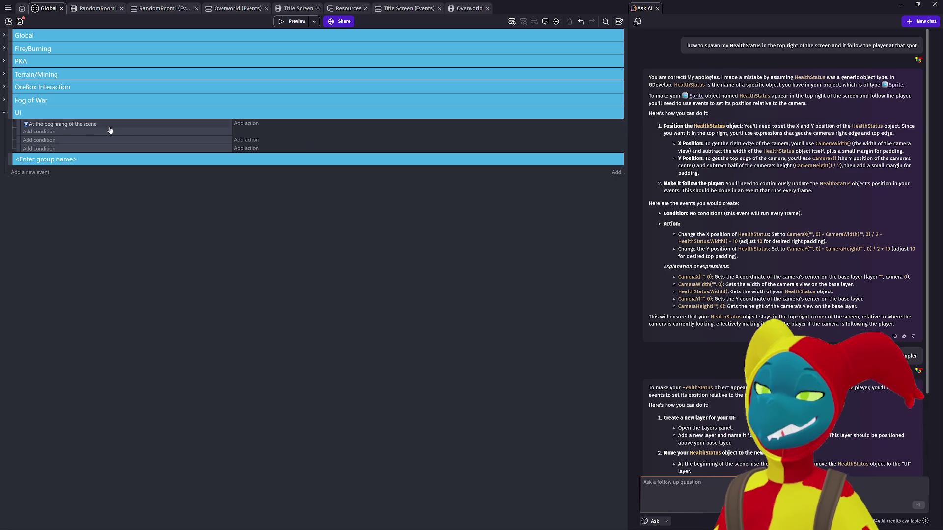
left_click(102, 129)
key("Delete")
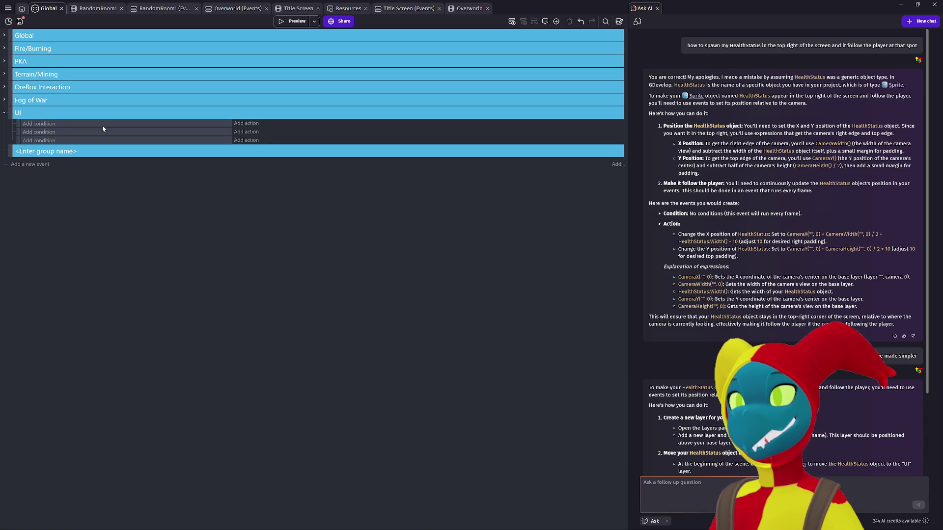
scroll(762, 155, "down", 1)
scroll(763, 155, "down", 3)
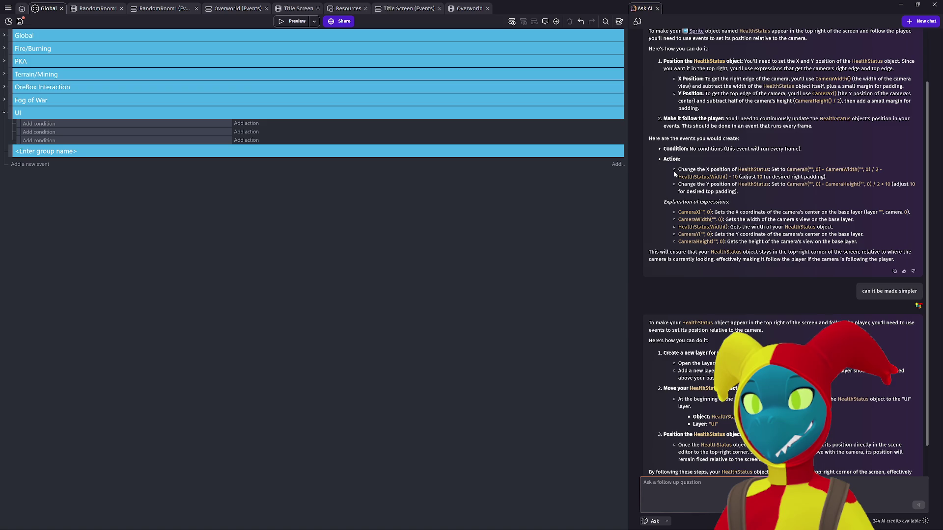
scroll(668, 169, "up", 1)
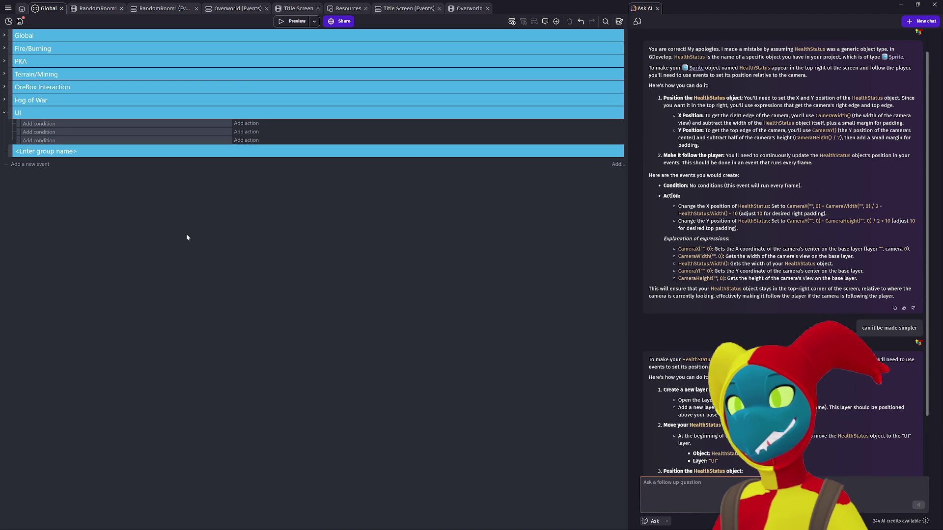
key("ctrl+z")
key("ctrl+z")
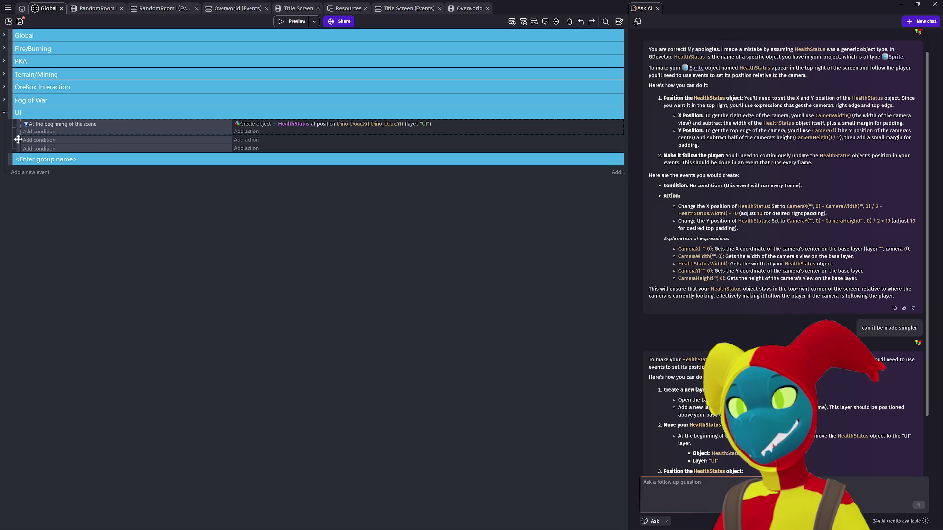
Nest the empty event under 'At the beginning of the scene', then go to the Home page
left_click_drag(17, 139, 25, 136)
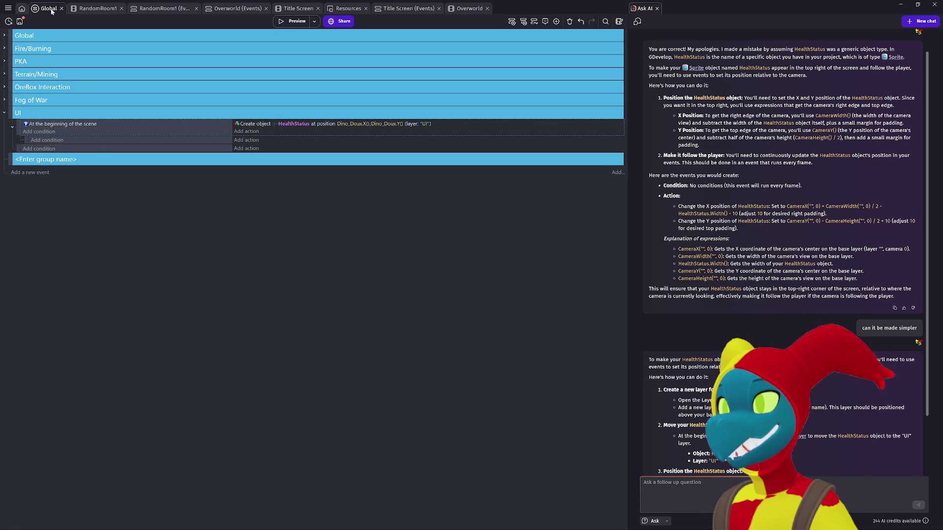
left_click(22, 8)
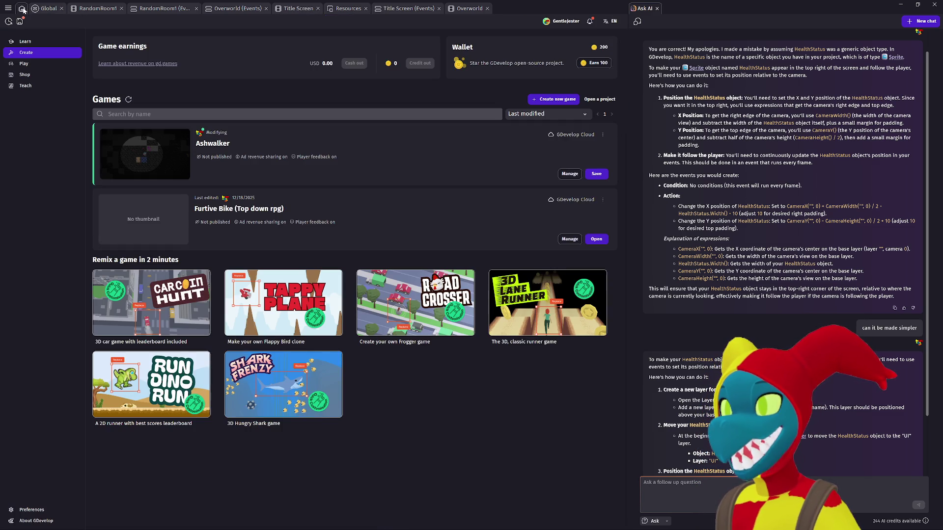
Open the HealthStatus object editor from the RandomRoom1 scene's Objects list
left_click(49, 9)
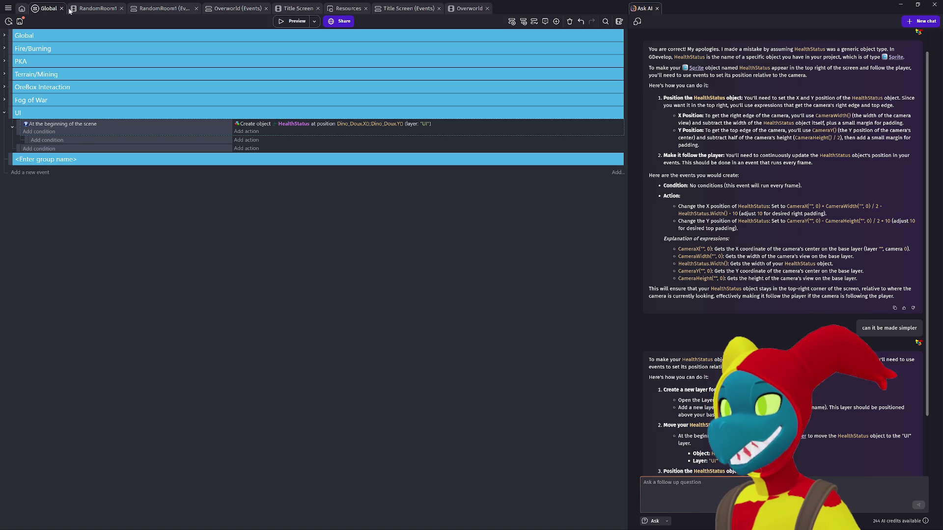
left_click(93, 9)
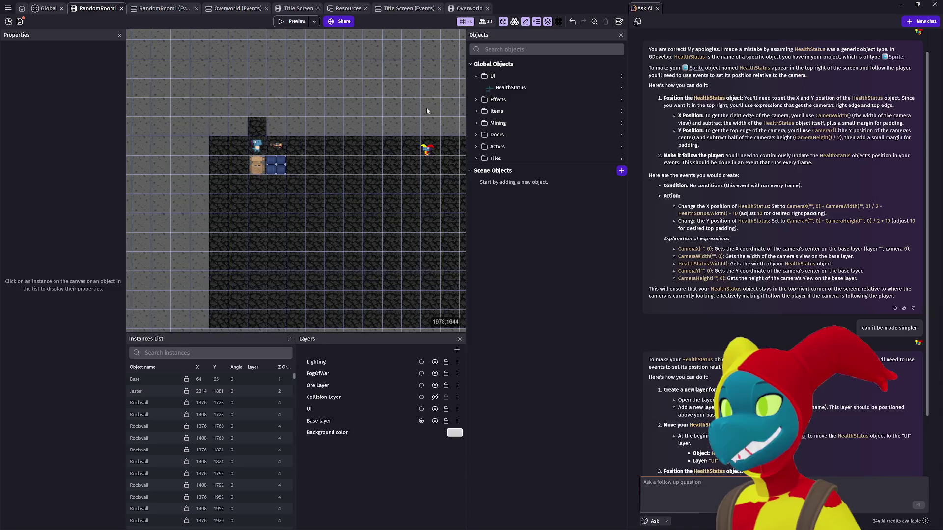
double_click(502, 87)
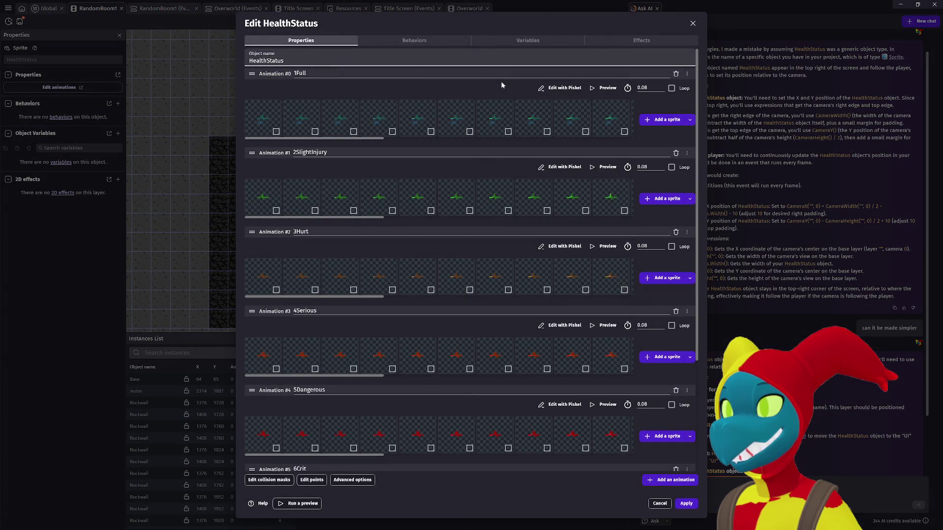
Tick Loop on all seven animations, 1Full through 7Dead, and preview 1Full
left_click(671, 88)
left_click(671, 167)
left_click(671, 247)
left_click(672, 325)
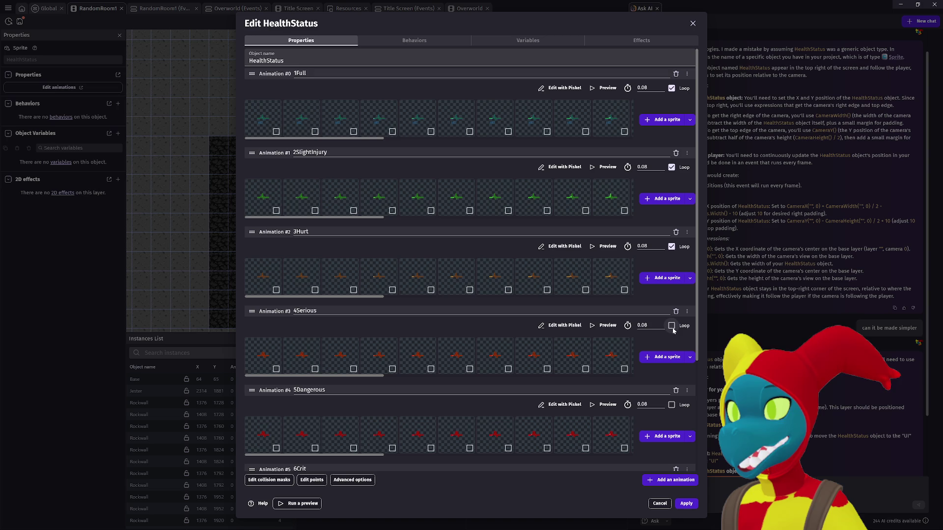
left_click(671, 405)
scroll(677, 351, "down", 3)
left_click(671, 334)
left_click(671, 413)
scroll(674, 410, "up", 5)
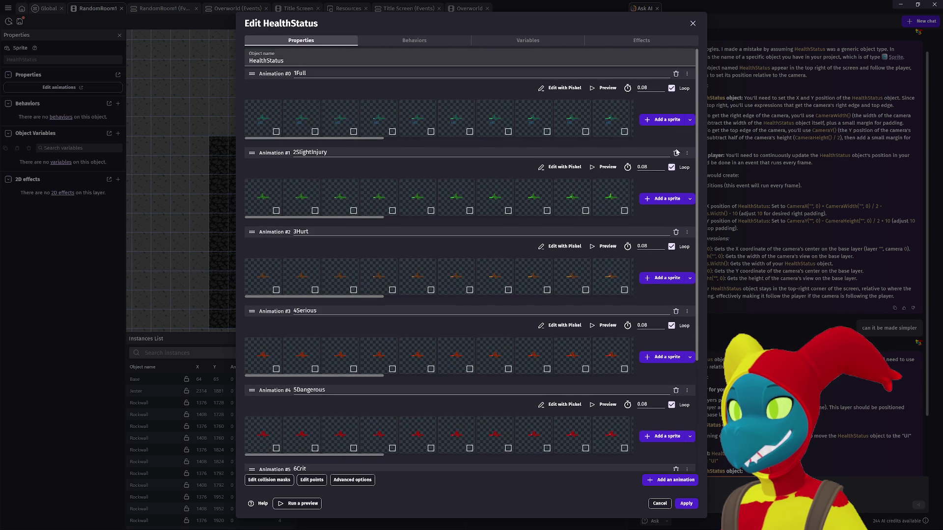
left_click(606, 91)
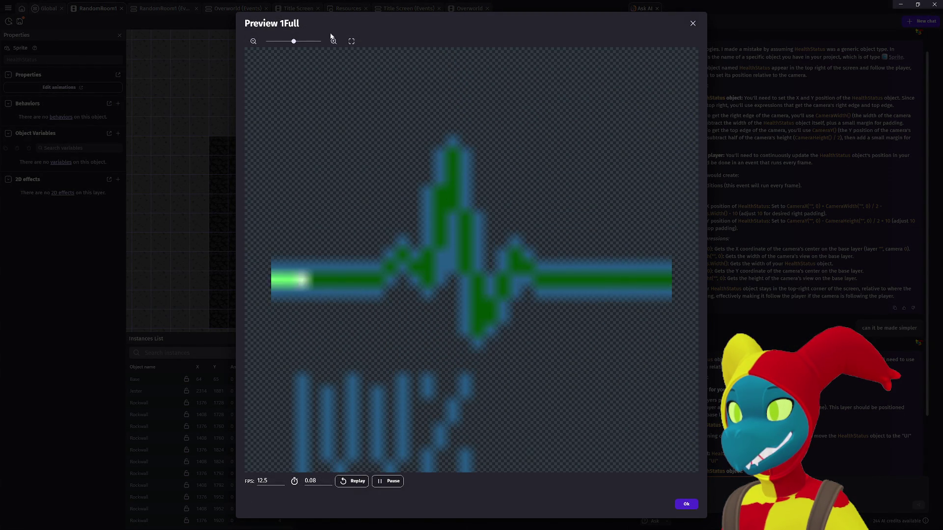
Shrink the 1Full preview, then review the 2SlightInjury, 3Hurt and 4Serious animations
left_click_drag(293, 41, 240, 38)
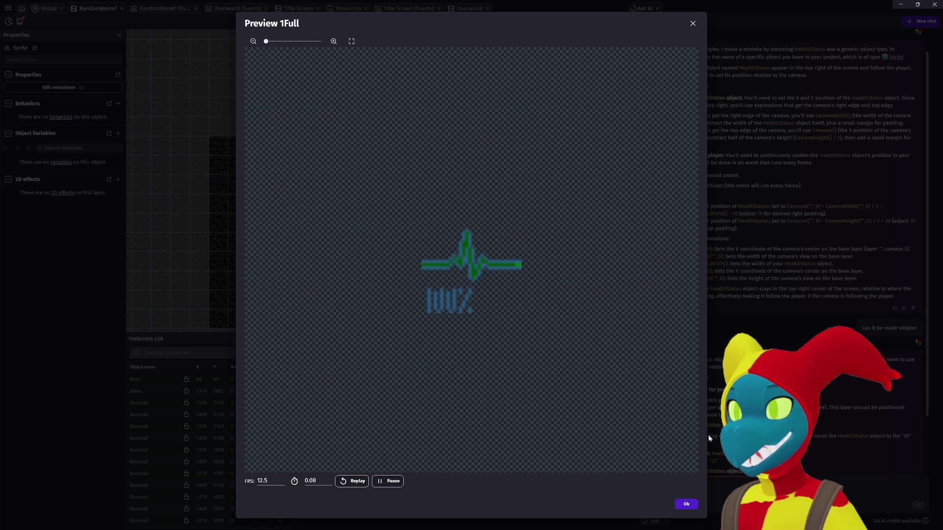
left_click(692, 25)
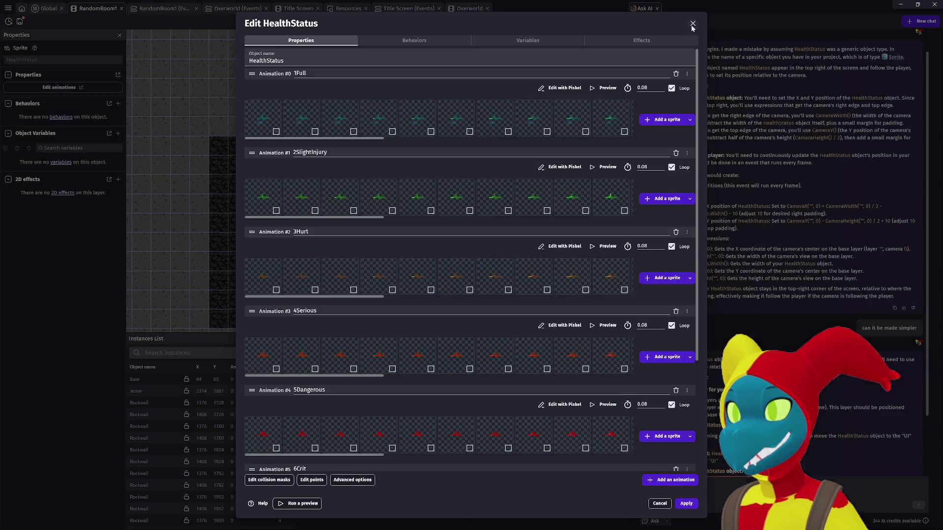
left_click(604, 167)
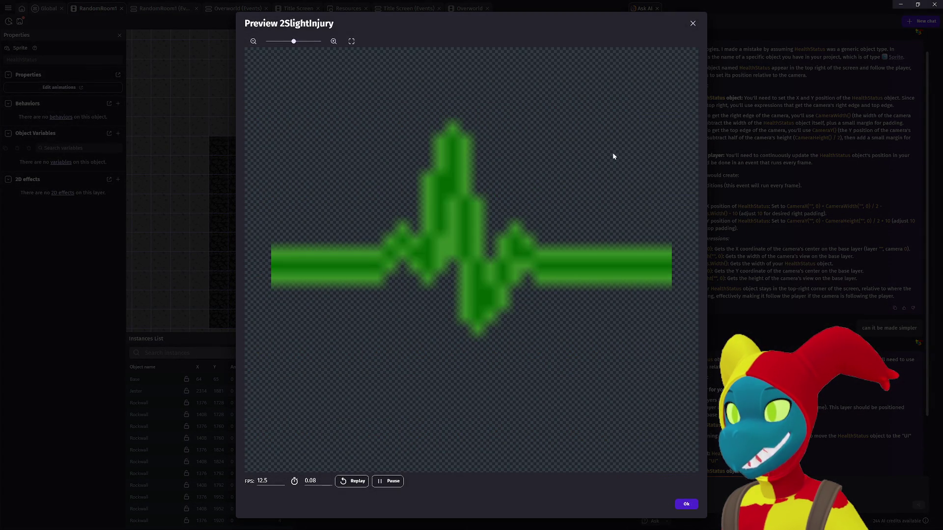
left_click(693, 24)
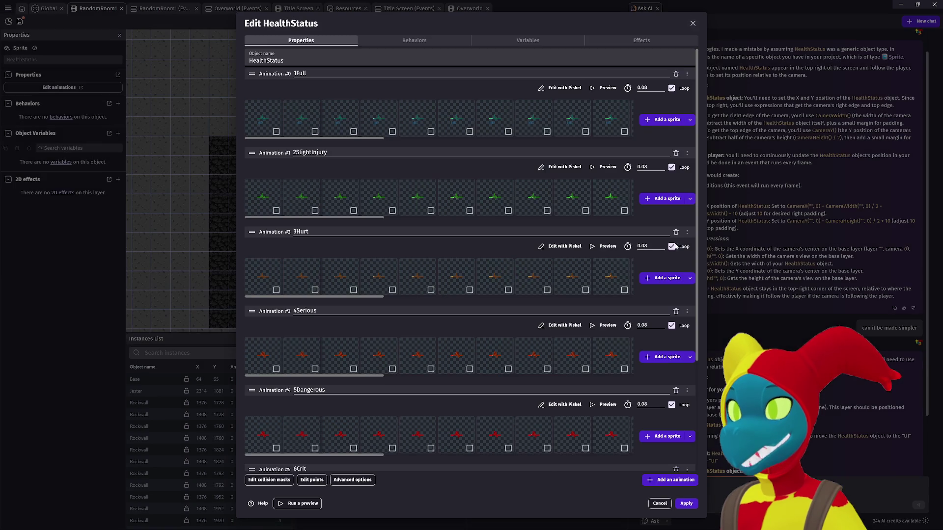
left_click(604, 246)
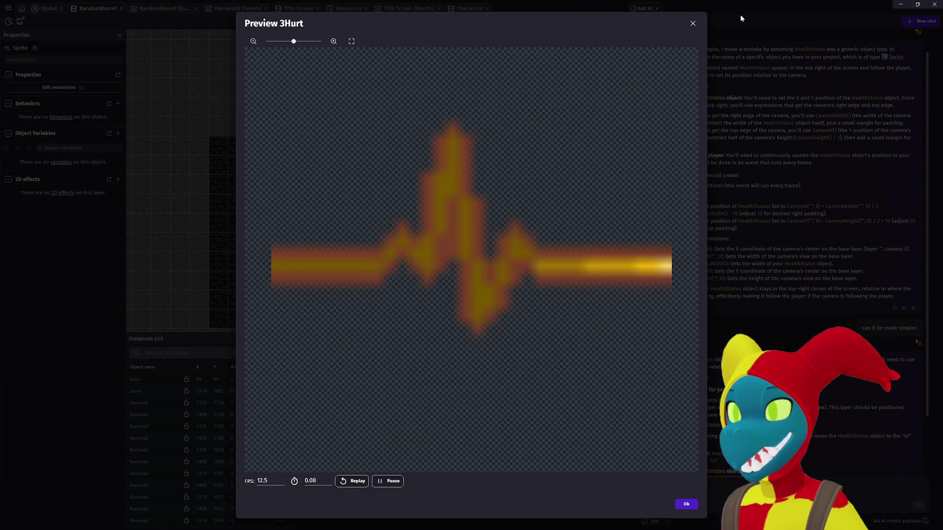
left_click(692, 23)
scroll(633, 273, "down", 3)
left_click(607, 252)
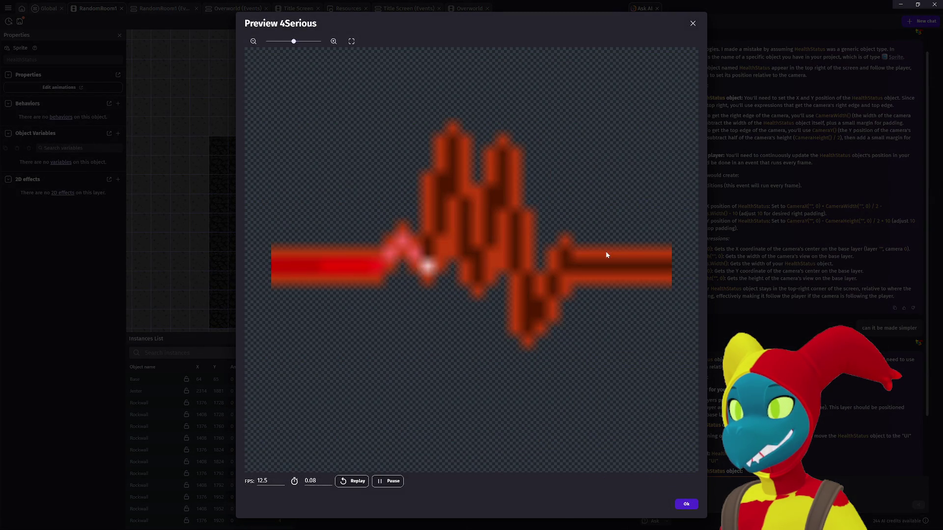
left_click(692, 23)
Preview the 5Dangerous, 6Crit and 7Dead animations, zooming the last two out to smallest size
scroll(639, 291, "down", 3)
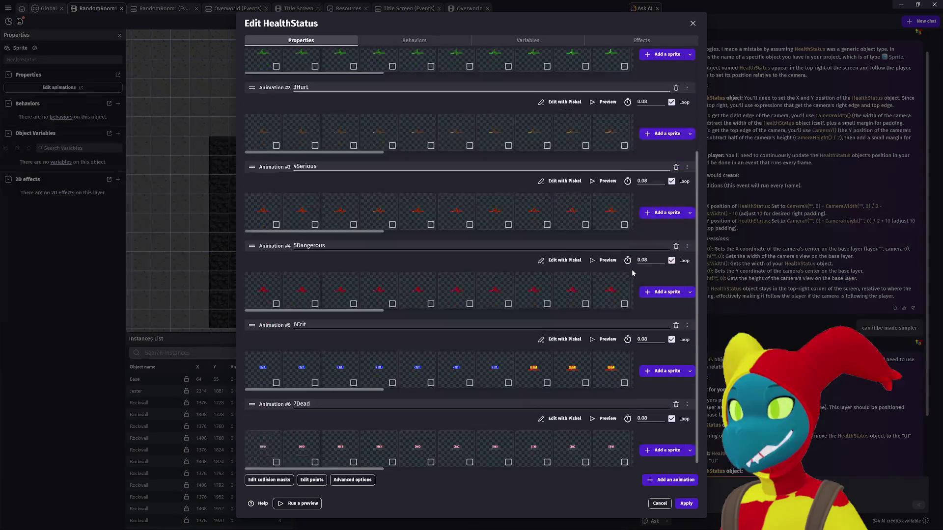
left_click(608, 256)
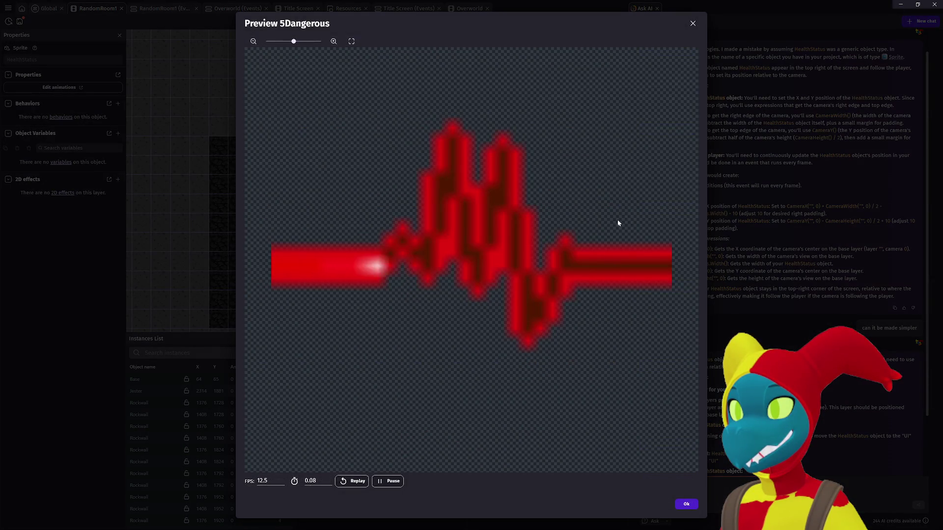
left_click(692, 23)
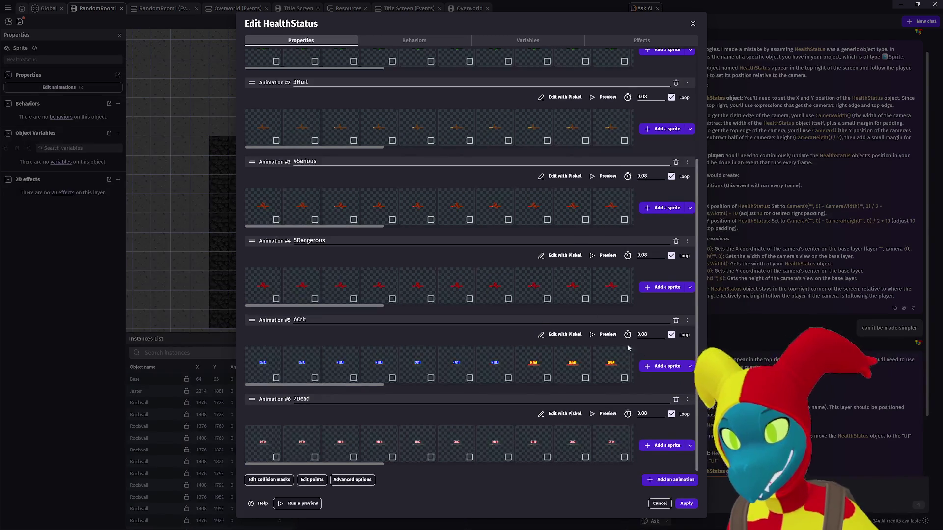
left_click(606, 335)
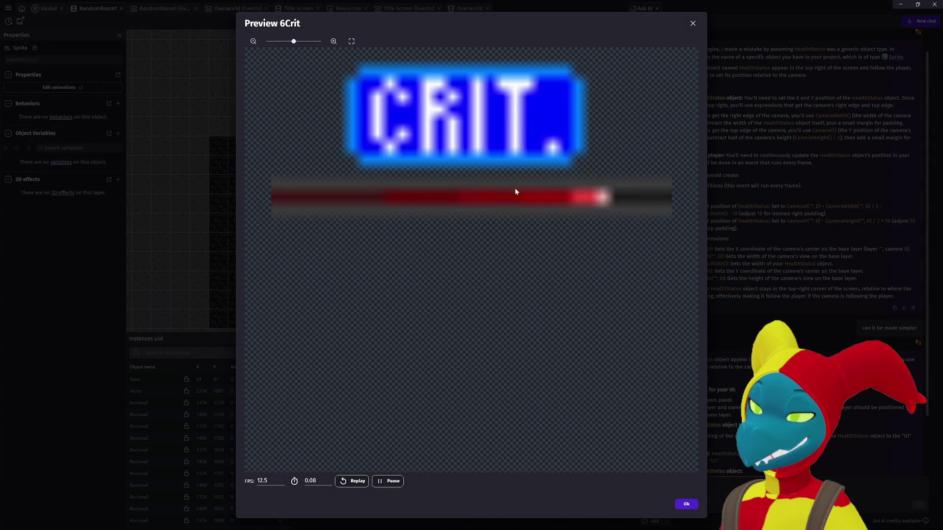
left_click_drag(293, 41, 207, 47)
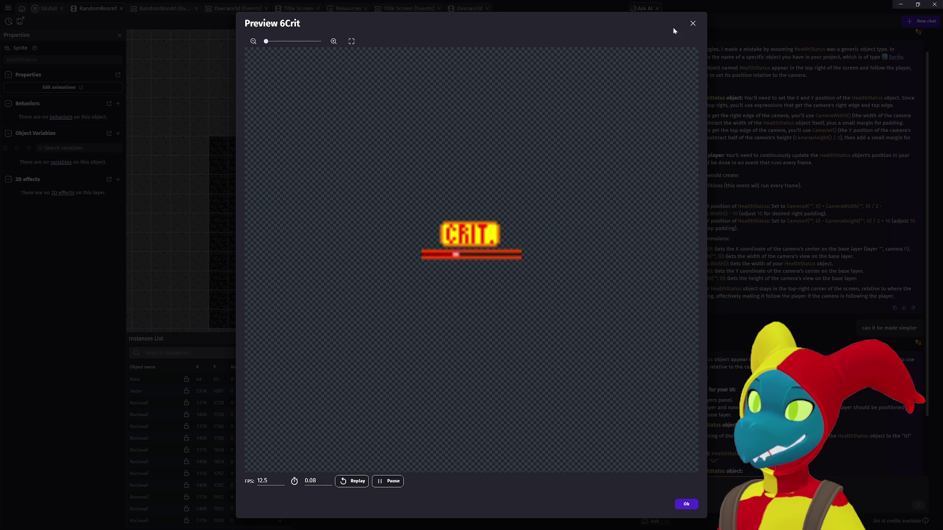
left_click(693, 24)
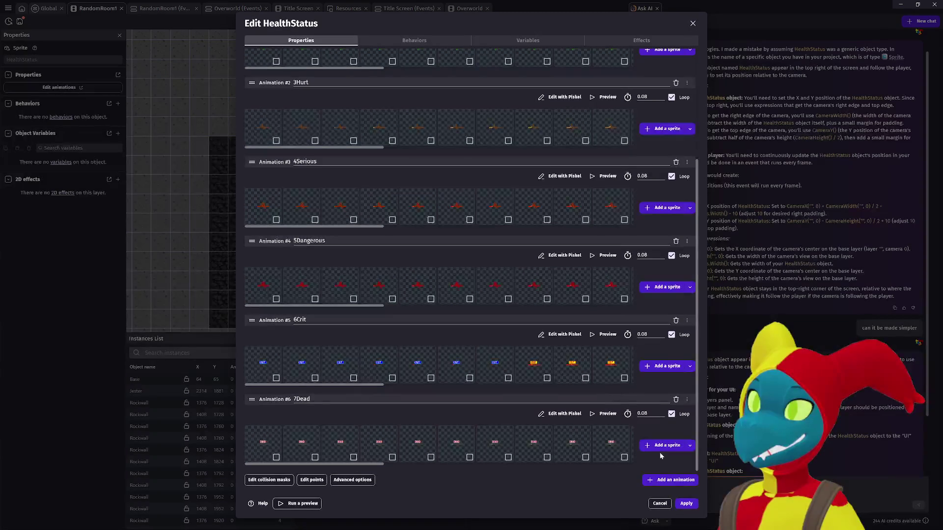
left_click(592, 415)
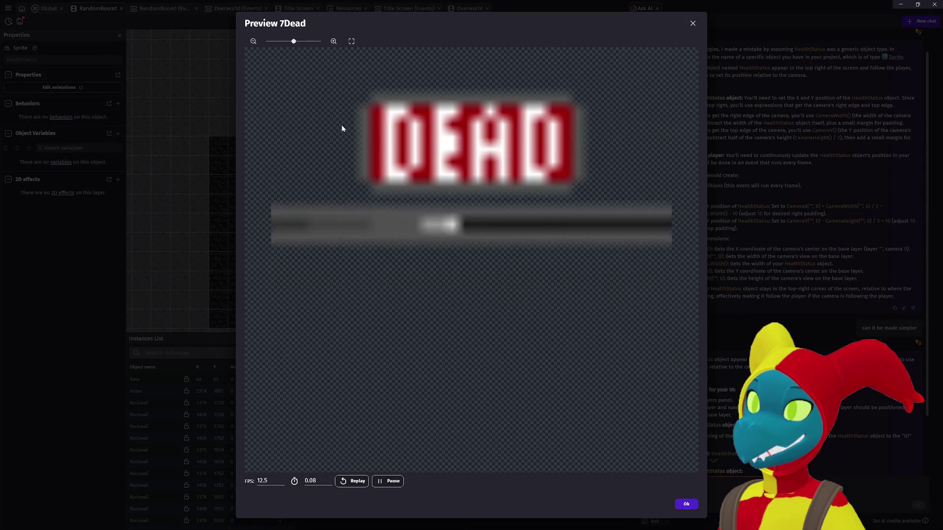
left_click_drag(294, 41, 232, 43)
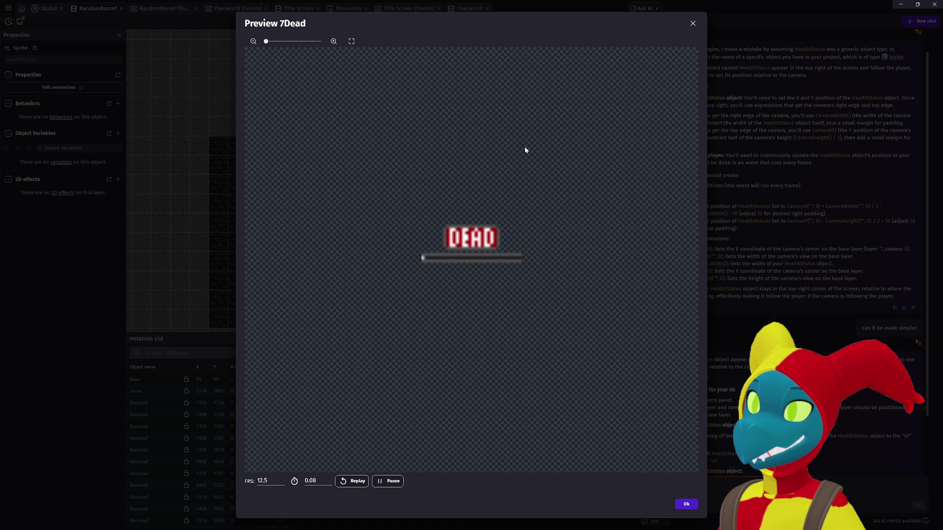
left_click(686, 504)
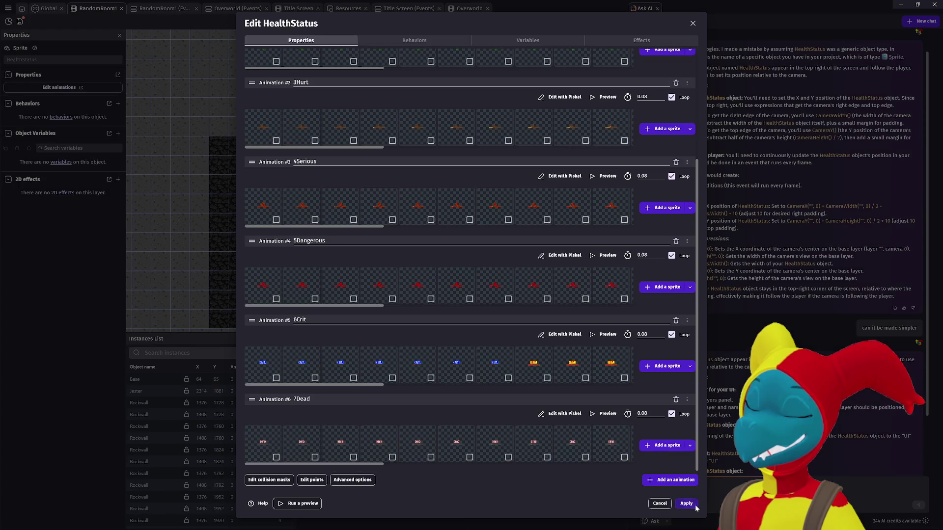
Close the HealthStatus object editor, bringing up the cancel-changes confirmation
scroll(525, 309, "up", 5)
scroll(525, 310, "down", 5)
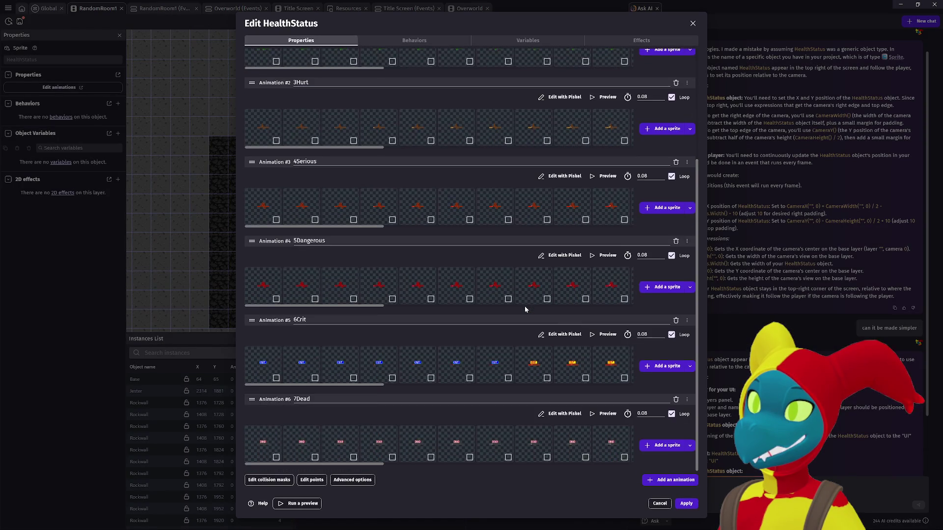
scroll(525, 309, "up", 5)
scroll(525, 309, "down", 3)
scroll(527, 306, "up", 3)
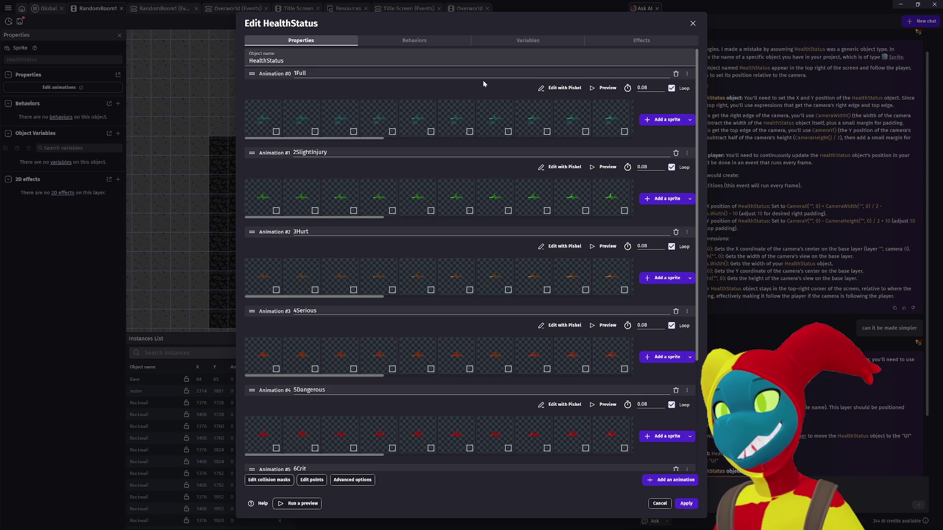
left_click(692, 25)
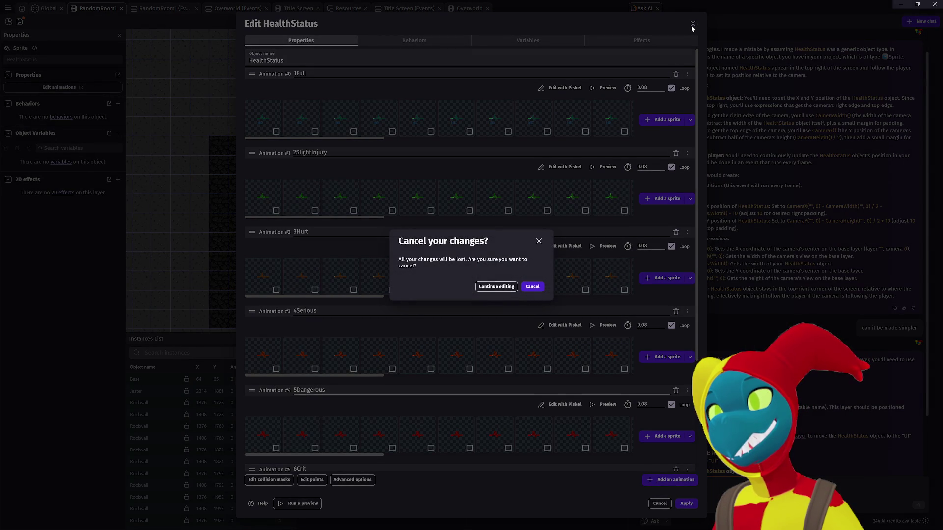
Discard the HealthStatus edits and start an action on the UI group's empty Global sub-event
left_click(532, 288)
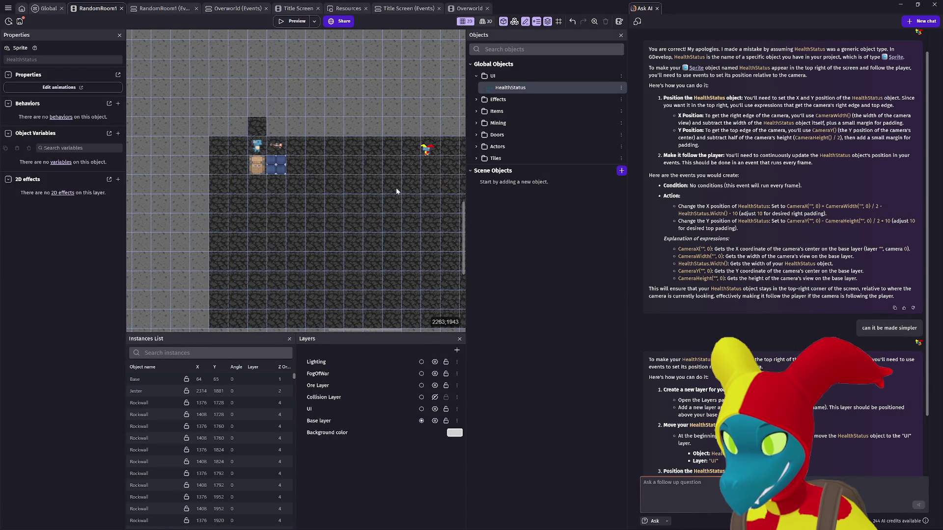
scroll(730, 191, "up", 1)
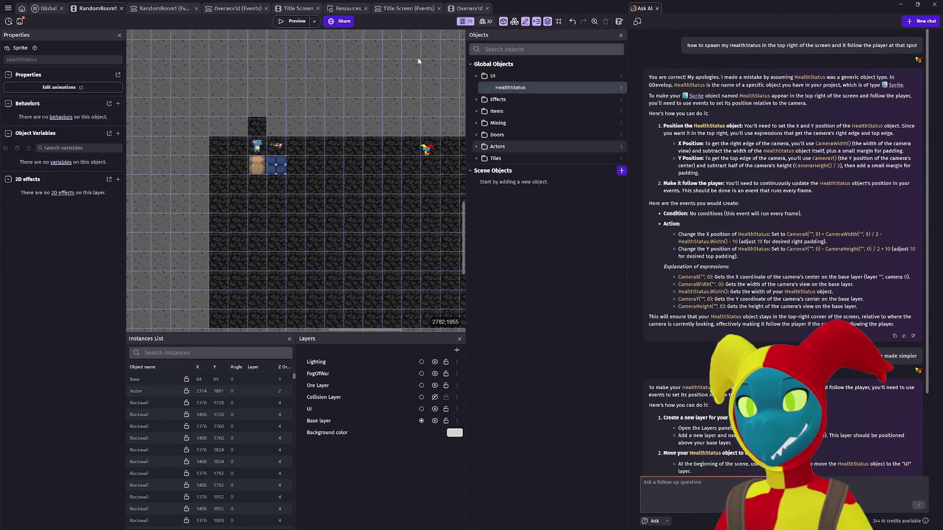
left_click(46, 8)
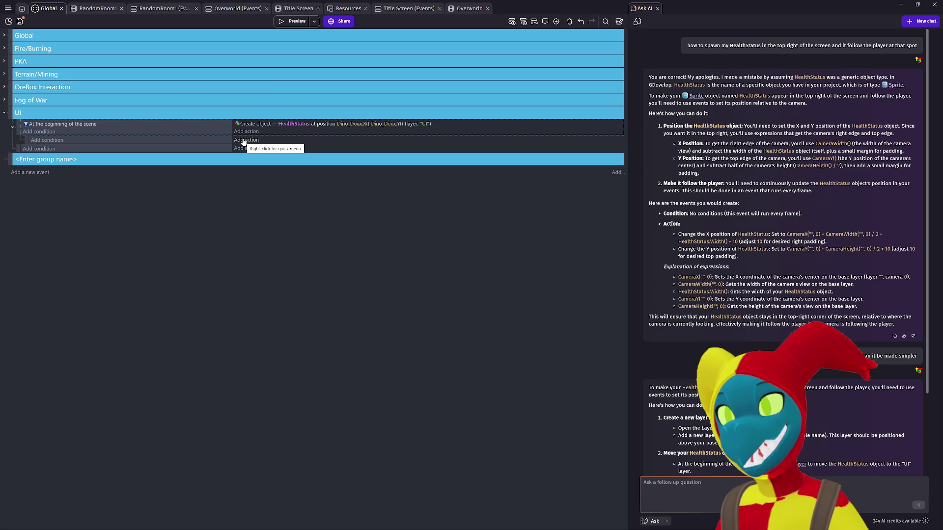
left_click(244, 140)
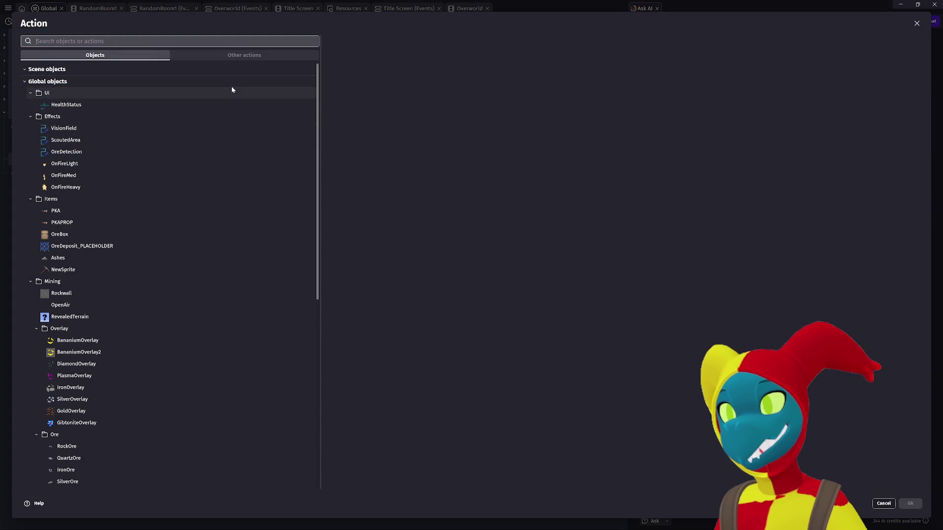
Close the Action picker, review the AI's suggested Change X/Y position actions, then begin a new action
key("Escape")
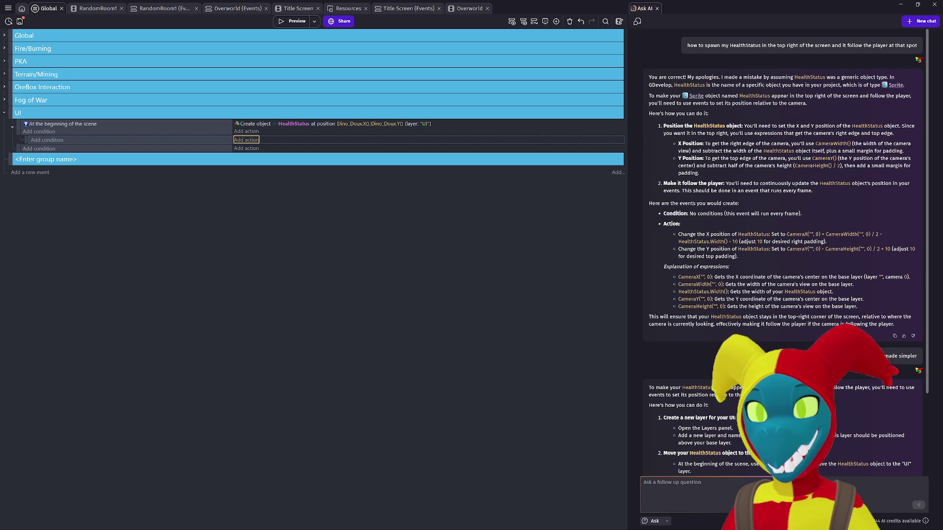
mouse_move(690, 236)
left_mouse_down()
mouse_move(676, 239)
mouse_move(738, 255)
left_mouse_up()
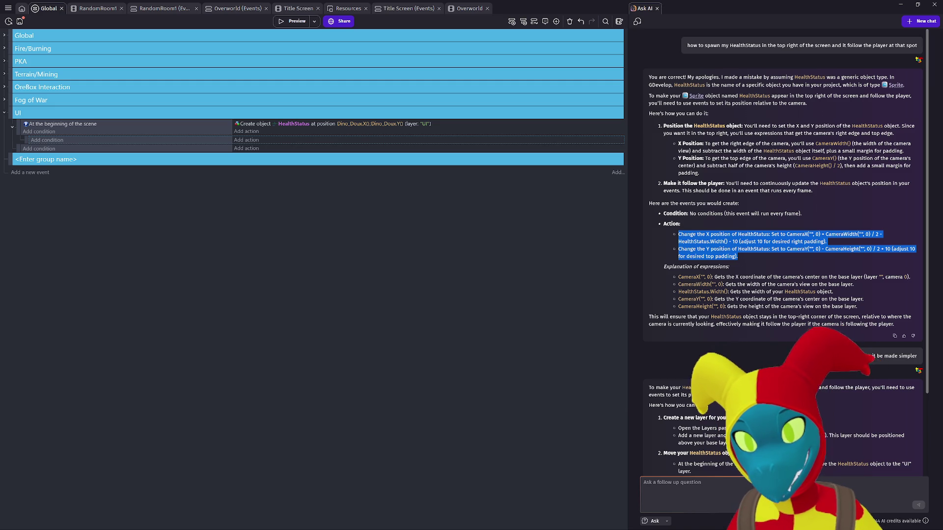
key("alt+Tab")
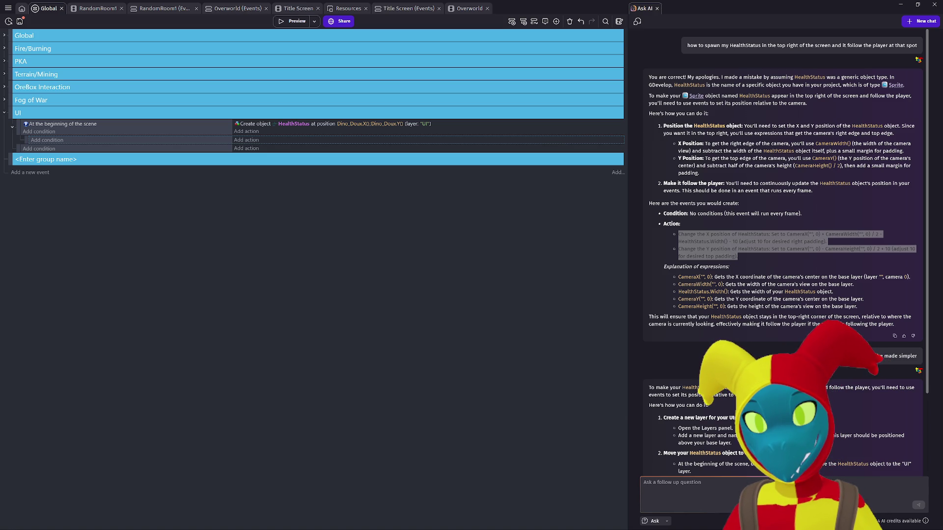
key("alt+Tab")
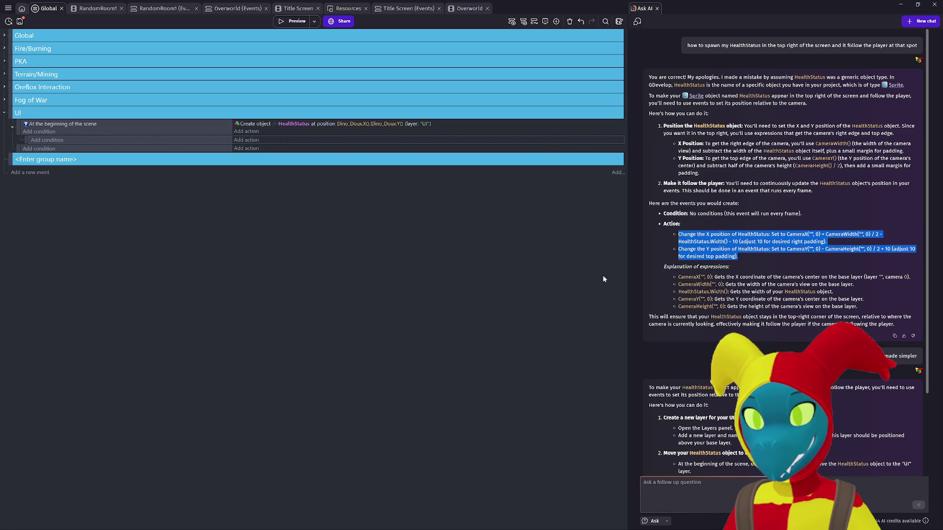
left_click(662, 261)
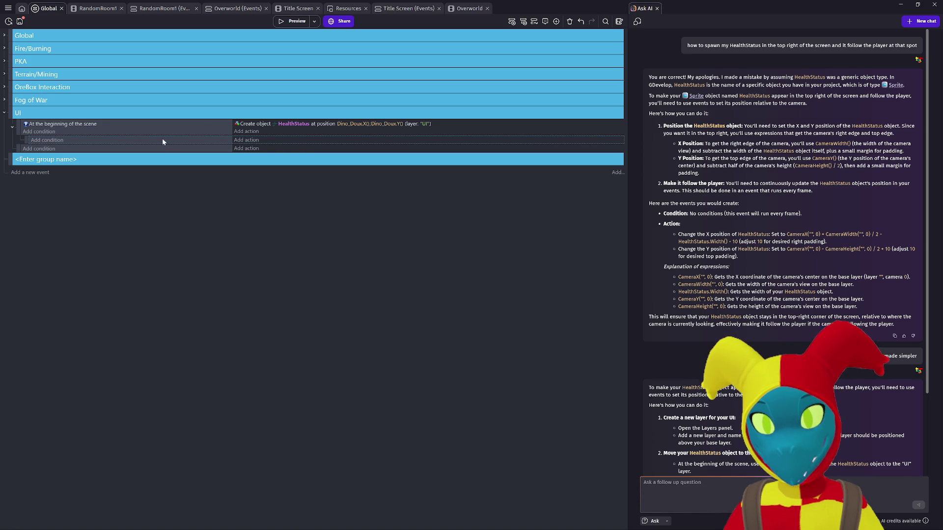
left_click(245, 142)
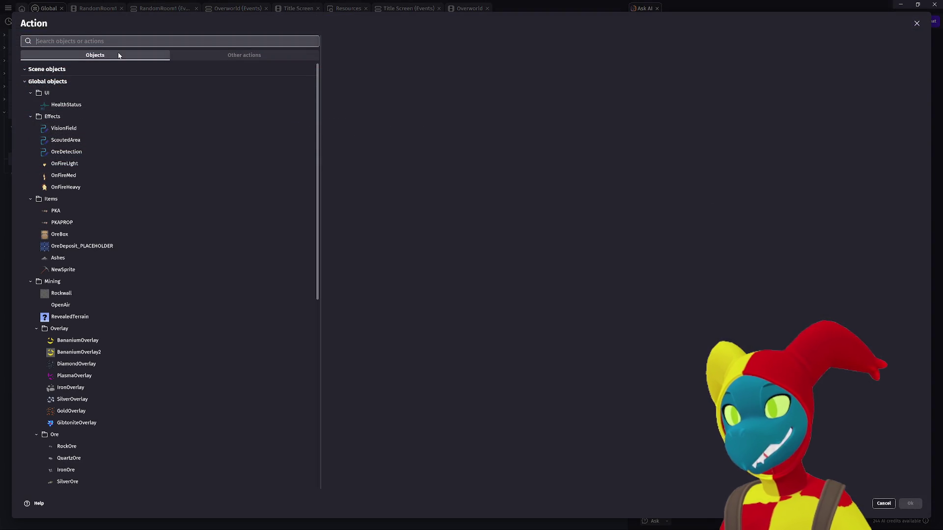
Choose the Change X position action and set HealthStatus as its object
type("change")
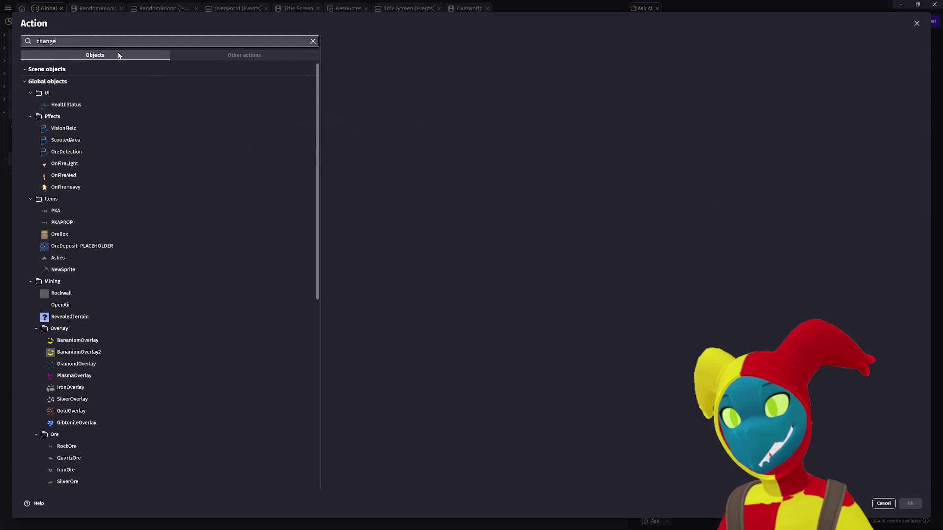
type(" p")
key("BackSpace")
key("BackSpace")
key("BackSpace")
type("position")
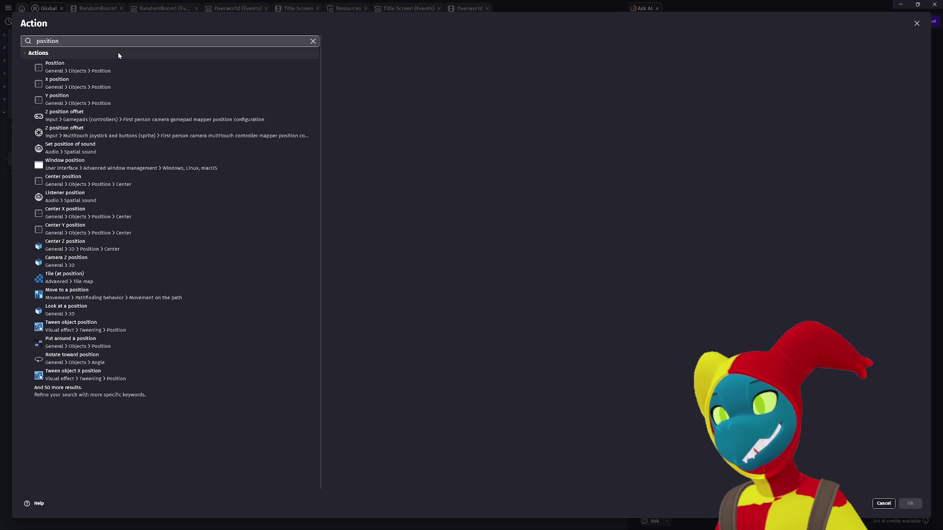
left_click(112, 86)
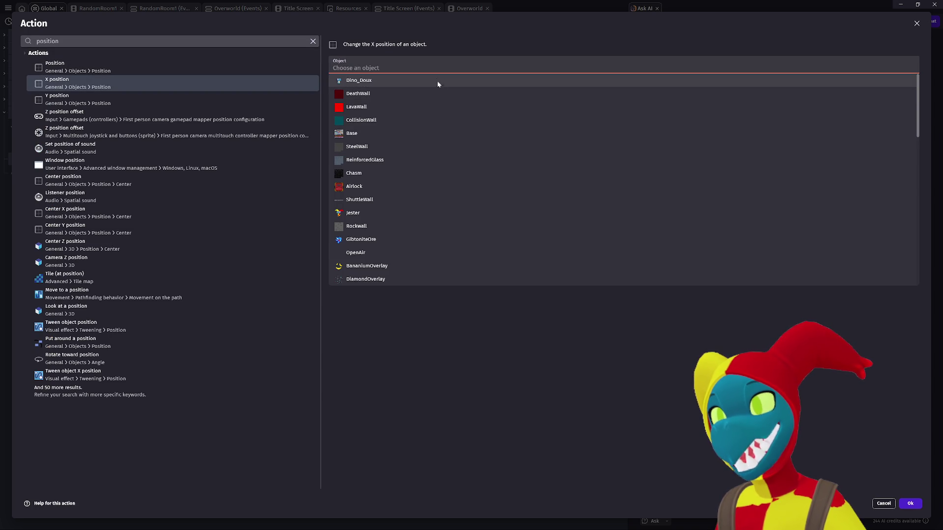
scroll(368, 275, "down", 3)
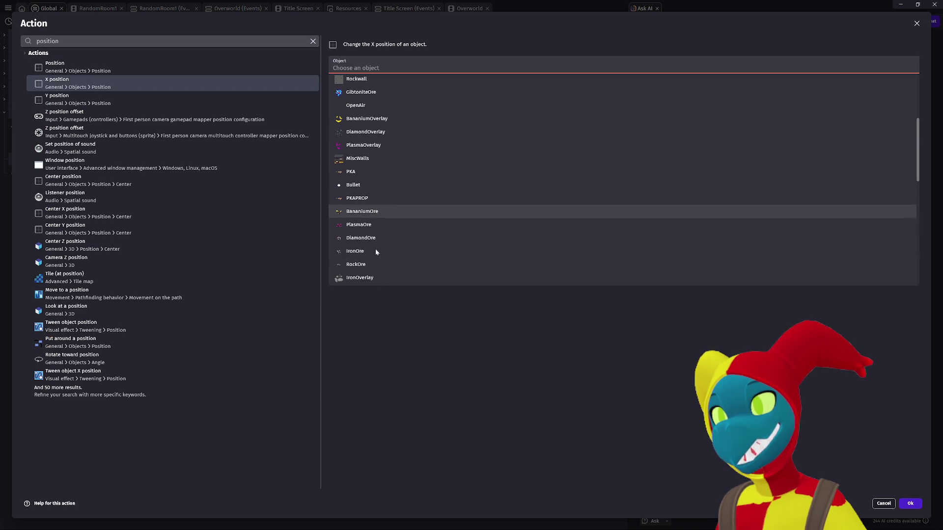
type("health")
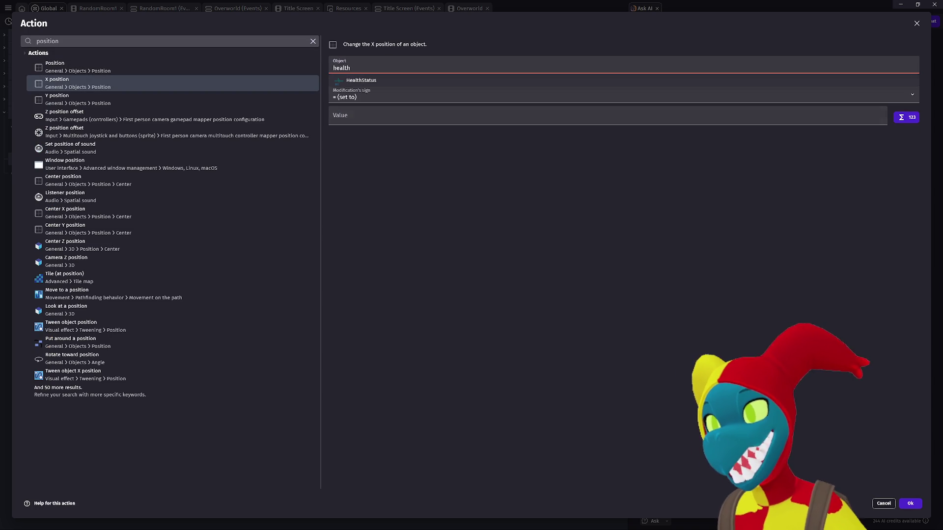
left_click(384, 80)
left_click(378, 91)
Keep the sign as 'set to' and start the value with the CameraCenterX expression
left_click(379, 91)
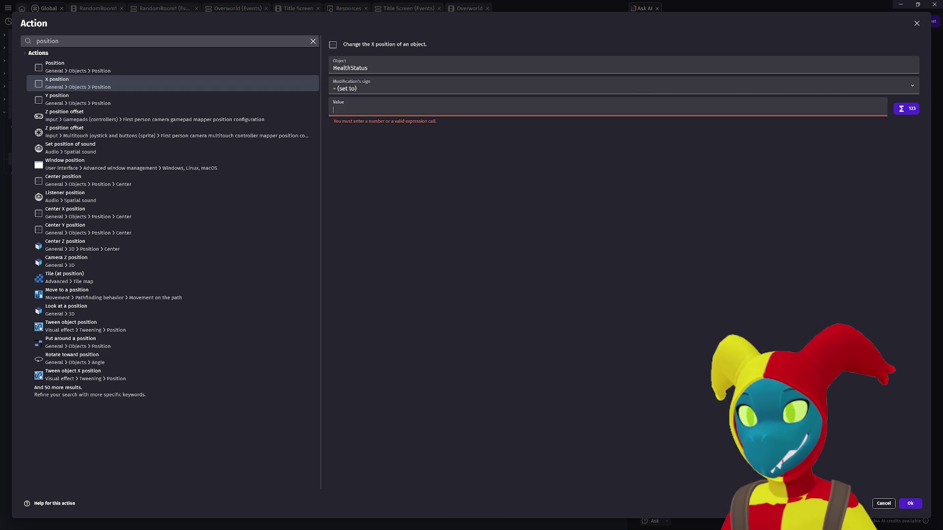
type("Camnera")
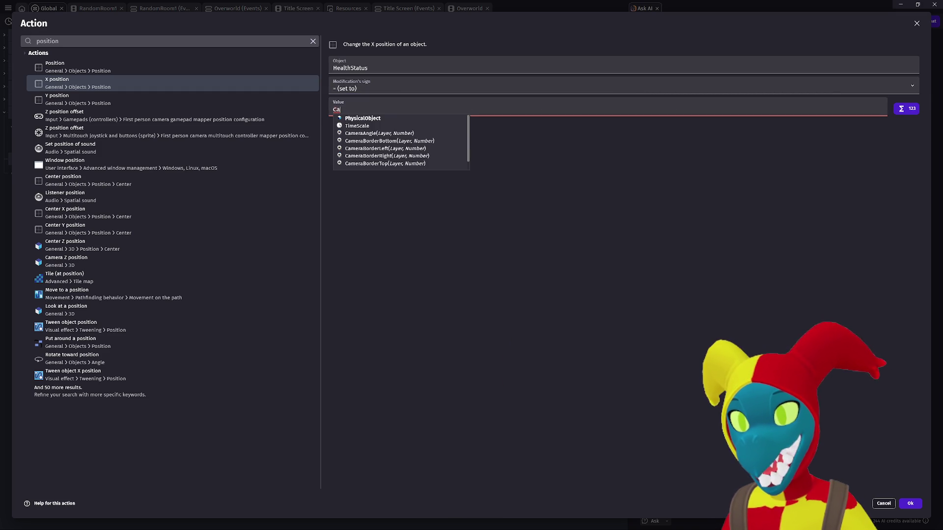
key("BackSpace")
key("BackSpace")
key("BackSpace")
type("eraX")
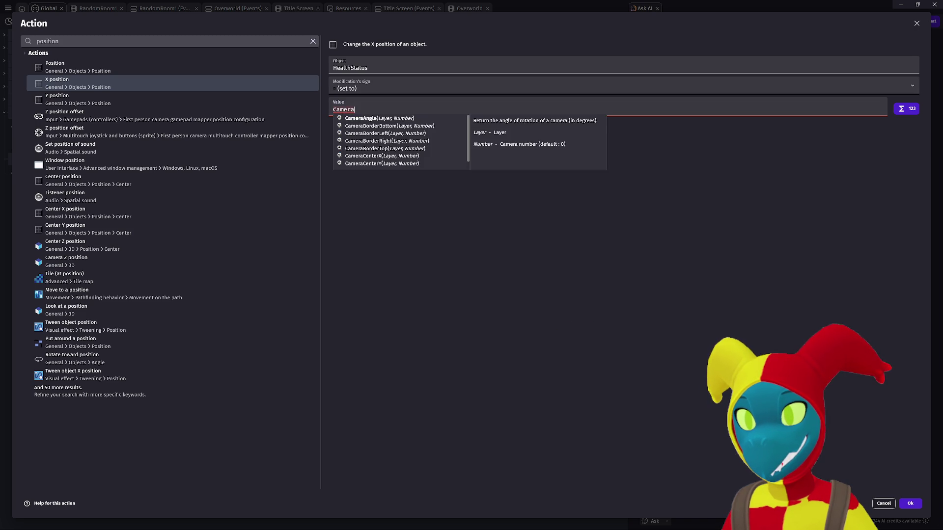
type("X")
key("BackSpace")
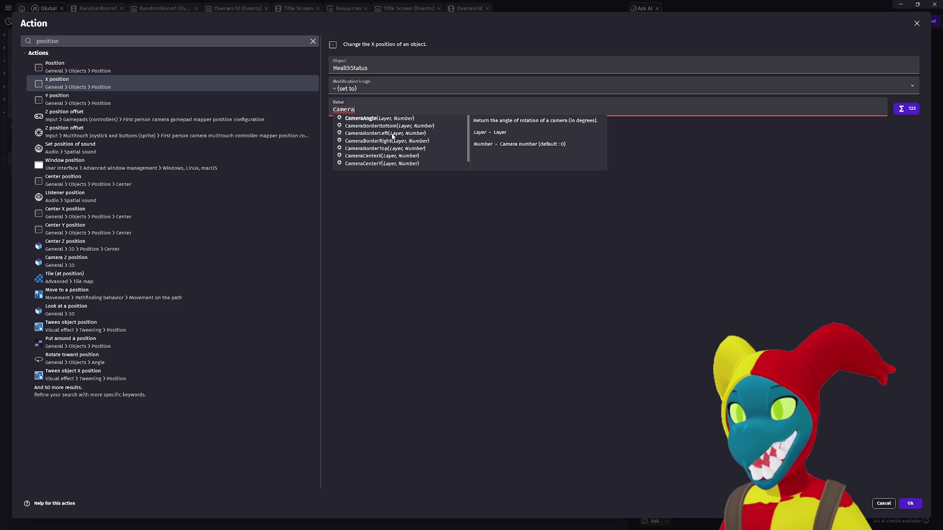
scroll(379, 159, "down", 1)
scroll(380, 160, "down", 3)
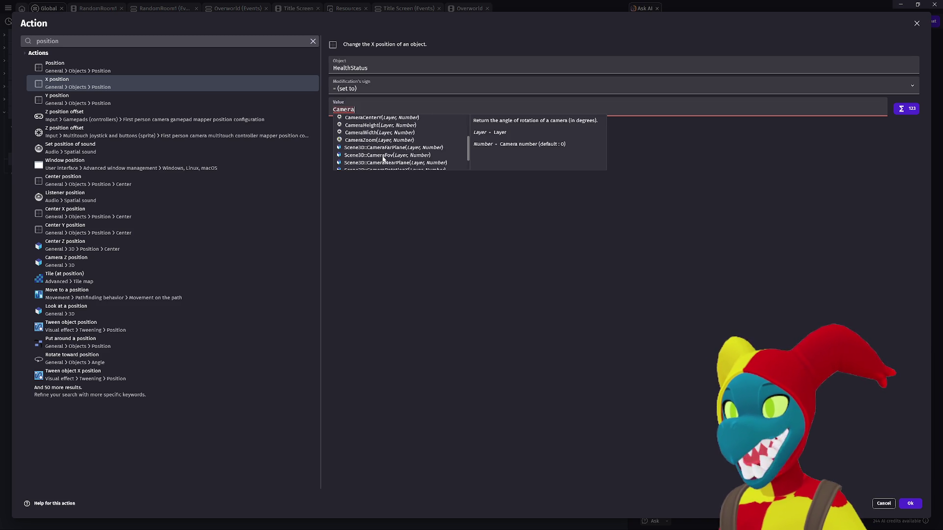
scroll(390, 147, "down", 2)
scroll(389, 147, "up", 5)
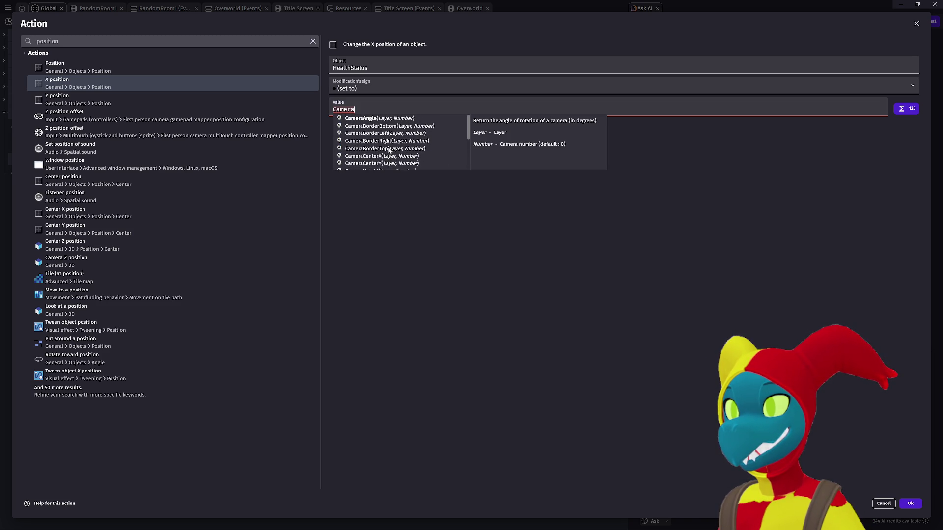
left_click(367, 156)
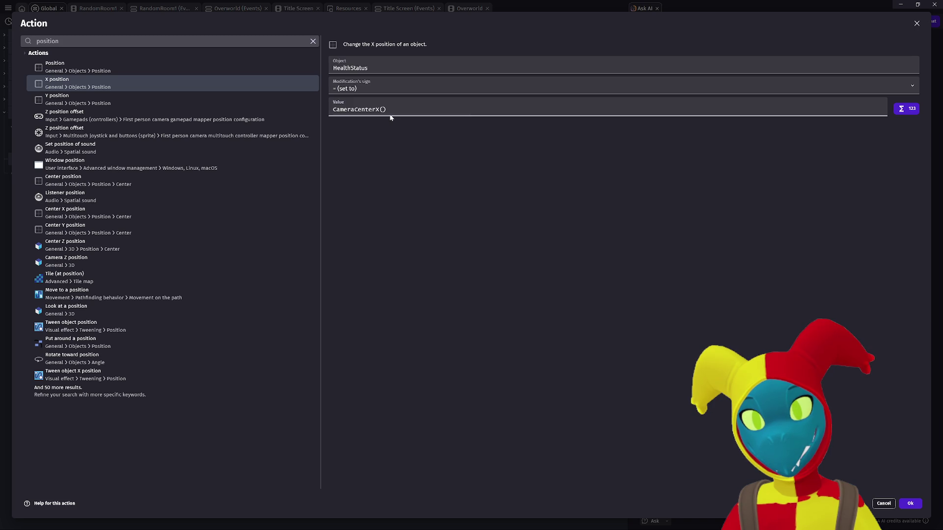
Extend the value to CameraCenterX("", 0) + CameraWidth("", 0)
type("\"\",")
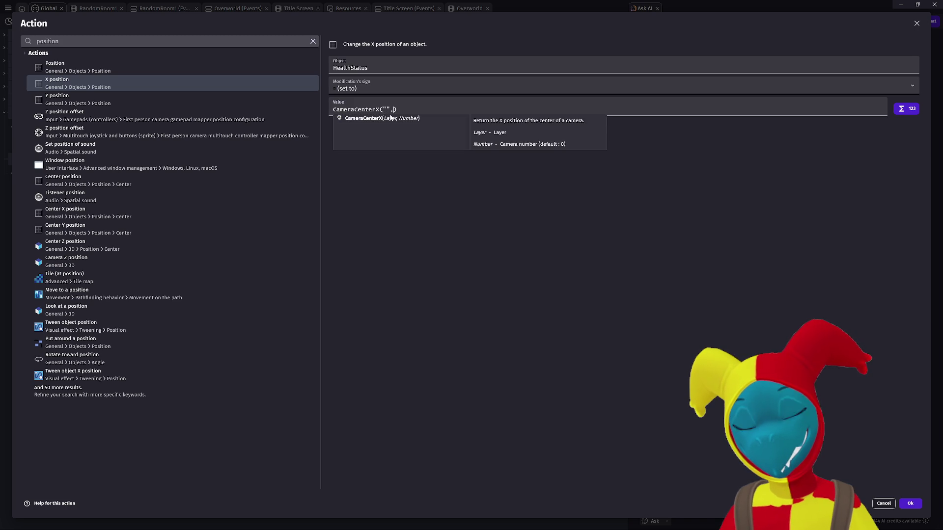
key("Down")
key("Down")
key("Down")
key("Up")
key("Up")
key("Up")
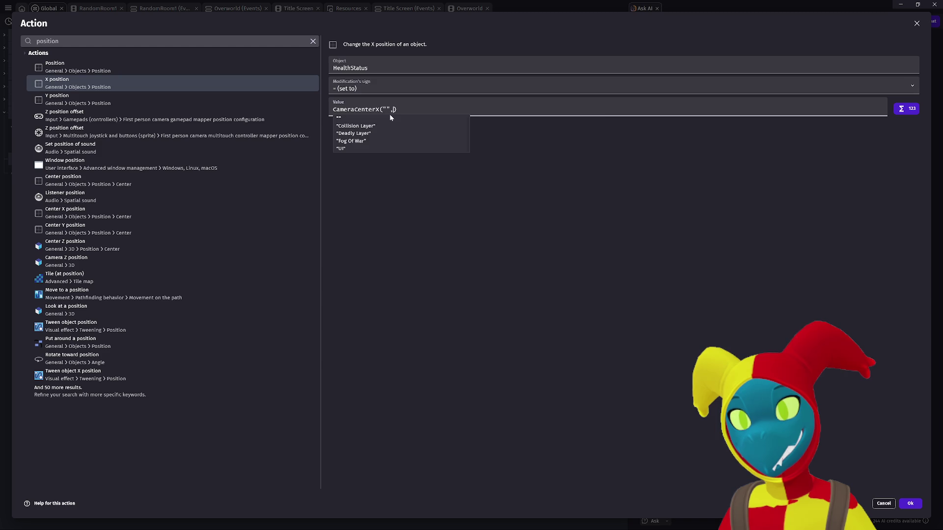
type(",")
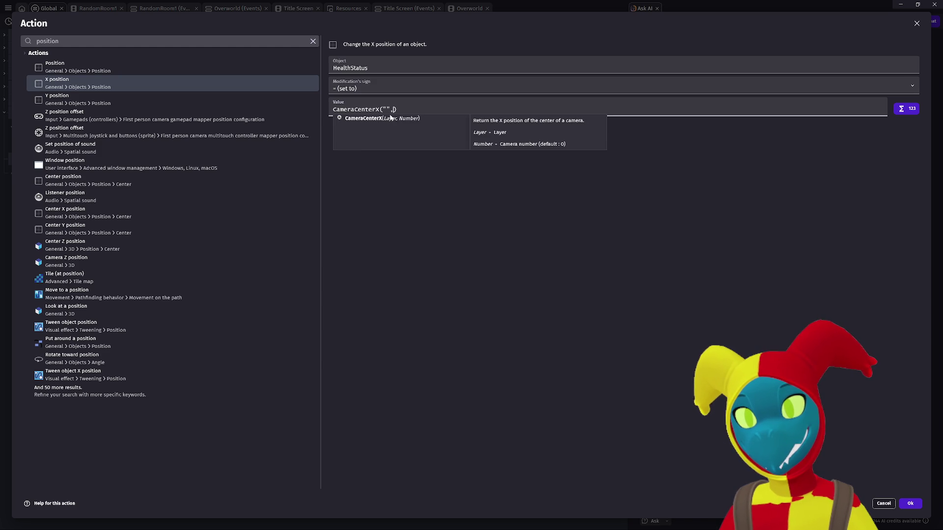
type(" 0")
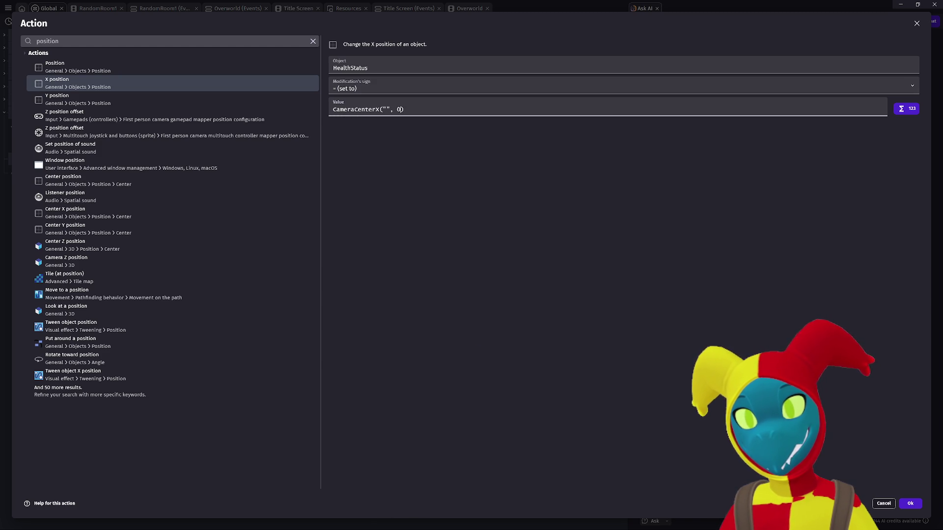
type(") + ")
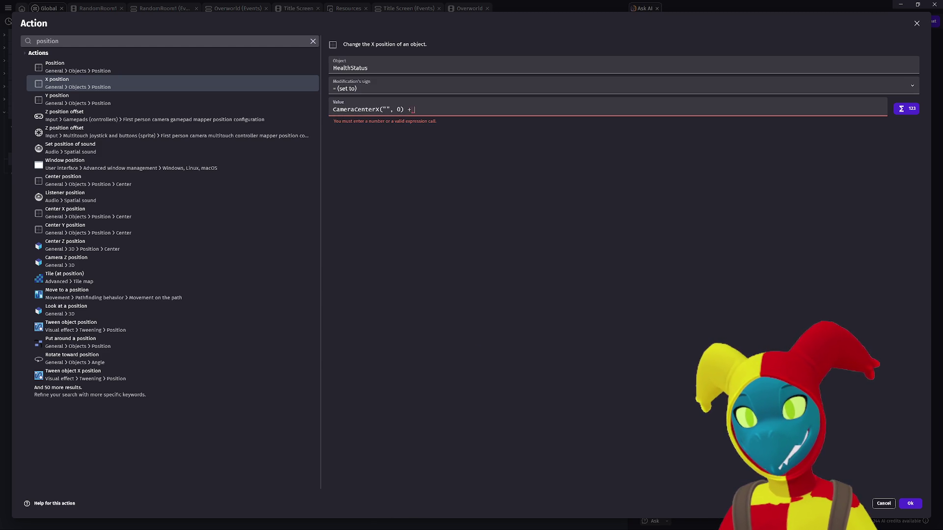
type("Camera")
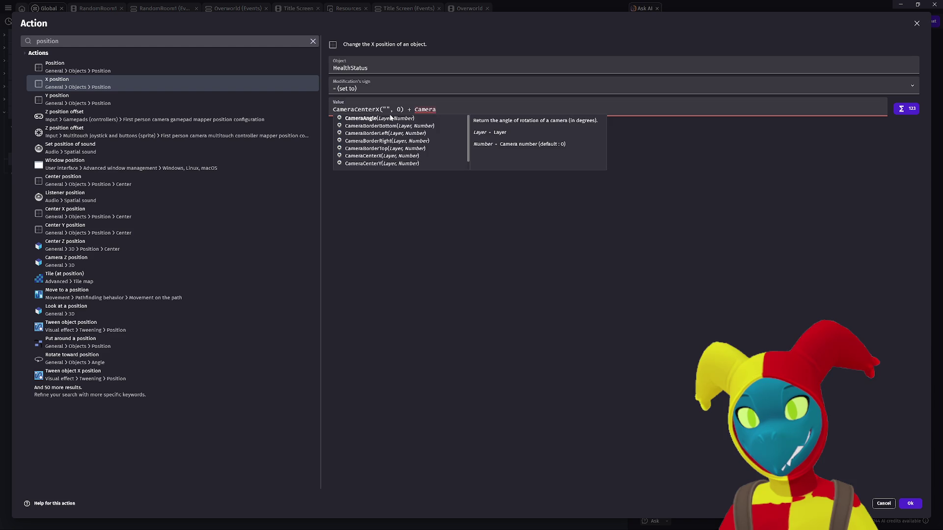
type("Wi")
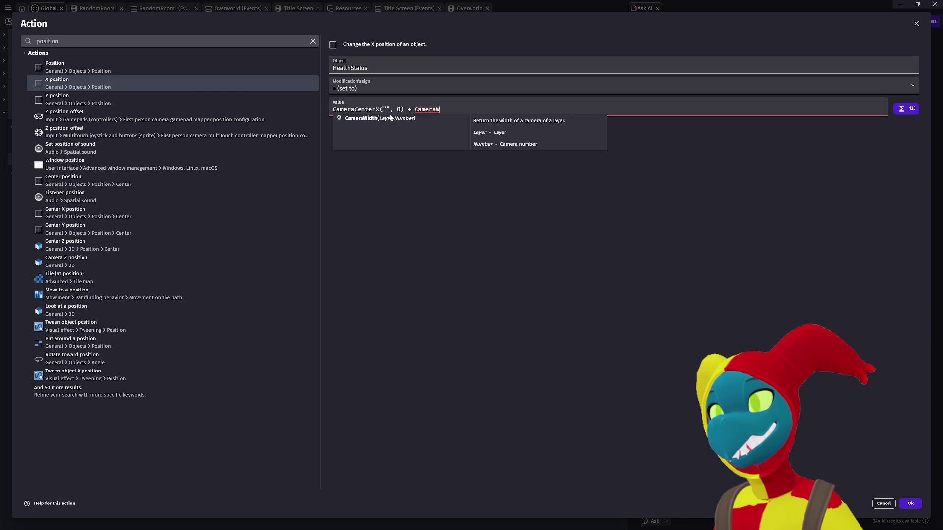
left_click(391, 118)
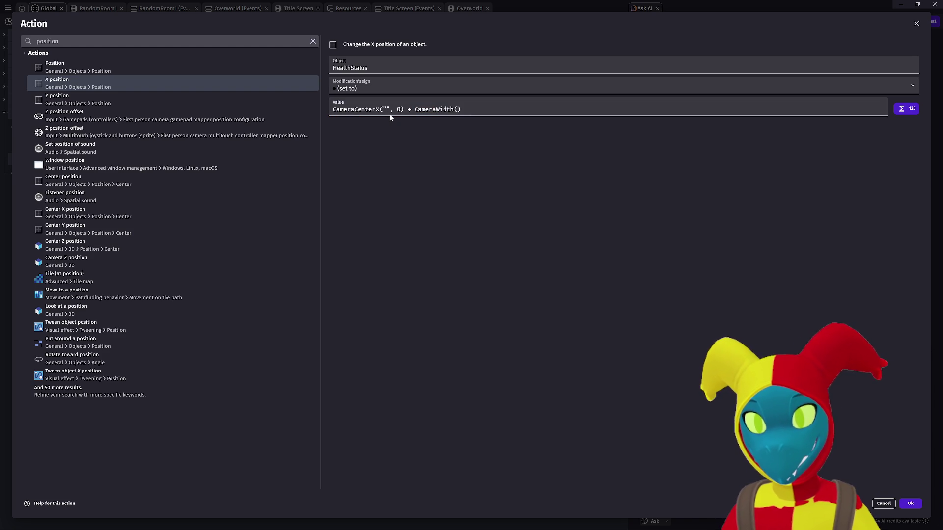
type("\"\", 0")
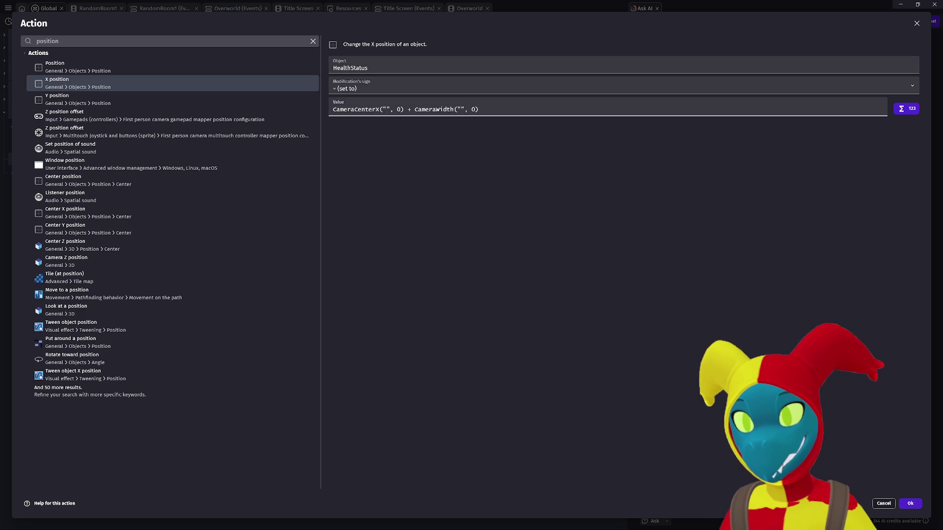
type(")")
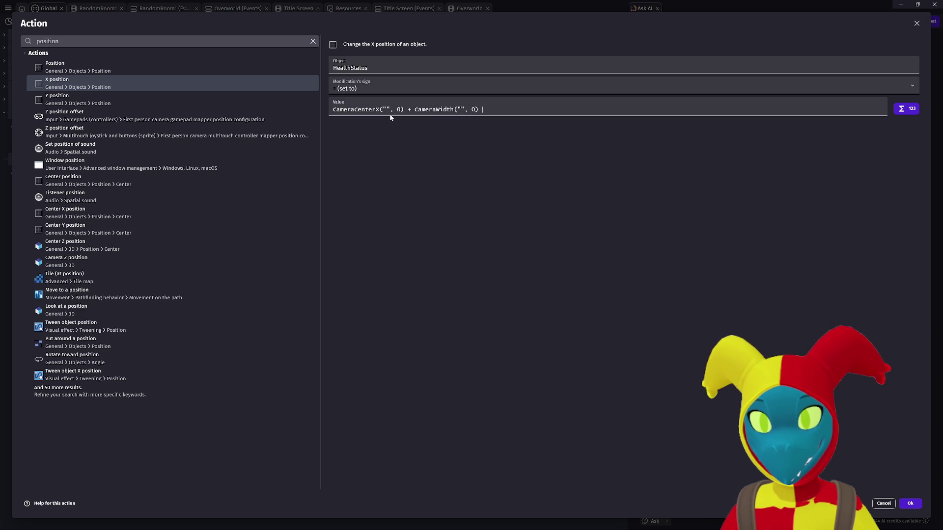
key("BackSpace")
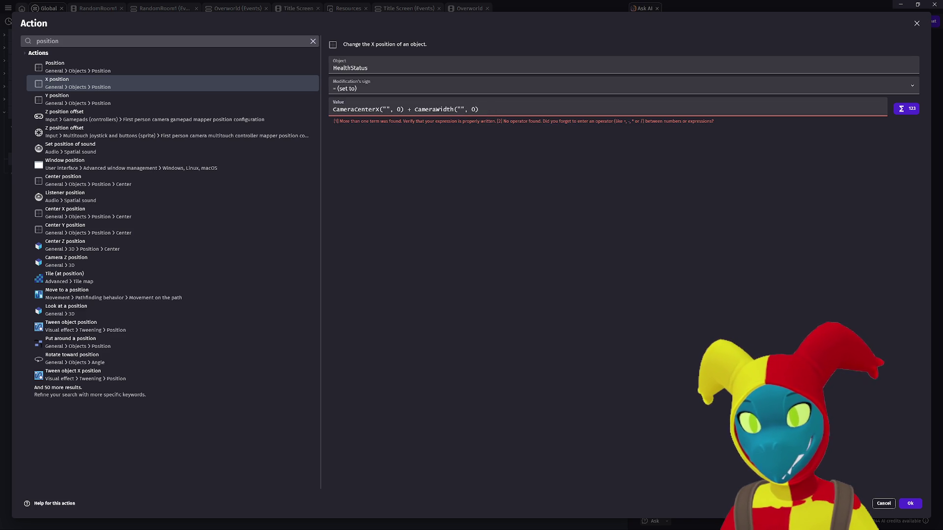
Finish the value with / 2 - HealthStatus.Width() -32
type("/ 2")
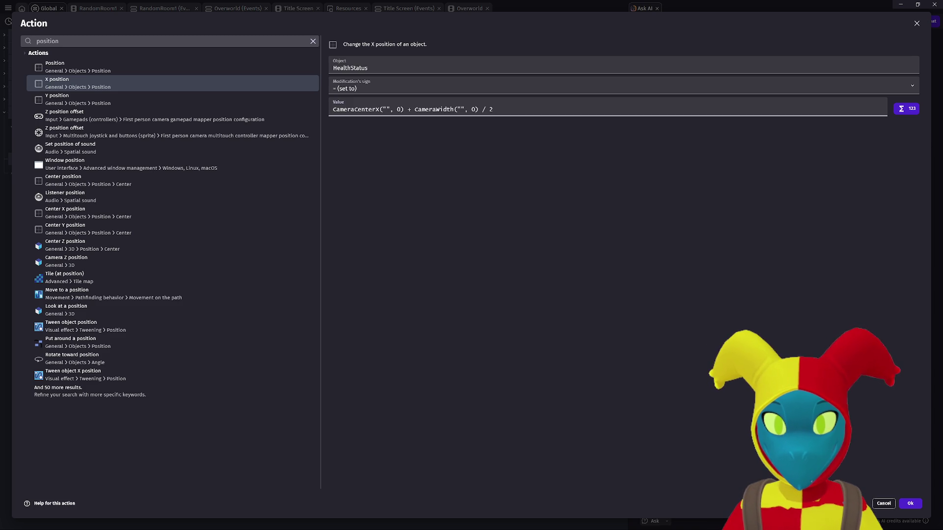
type(" -")
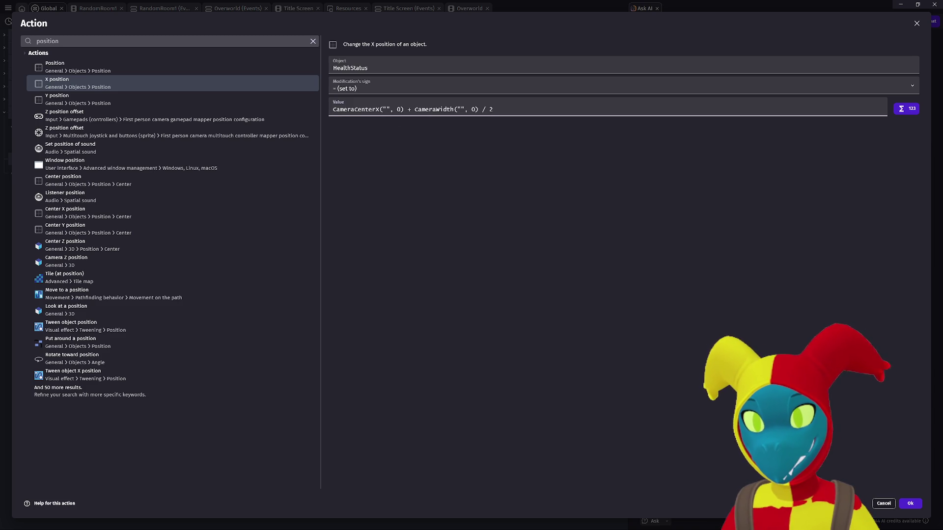
type(" Health")
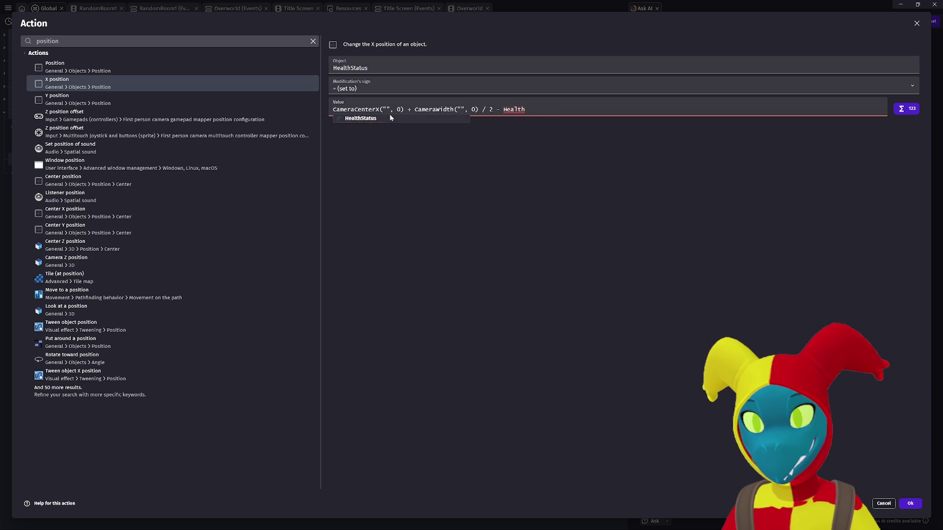
key("Return")
type("wid")
key("Return")
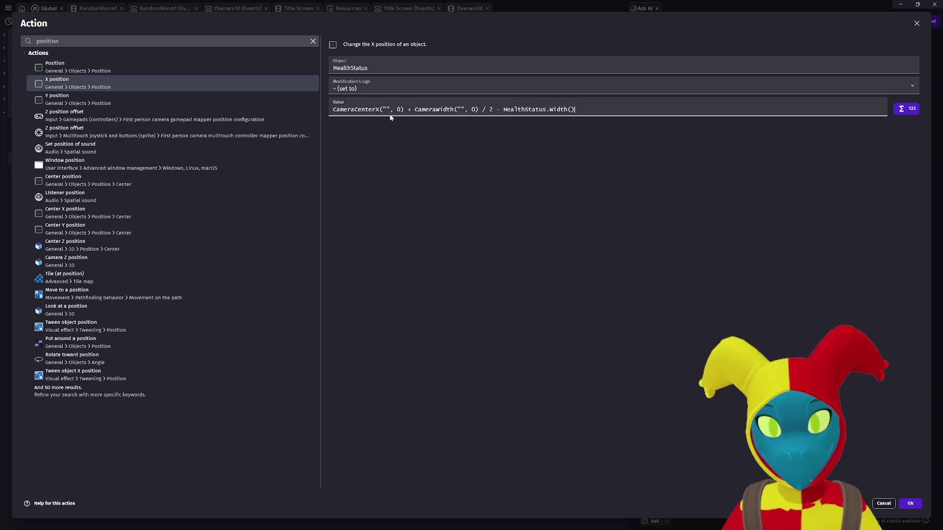
type(" -32")
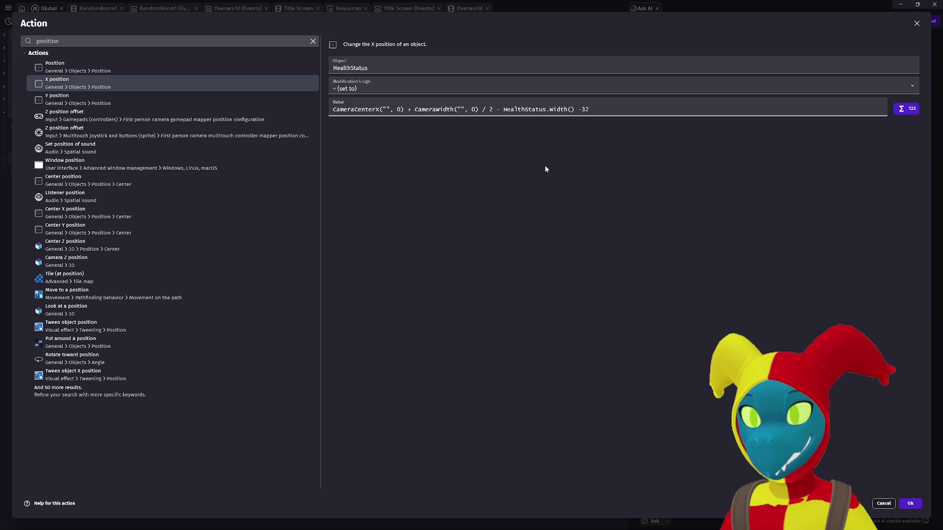